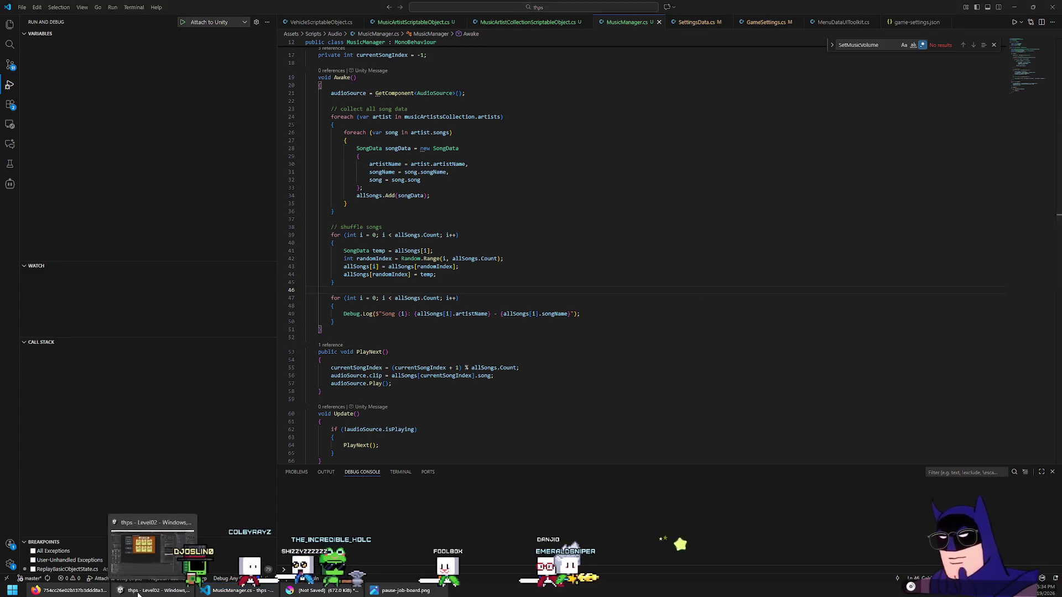
Bring Unity forward, then switch past the job board image to the Krita car-radio canvas
left_click(138, 592)
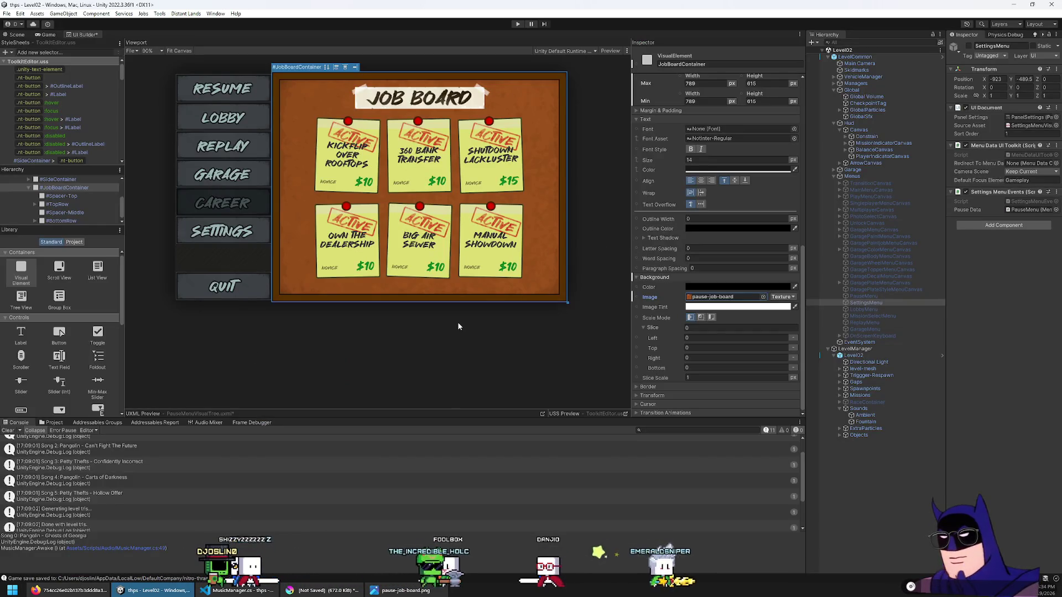
key("alt+Tab")
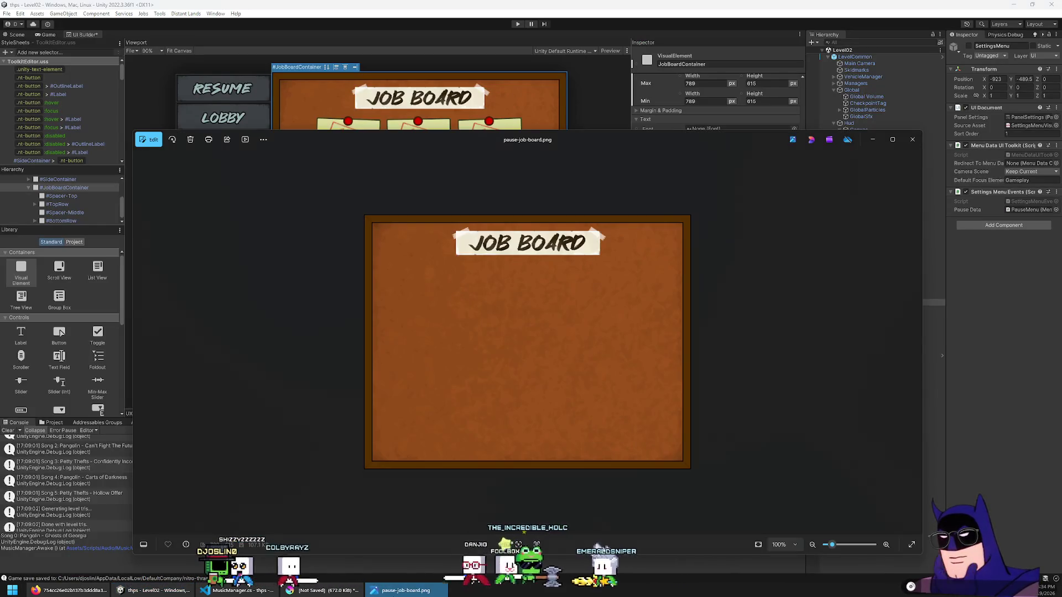
key("alt+Tab")
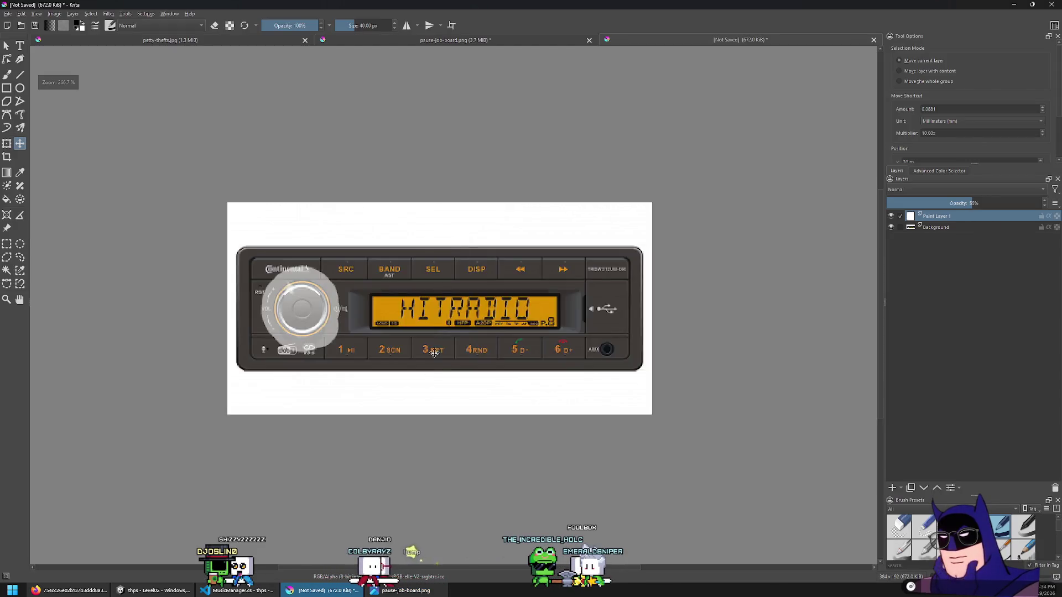
Zoom the Krita car-radio canvas and bring up the Firefox radio references
scroll(421, 441, "up", 1)
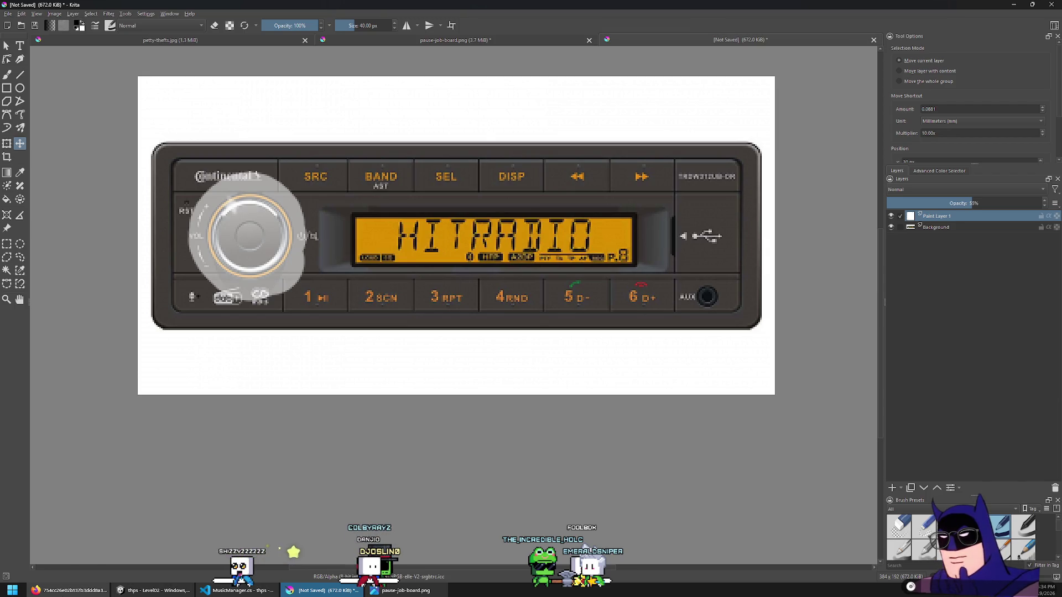
left_click(69, 590)
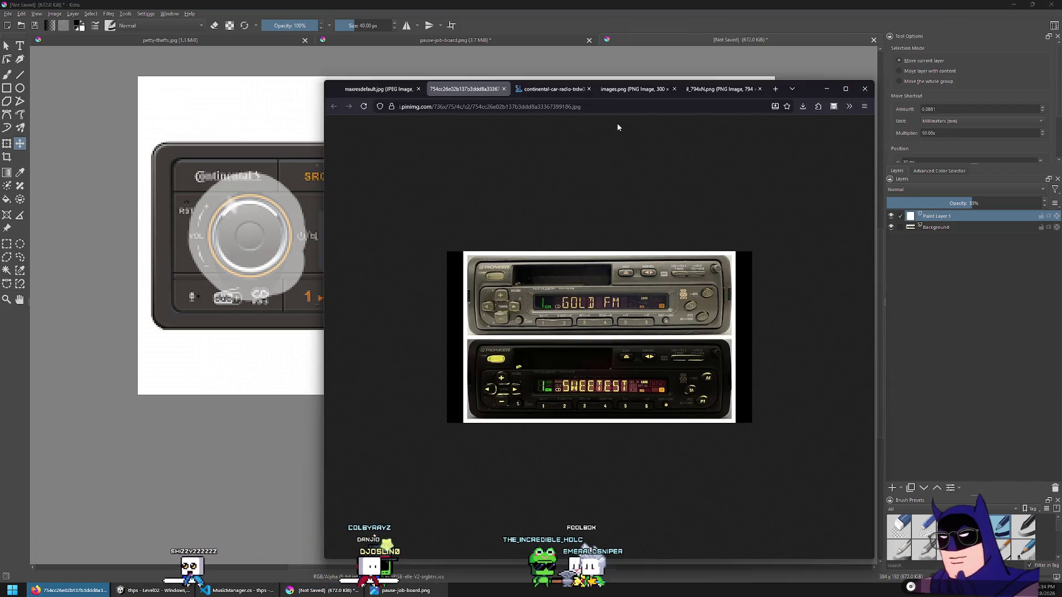
Back in Firefox, compare the il_794xN.png radio photo with the JVC HD Radio image
key("alt+Tab")
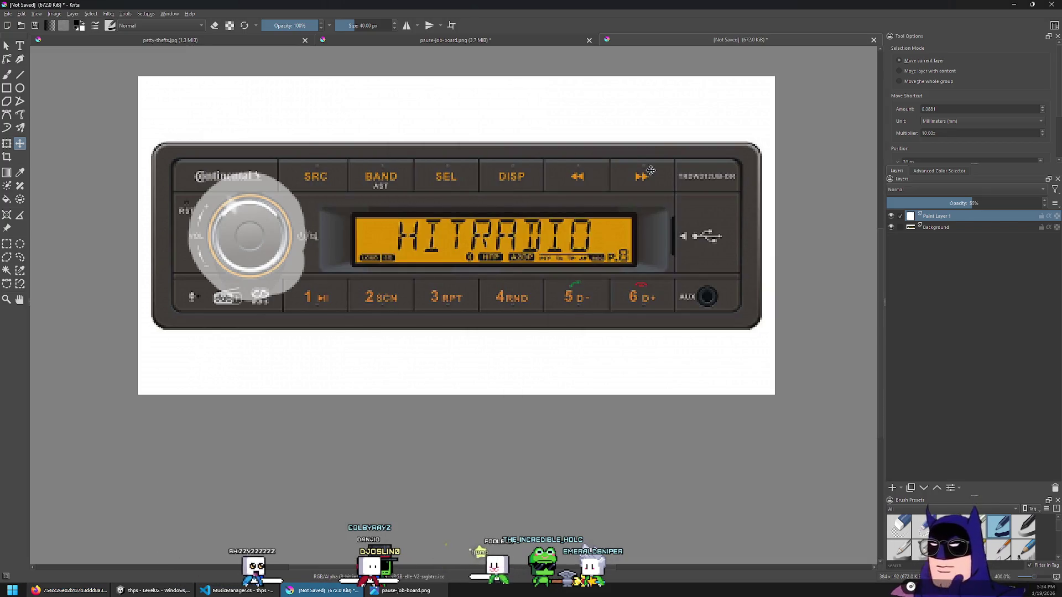
mouse_move(238, 591)
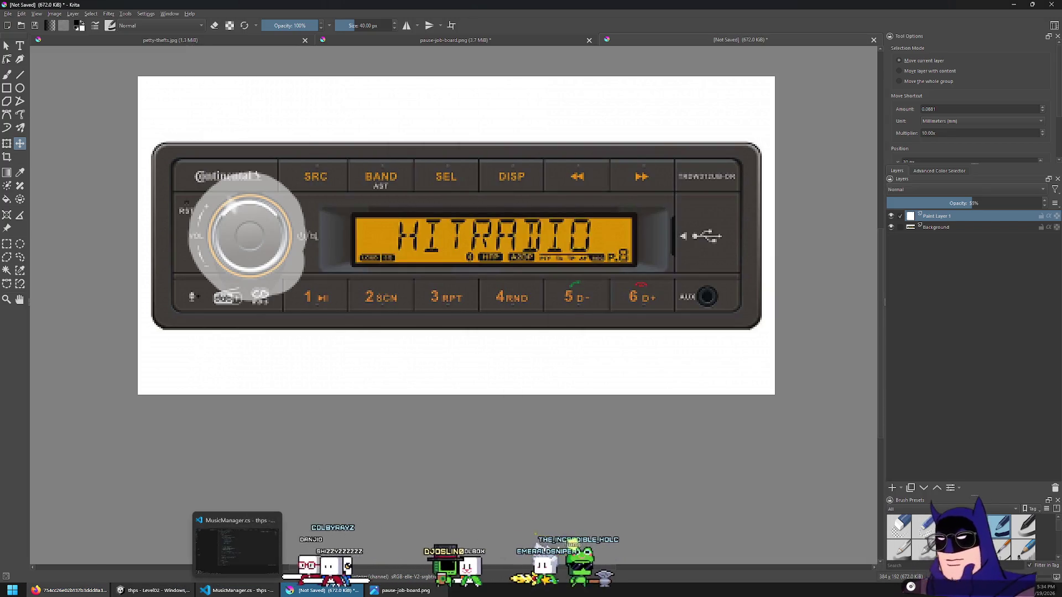
key("alt+Tab")
left_click(698, 89)
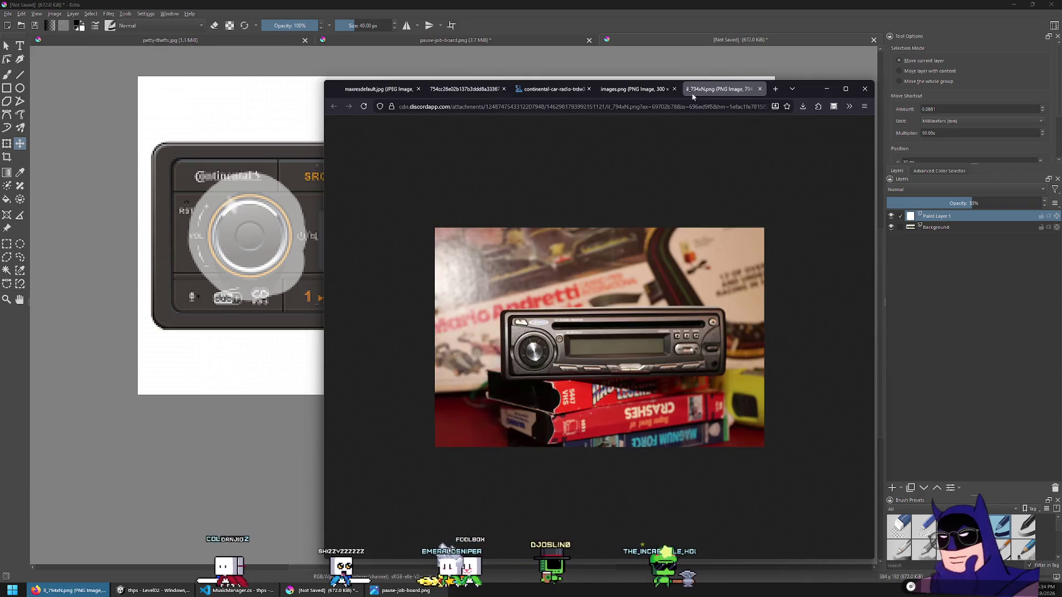
left_click(646, 92)
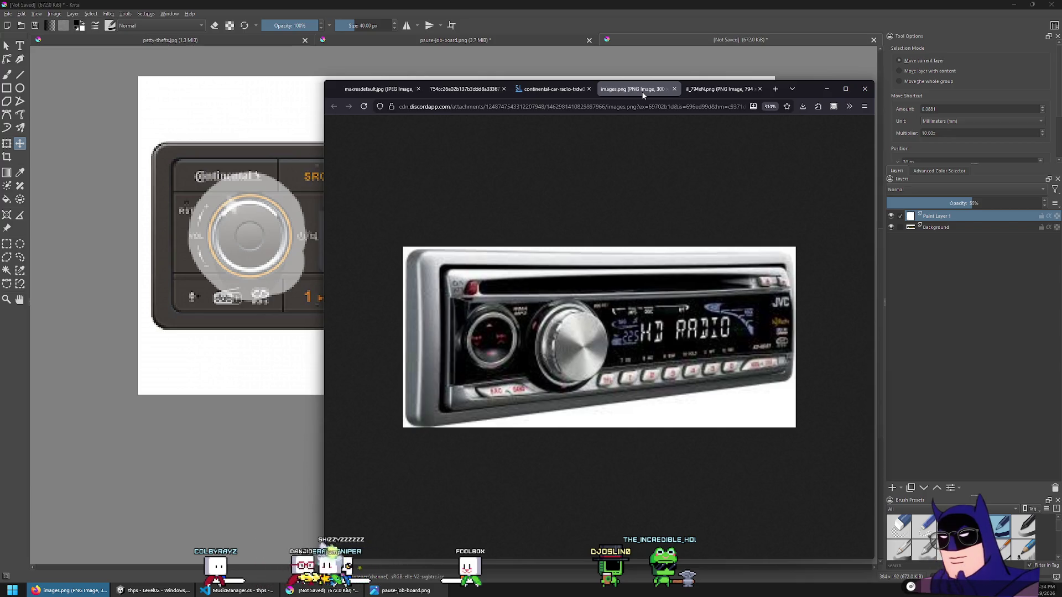
left_click(719, 92)
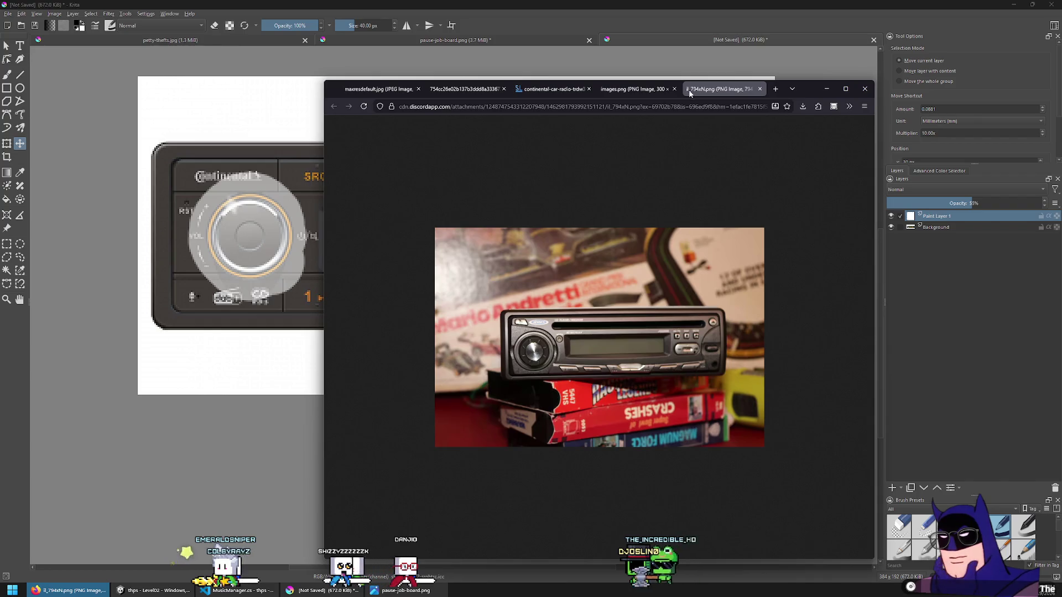
left_click(630, 92)
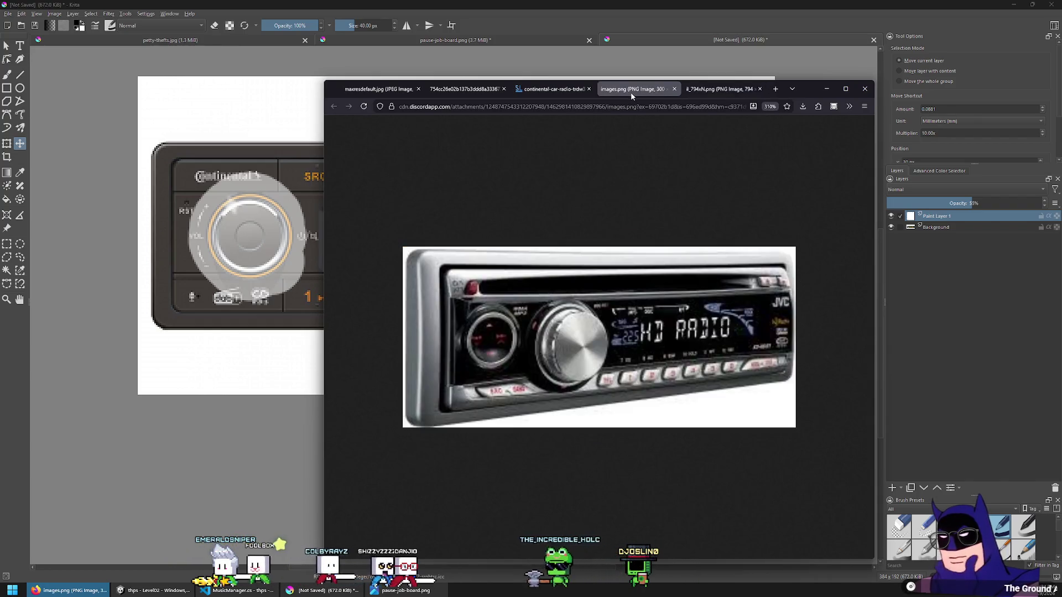
Browse the Continental, Pioneer cassette and Kenwood images, finishing on the JVC HD Radio photo
left_click(550, 93)
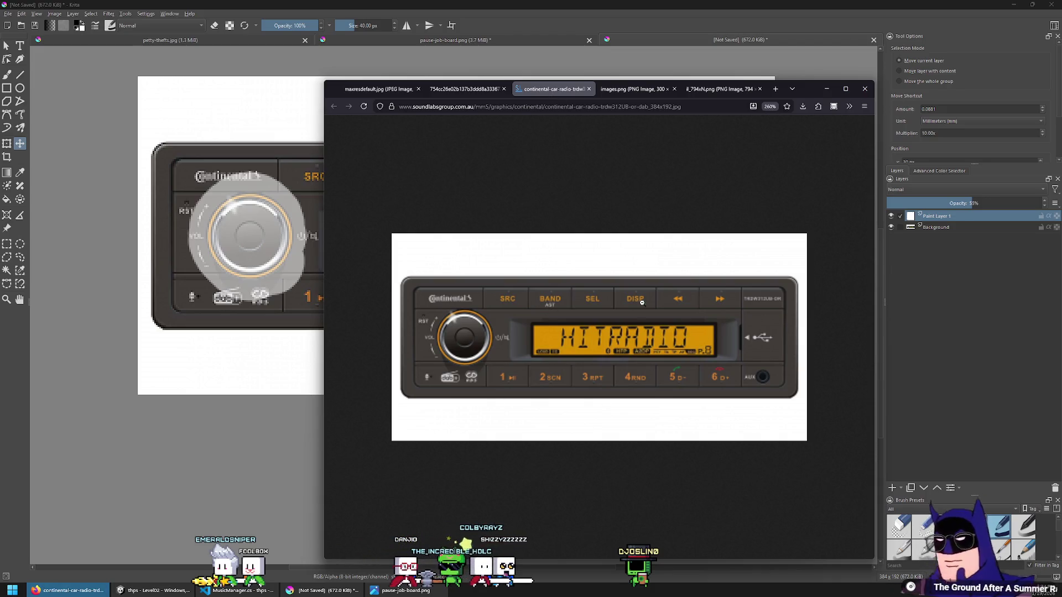
left_click(439, 93)
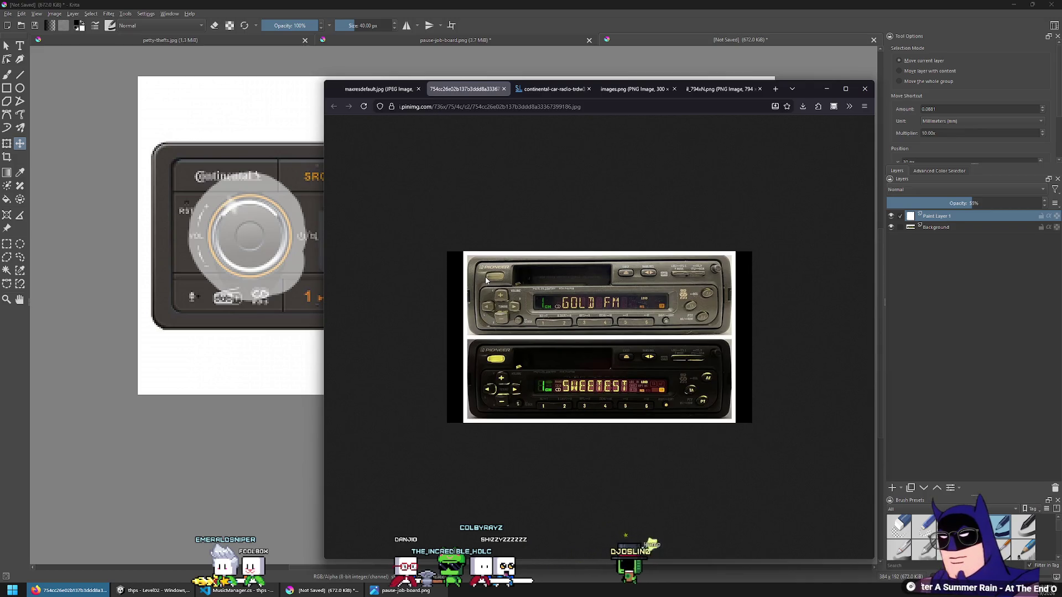
left_click(379, 90)
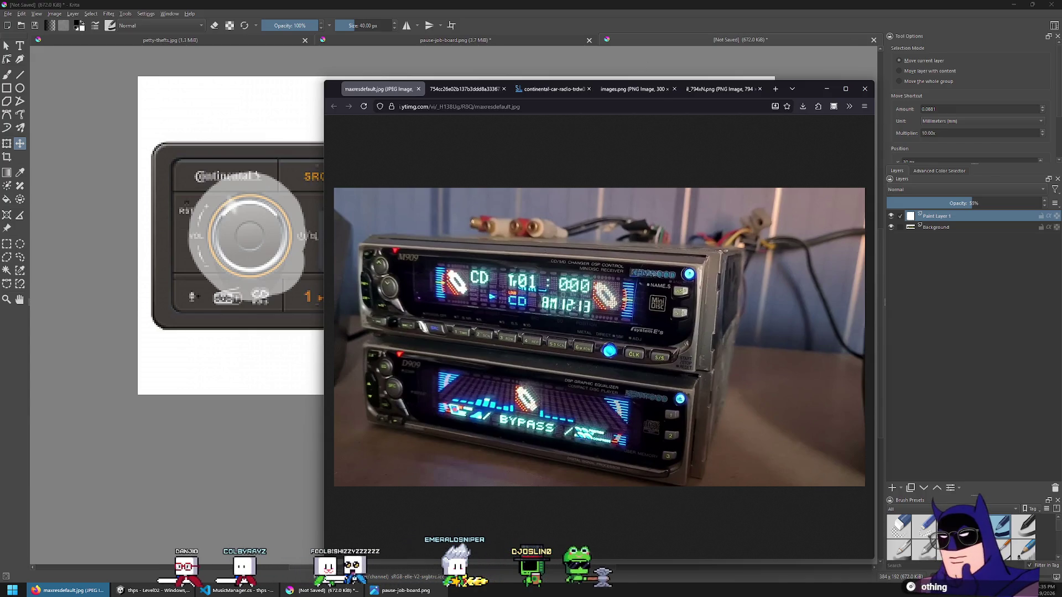
left_click(575, 90)
left_click(632, 89)
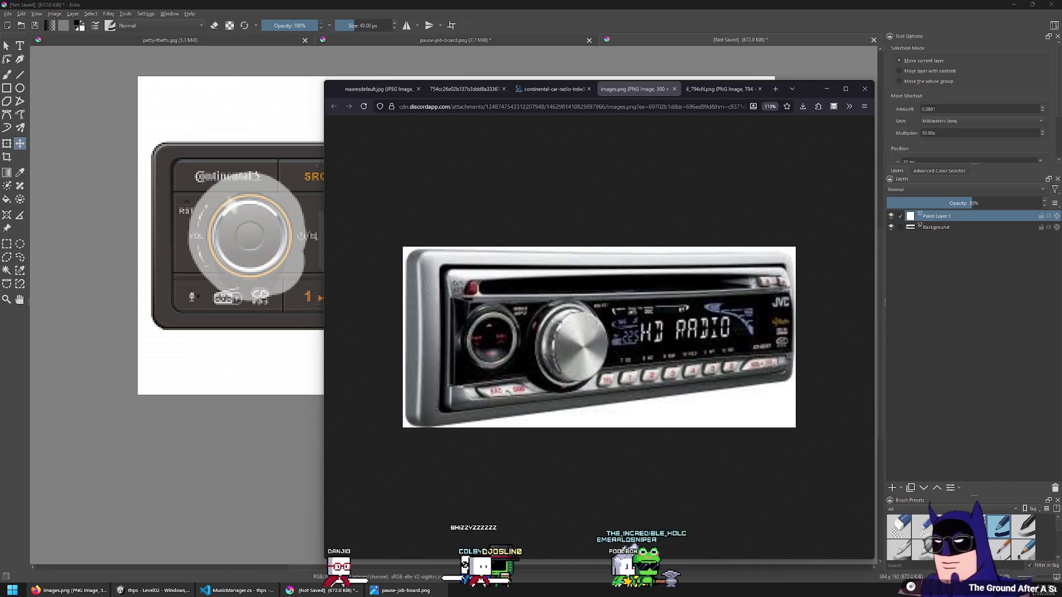
Open the Pioneer 'how cool it was in 2002' stereo meme in a new tab
left_click_drag(719, 89, 757, 91)
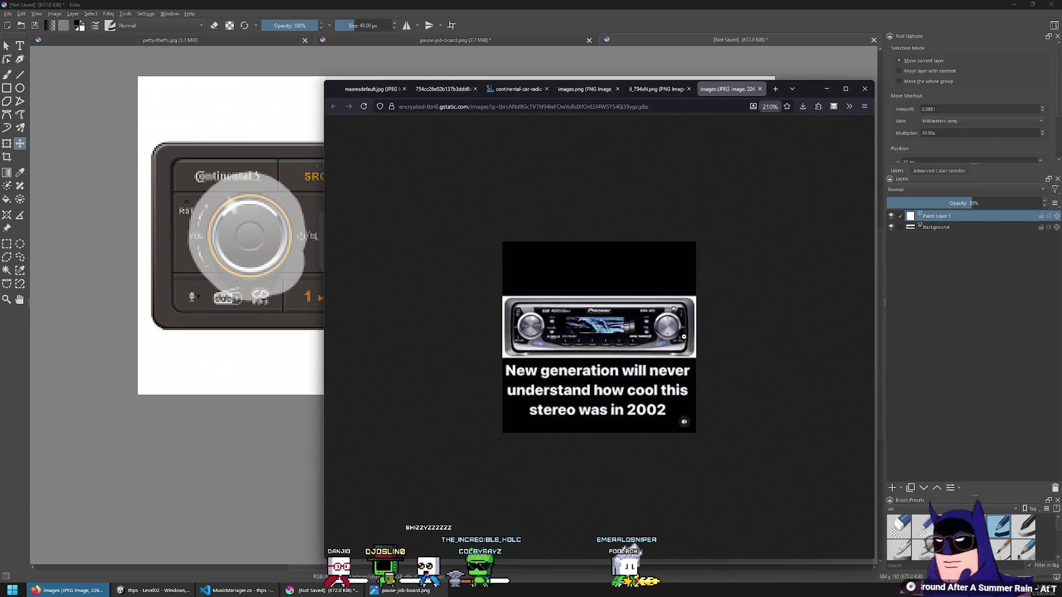
Zoom the meme, then switch to the il_794xN.png stereo-on-game-cases photo
scroll(683, 336, "up", 5, "ctrl")
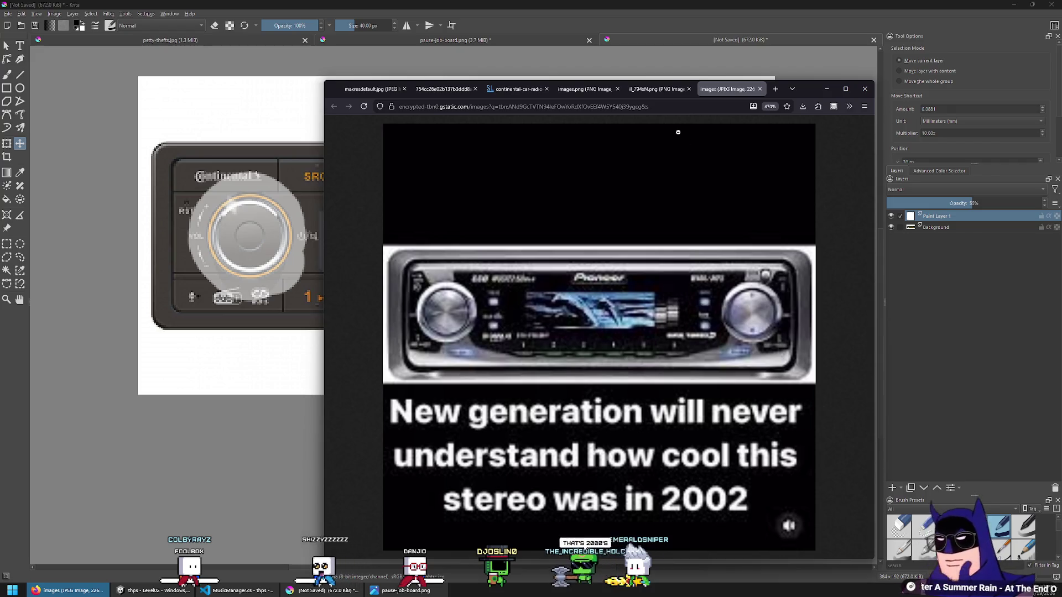
left_click(652, 90)
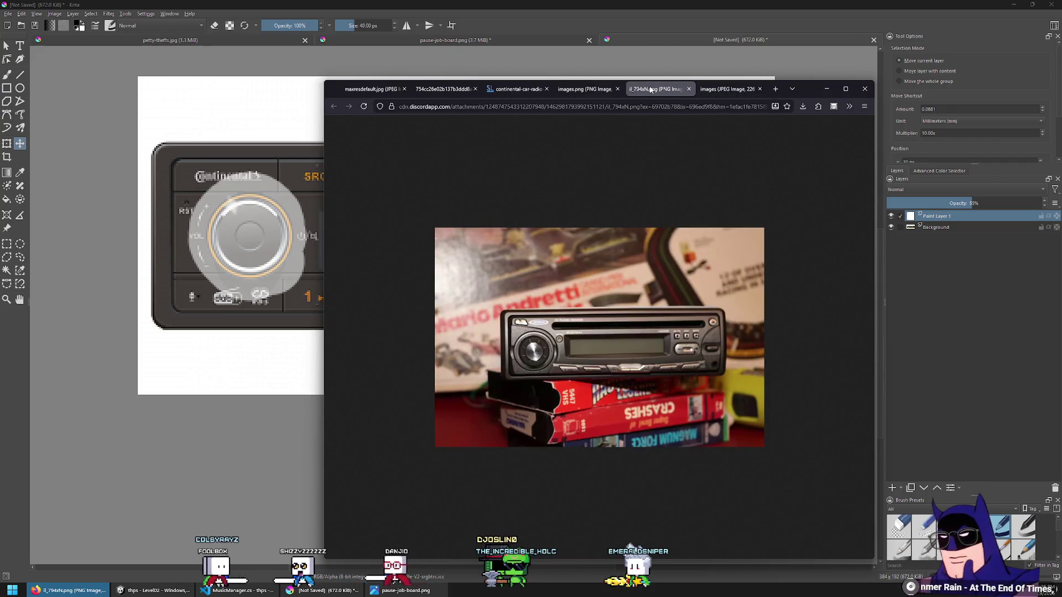
Cycle through the JVC, Continental, Pioneer and Kenwood tabs, ending on the Pioneer 2002 meme
left_click(590, 91)
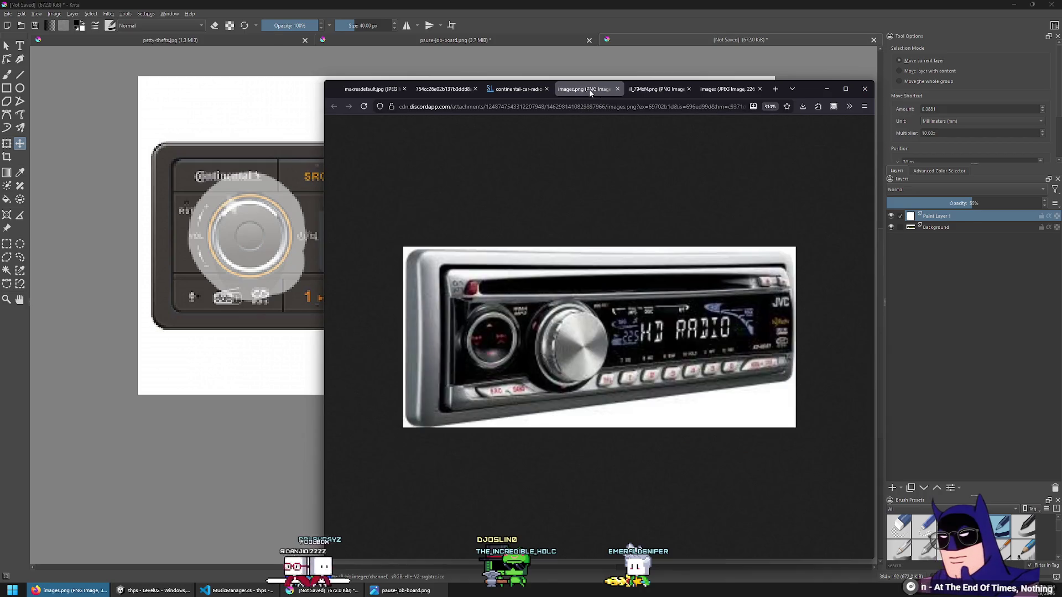
left_click(510, 90)
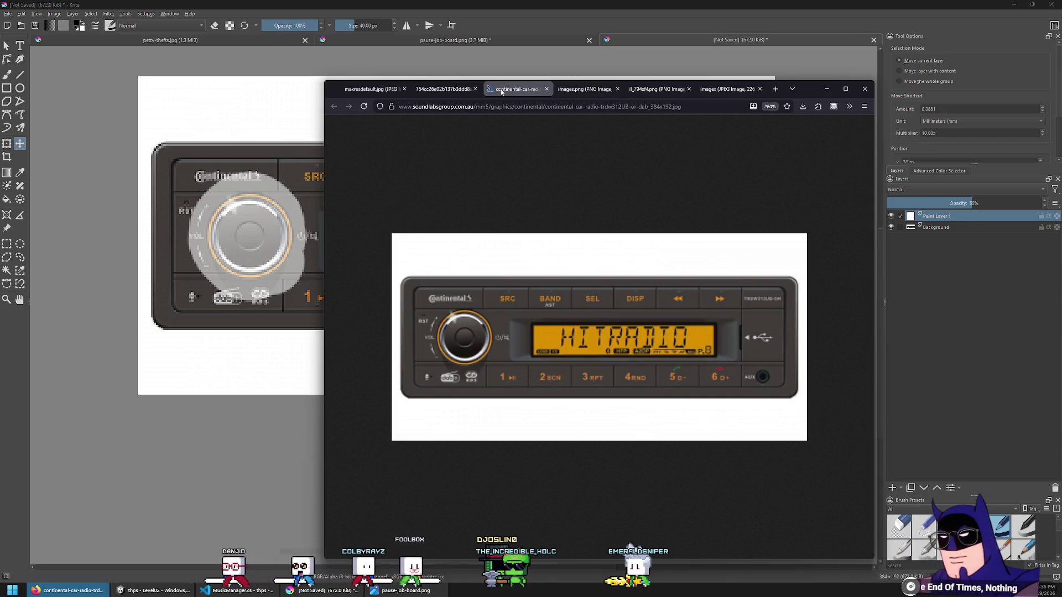
left_click(427, 89)
left_click(368, 90)
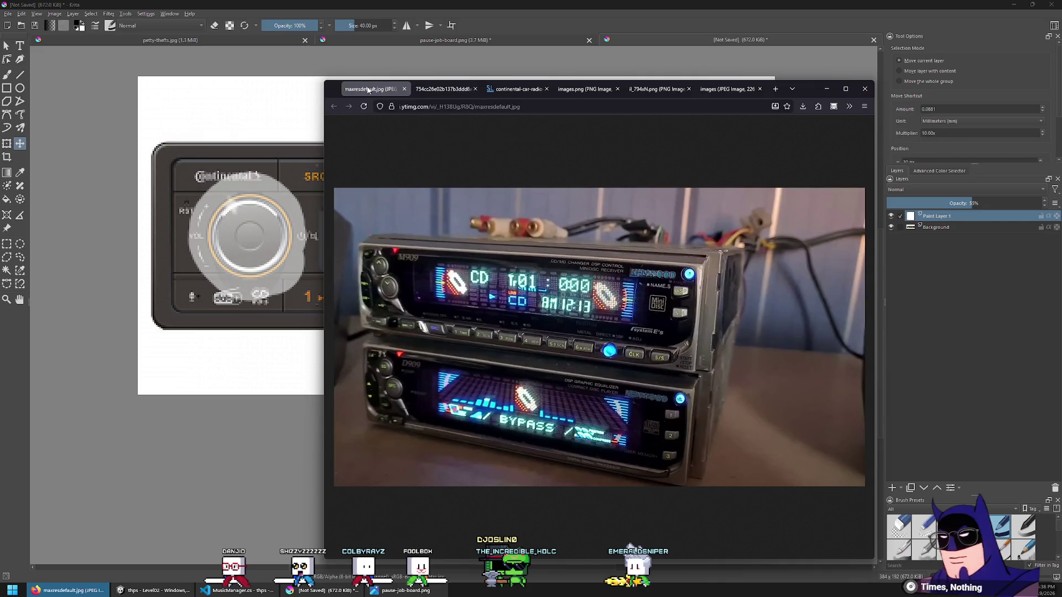
left_click(731, 89)
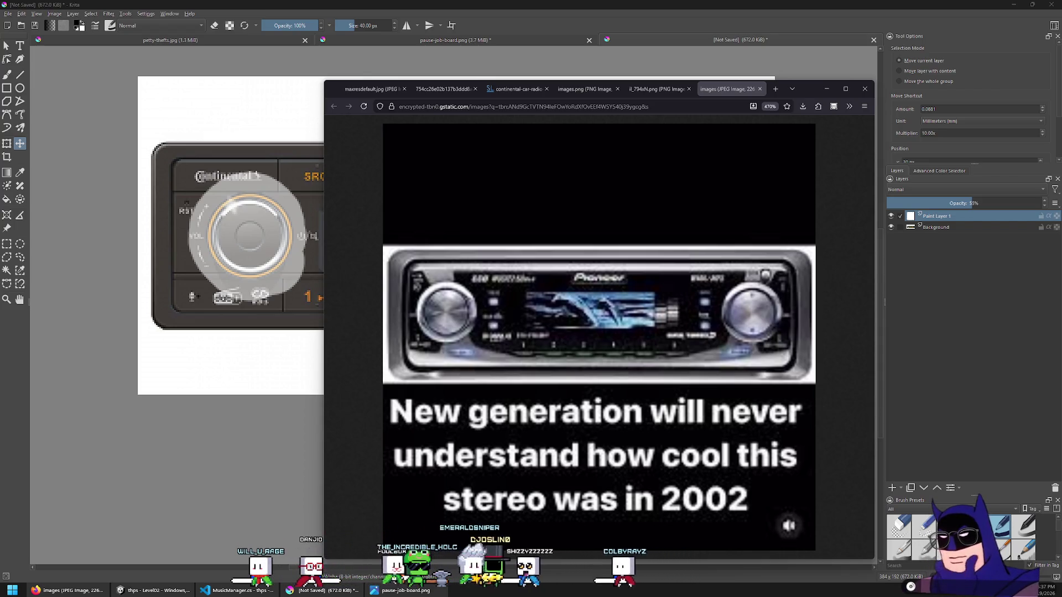
Open the pasted dashboard PHONE radio URL and the hqdefault.jpg 89.3 cassette radio in new tabs
key("ctrl+t")
key("ctrl+v")
key("Return")
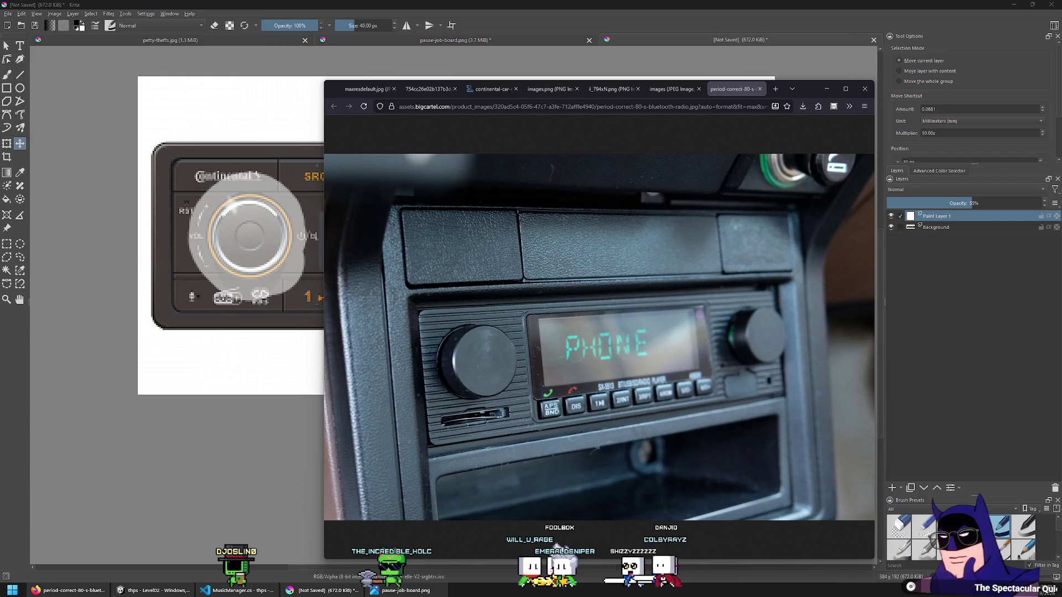
left_click_drag(809, 108, 772, 92)
scroll(649, 294, "up", 7, "ctrl")
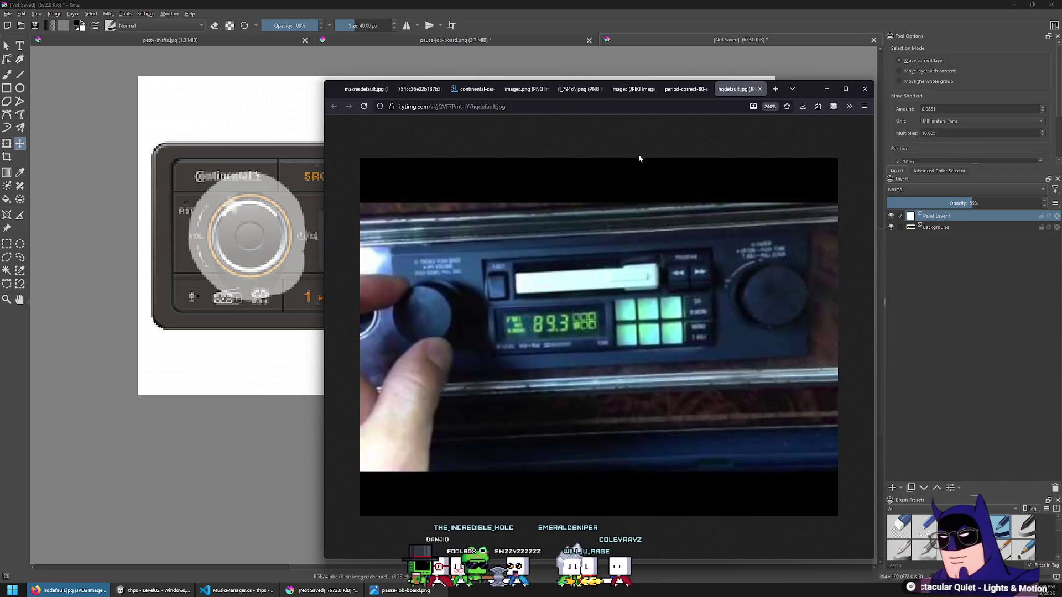
Return to the dashboard radio tab and open the Retrosound Grand Prix image in a new tab
left_click(681, 93)
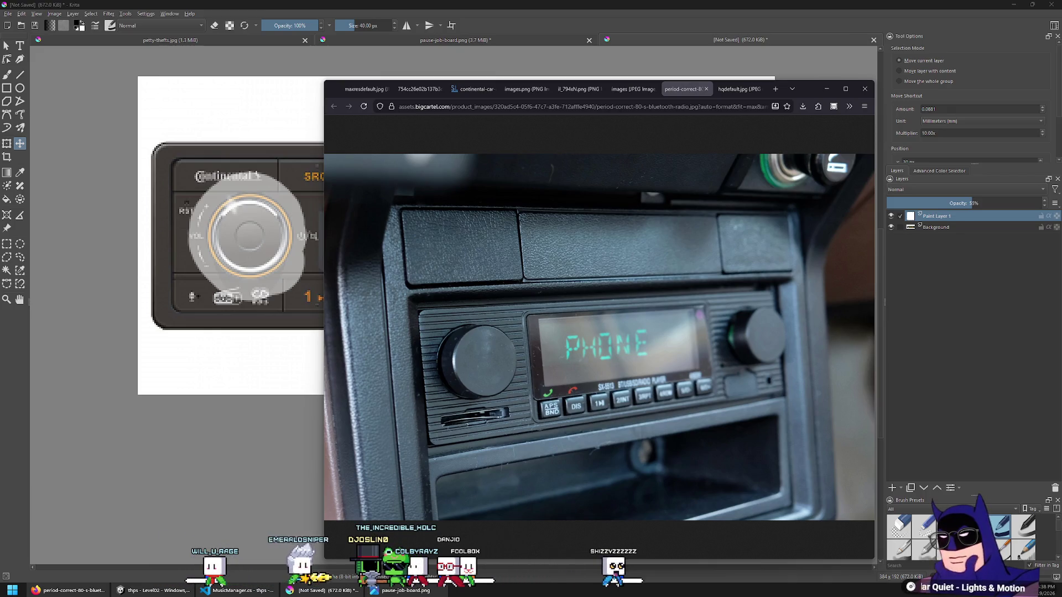
left_click_drag(776, 87, 776, 89)
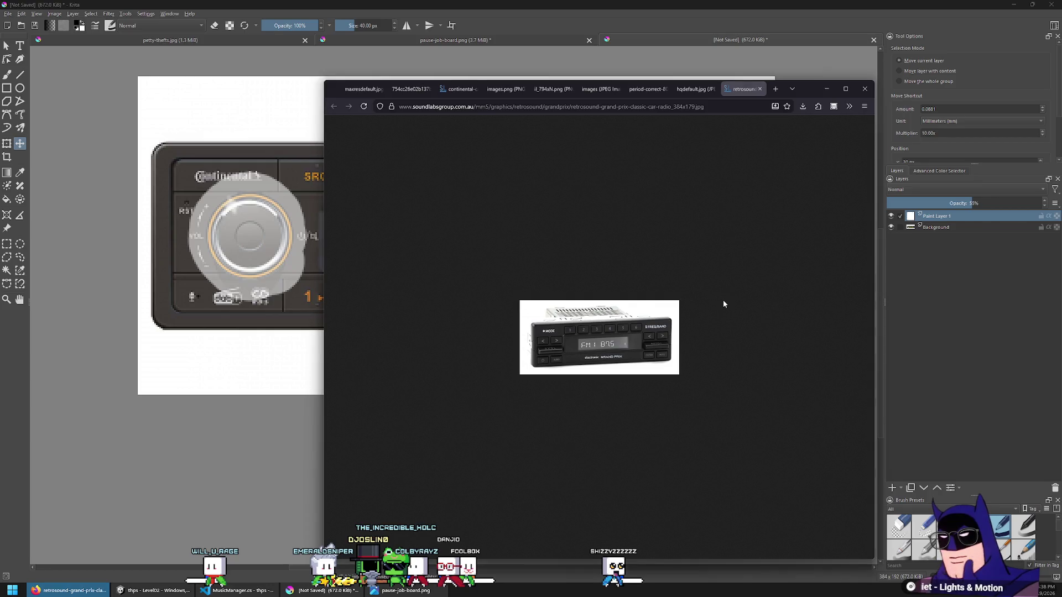
Zoom in on the Retrosound Grand Prix FM1 87.5 radio image
scroll(768, 393, "up", 8, "ctrl")
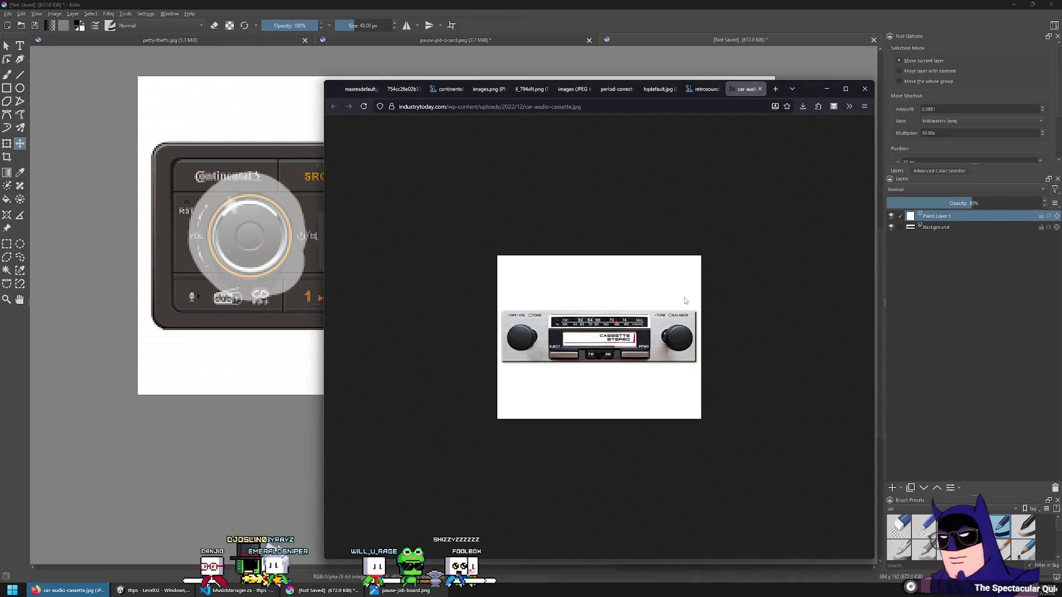
Check the Grand Prix and Retrosound tabs, then step back to the hqdefault.jpg 89.3 radio photo
scroll(621, 369, "up", 5, "ctrl")
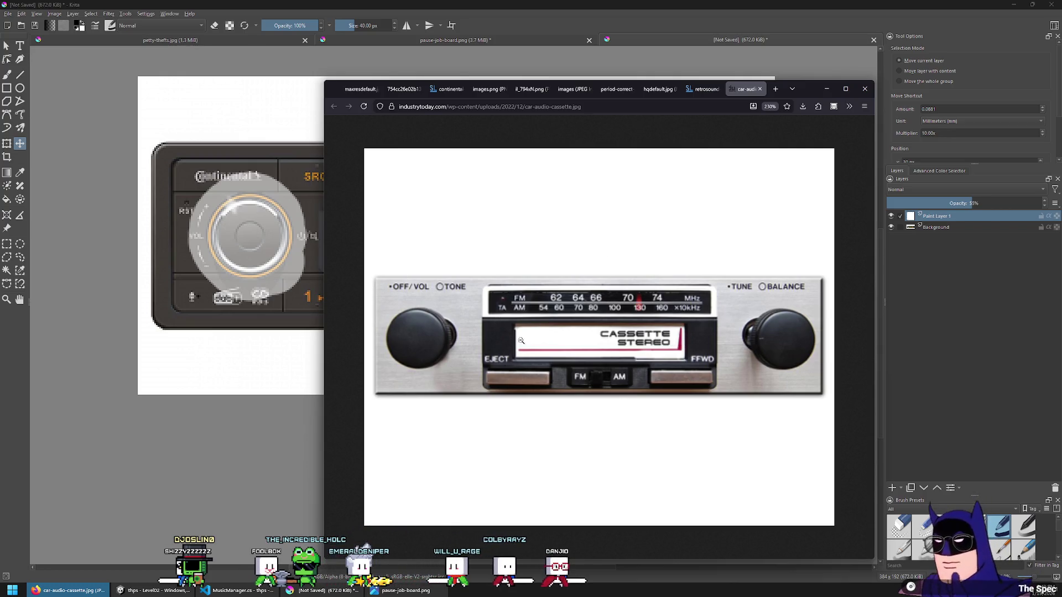
left_click(697, 90)
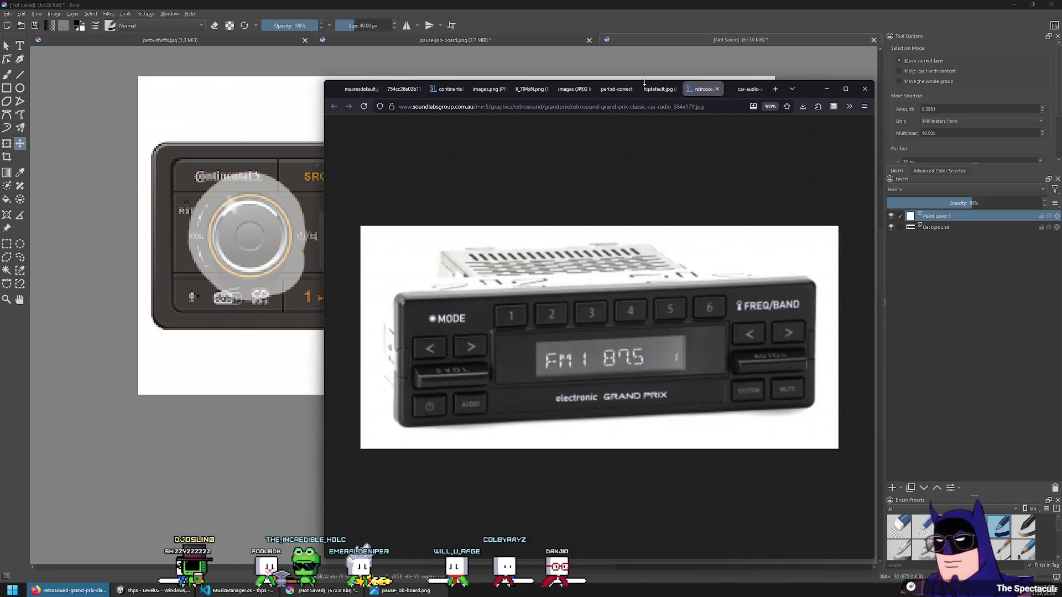
left_click(746, 89)
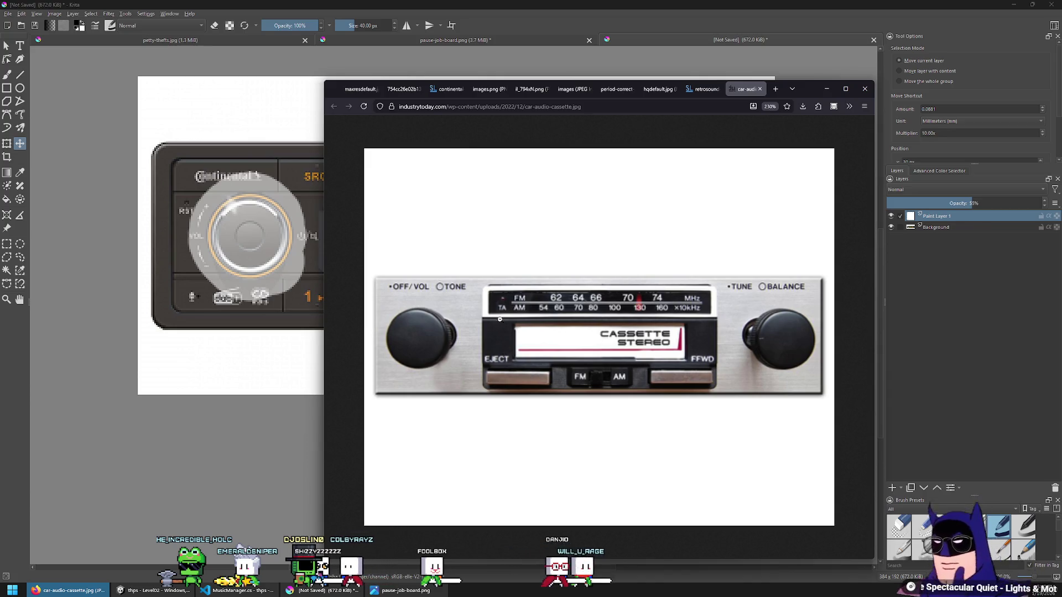
left_click(708, 91)
key("ctrl+Page_Up")
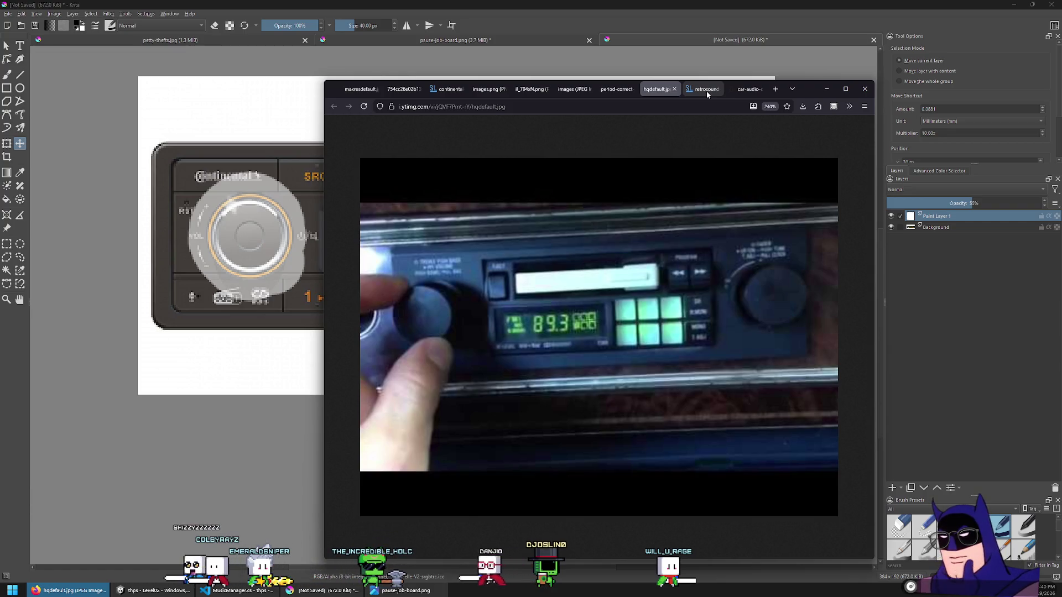
Step back and forth through the reference tabs, from the Continental radio to the retrosound and hqdefault photos
key("ctrl+shift+Tab")
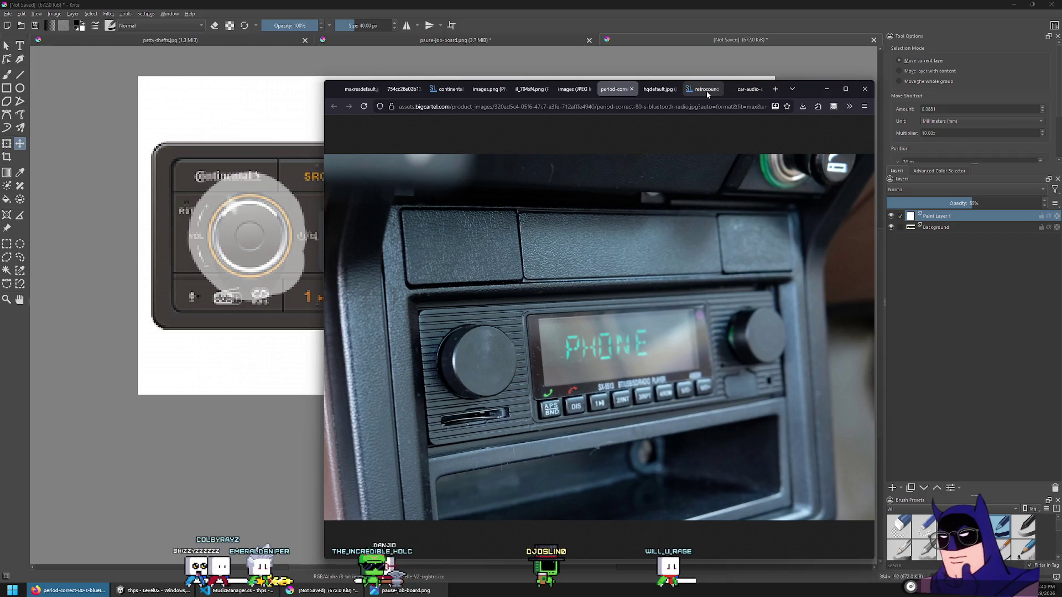
key("ctrl+shift+Tab")
key("ctrl+shift+Tab")
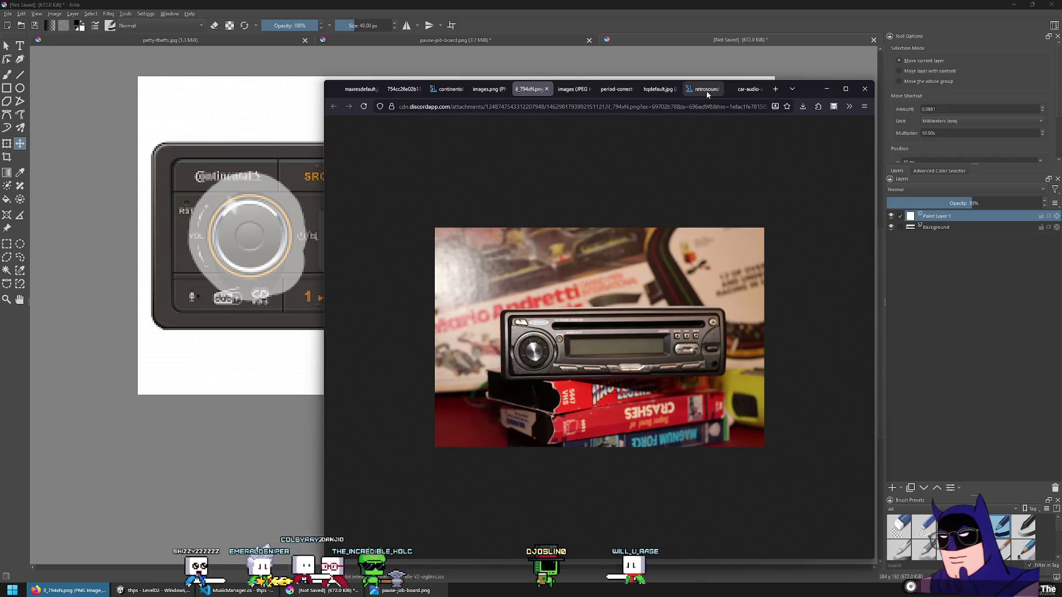
key("ctrl+shift+Tab")
key("ctrl+shift+Tab")
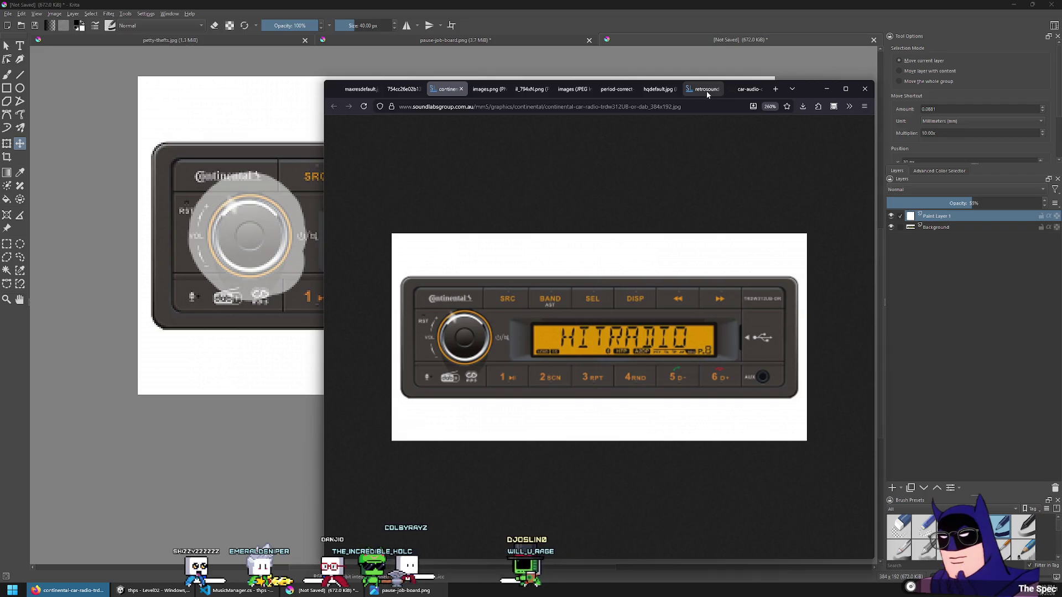
key("ctrl+shift+Tab")
key("ctrl+Tab")
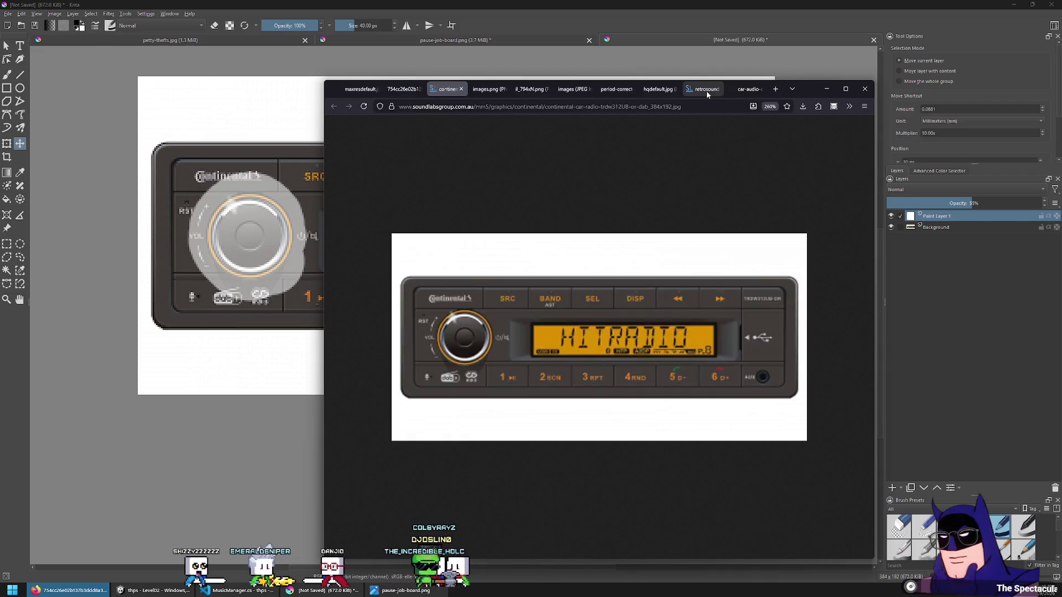
key("ctrl+Tab")
key("ctrl+Tab")
key("ctrl+Tab")
key("ctrl+Tab")
key("ctrl+Tab")
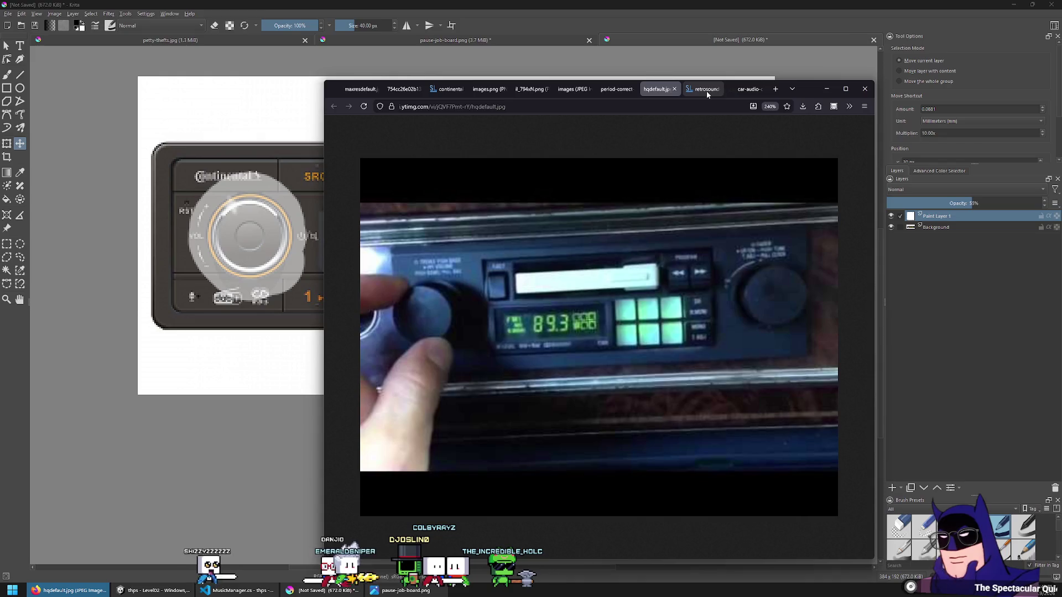
key("ctrl+Tab")
key("ctrl+shift+Tab")
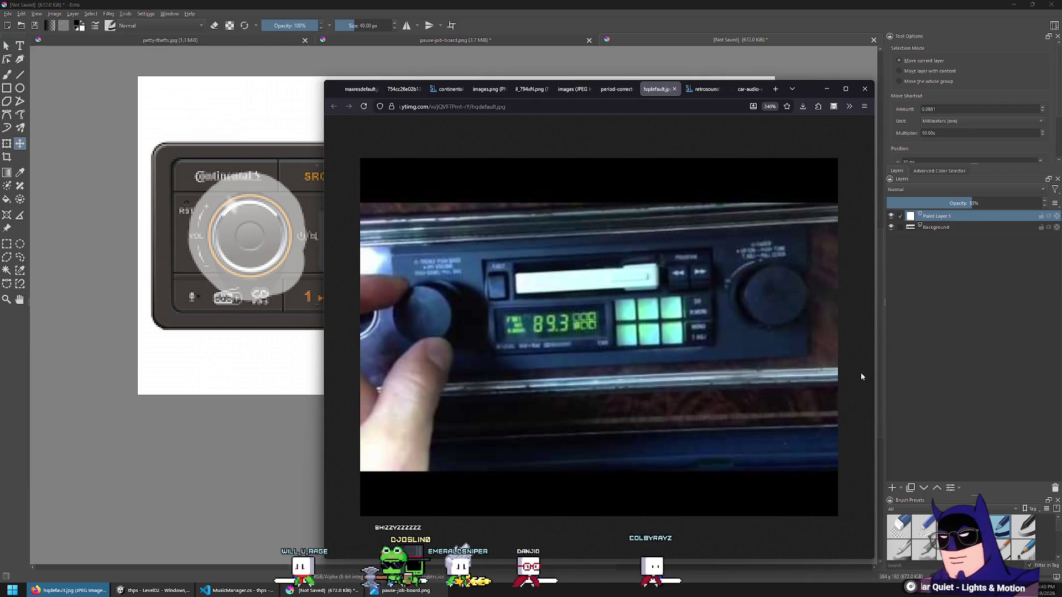
Switch through the retrosound, hqdefault and car-audio-cassette tabs, ending on the silver cassette stereo
left_click(705, 92)
left_click(662, 92)
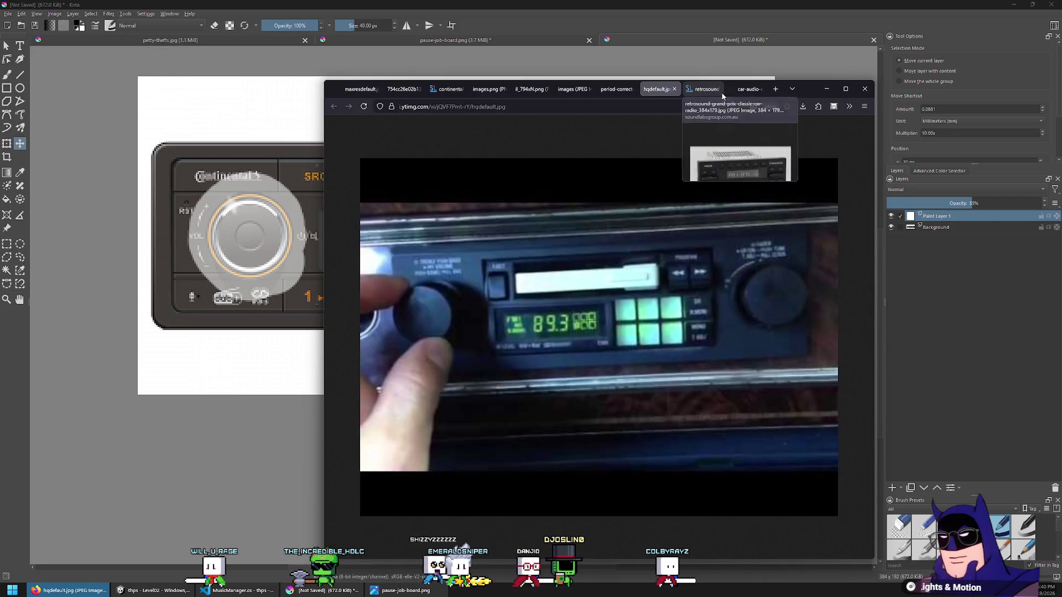
left_click(744, 90)
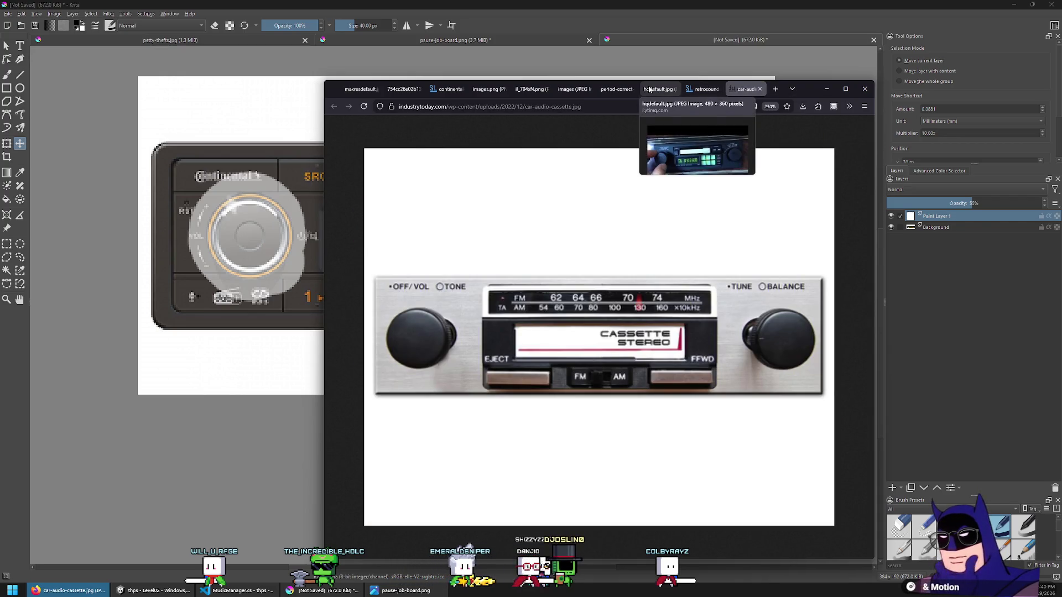
Switch to the hqdefault.jpg tab showing the car radio with the green-lit display
left_click(659, 89)
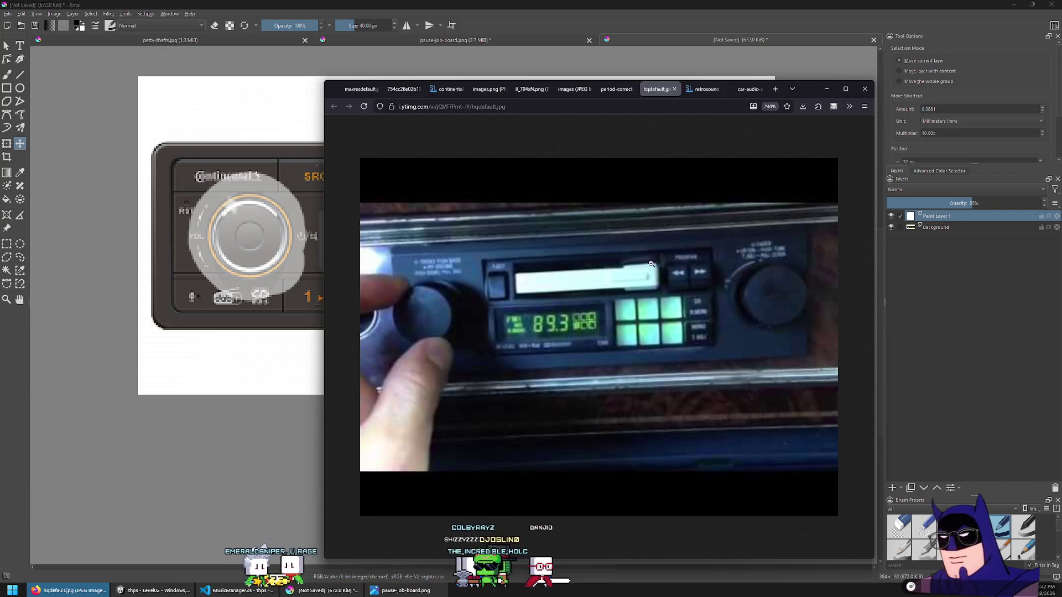
right_click(651, 264)
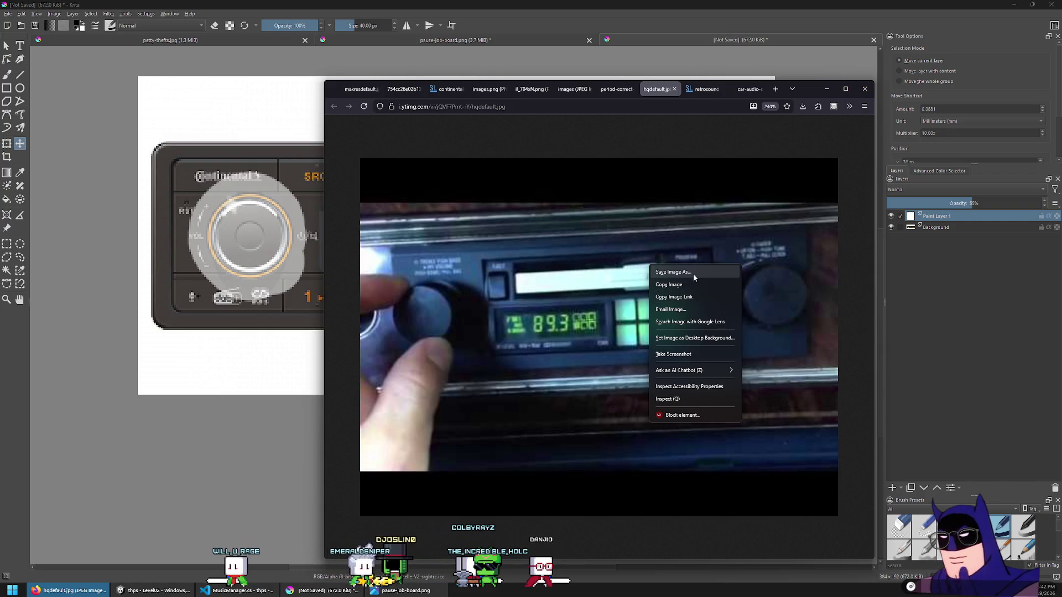
left_click(806, 95)
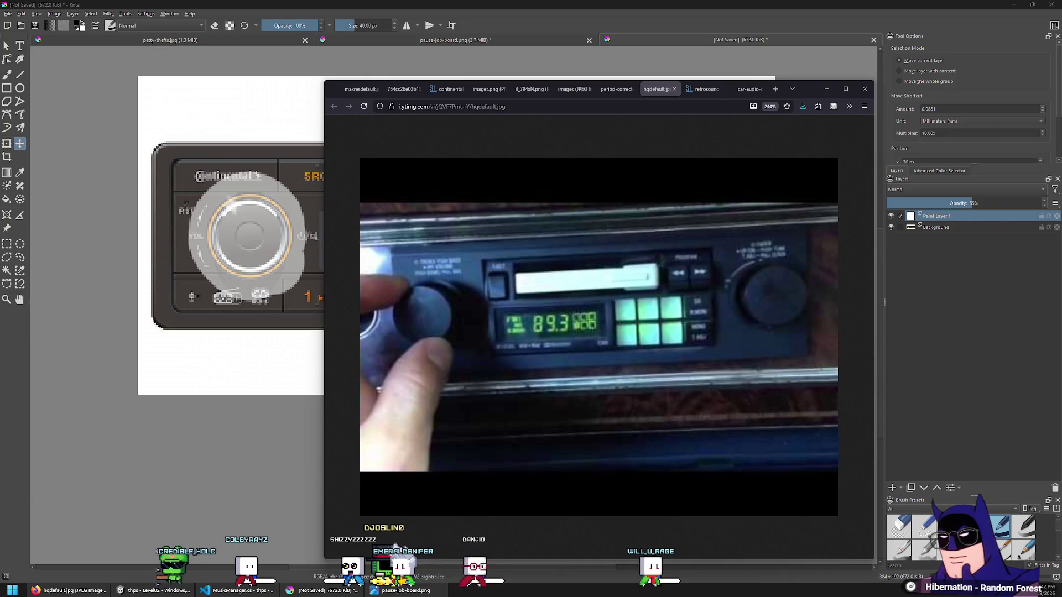
Open the Alpine 7283 photo as a maxresdefault.jpg tab and compare it with the car-audio and hqdefault tabs
left_click_drag(725, 108, 802, 116)
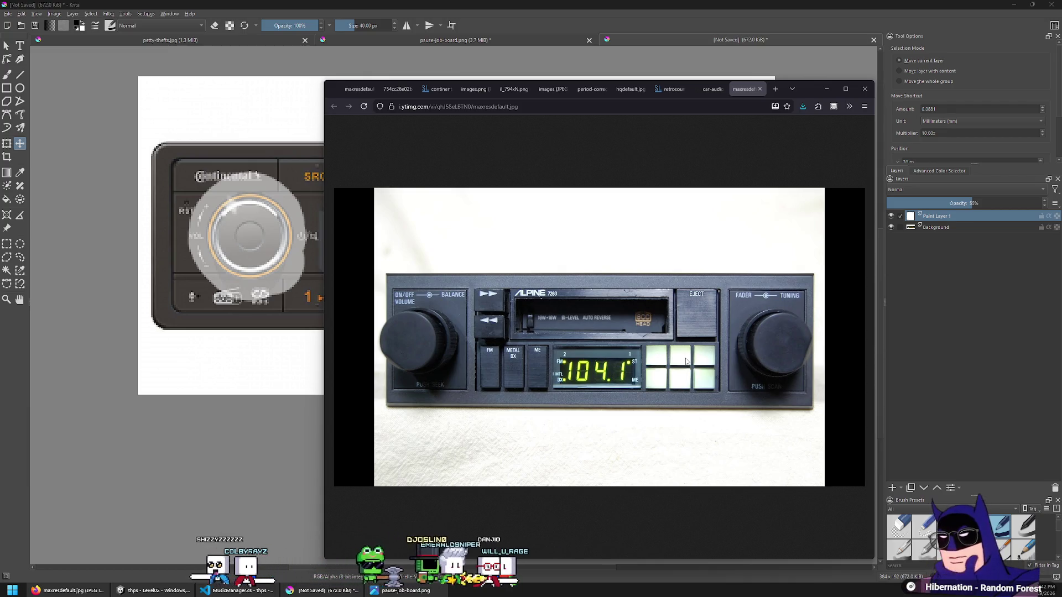
left_click(716, 93)
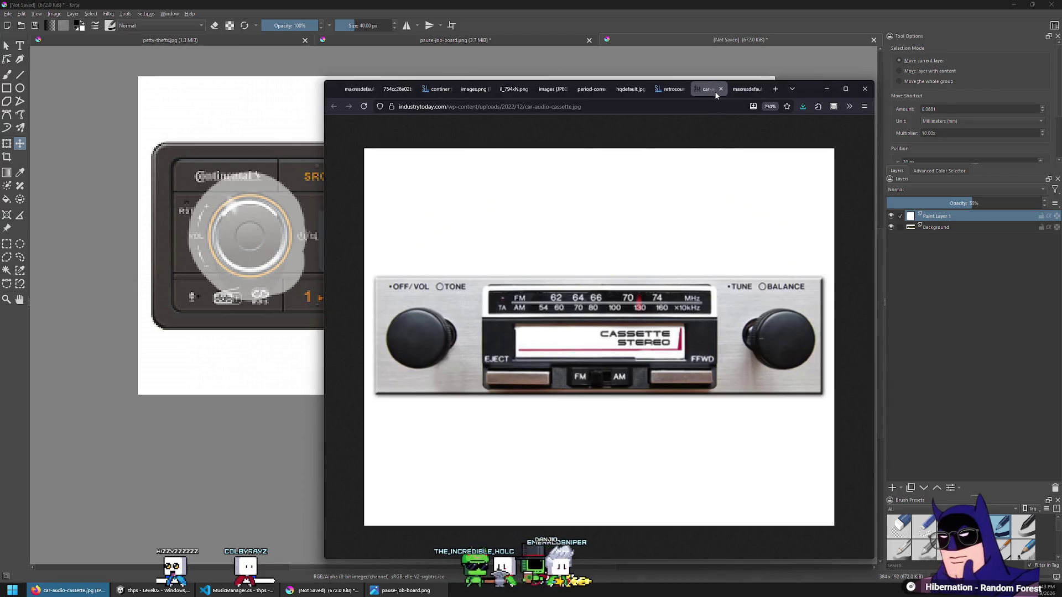
key("ctrl+shift+Tab")
key("ctrl+shift+Tab")
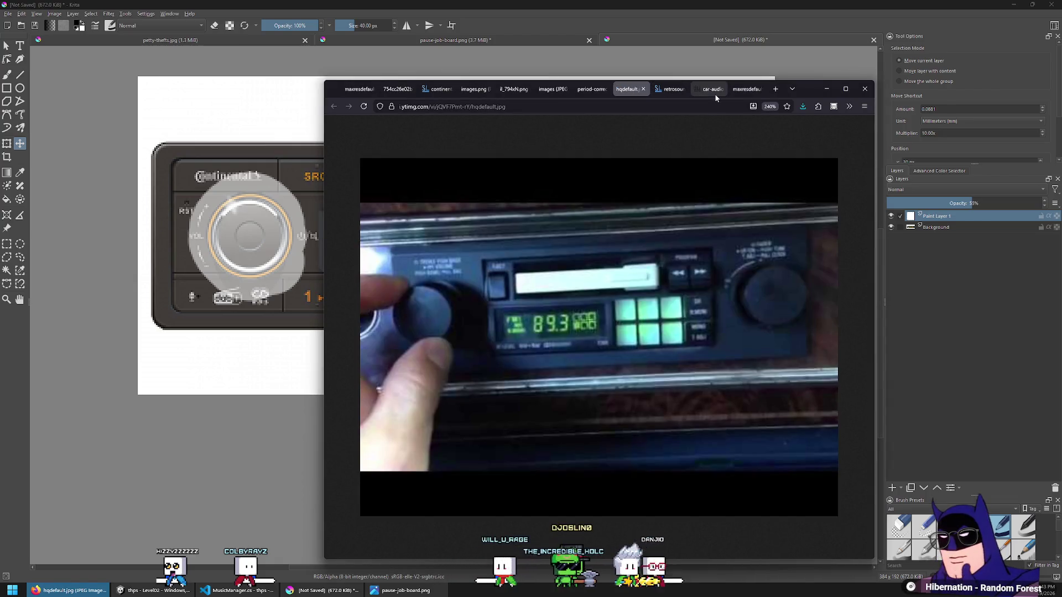
left_click(715, 94)
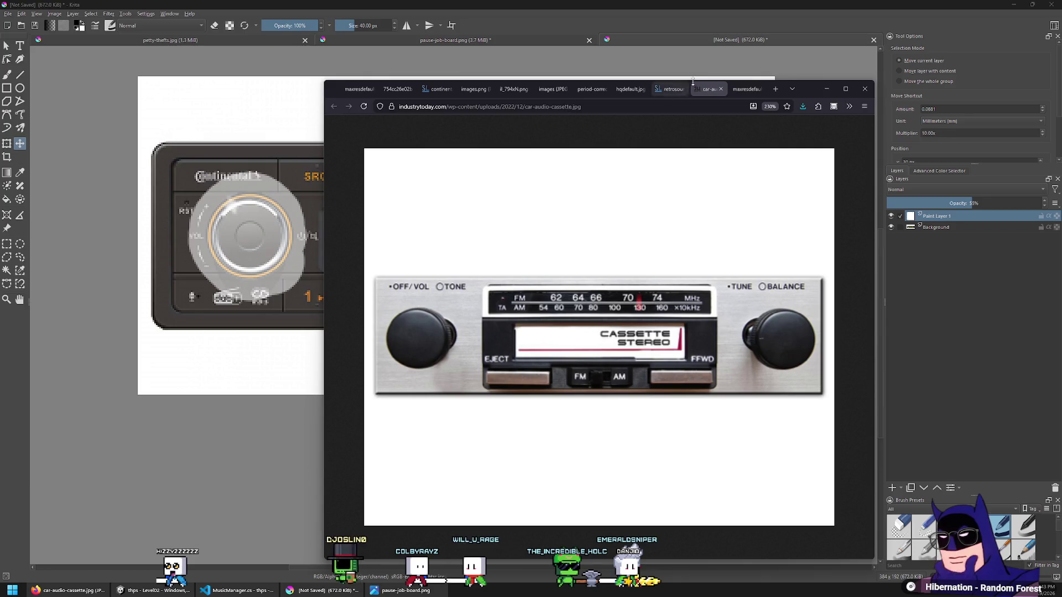
left_click(737, 90)
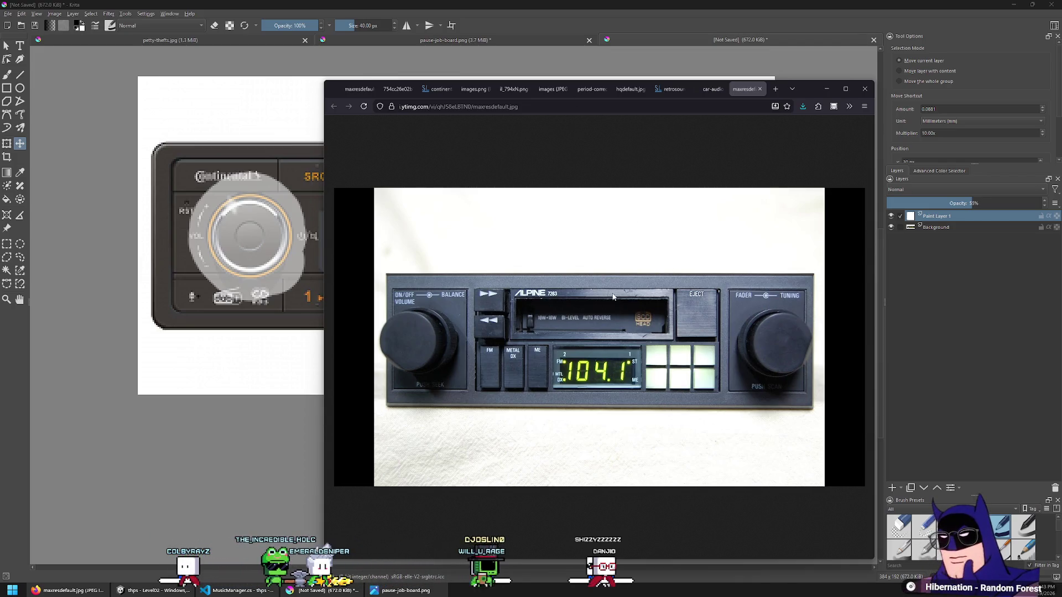
Bring up the image context menu on the Alpine cassette stereo photo in the maxresdefault tab
right_click(575, 330)
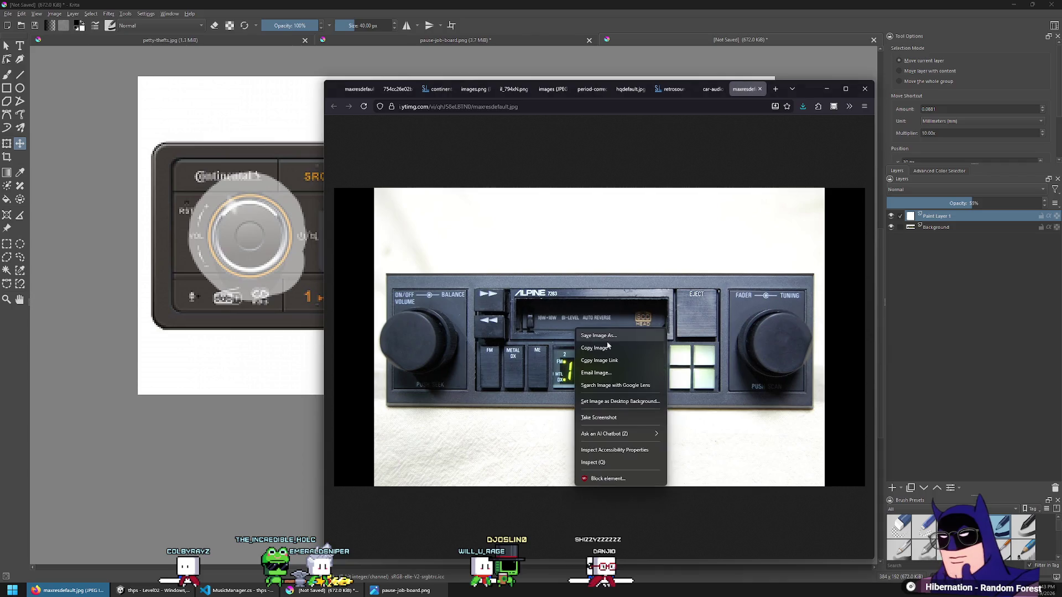
Copy the Alpine photo and create a new 1280 × 720 Krita document from the clipboard
left_click(611, 347)
key("alt+Tab")
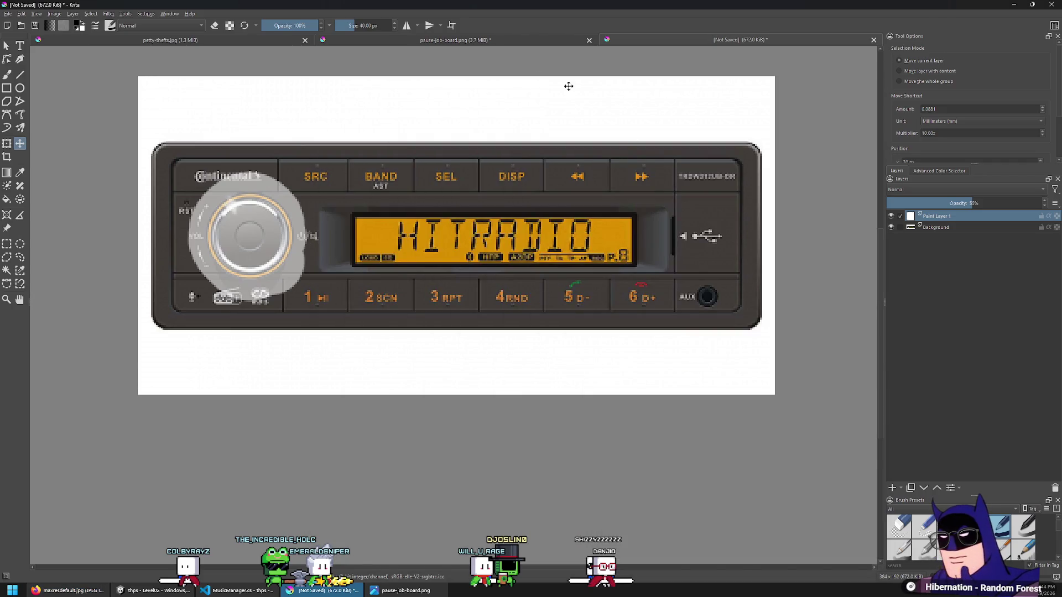
left_click(430, 41)
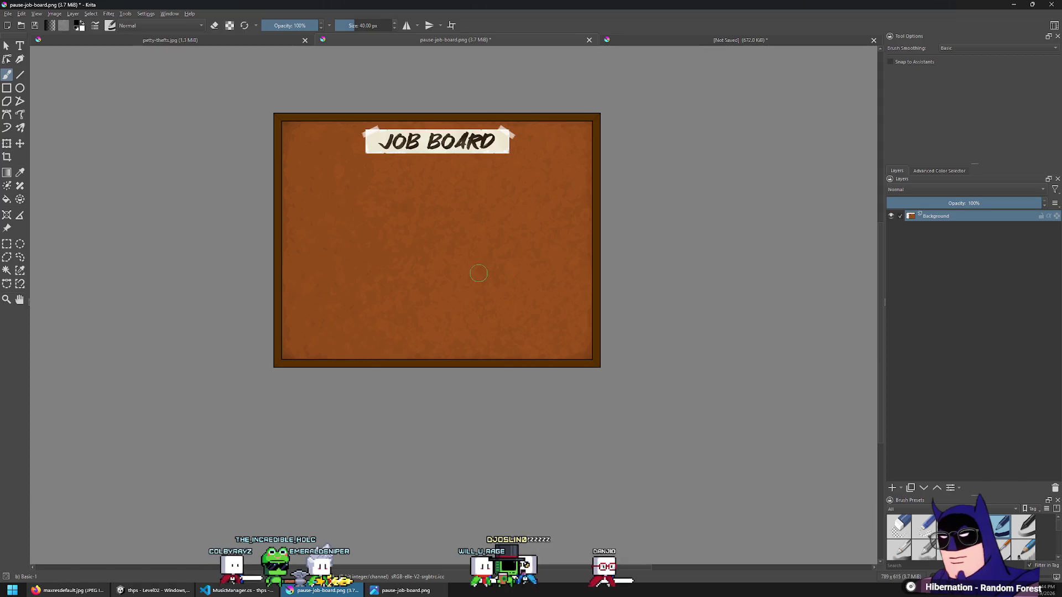
key("ctrl+v")
key("ctrl+z")
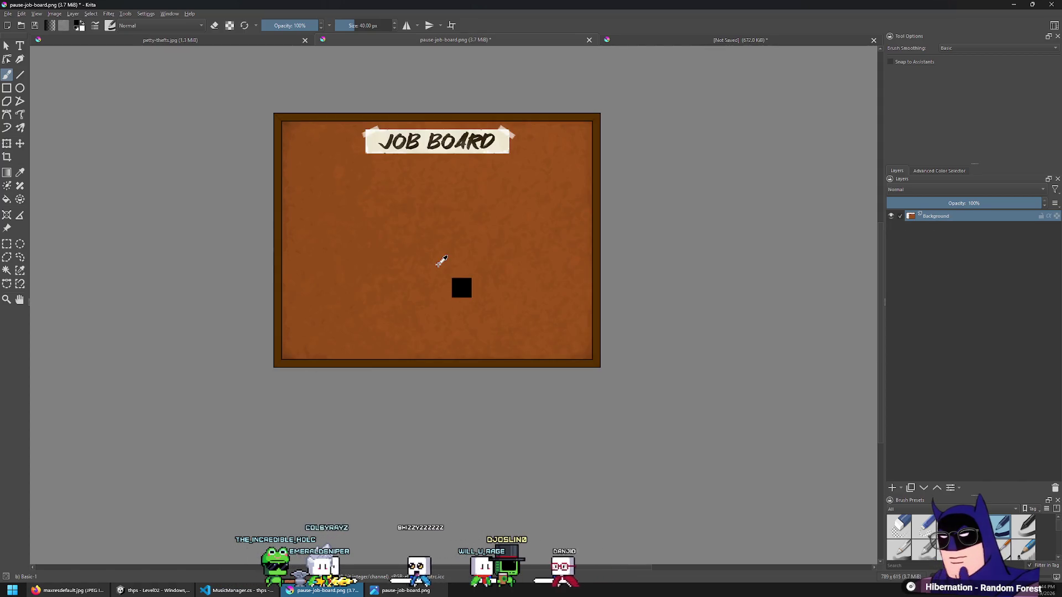
key("ctrl+n")
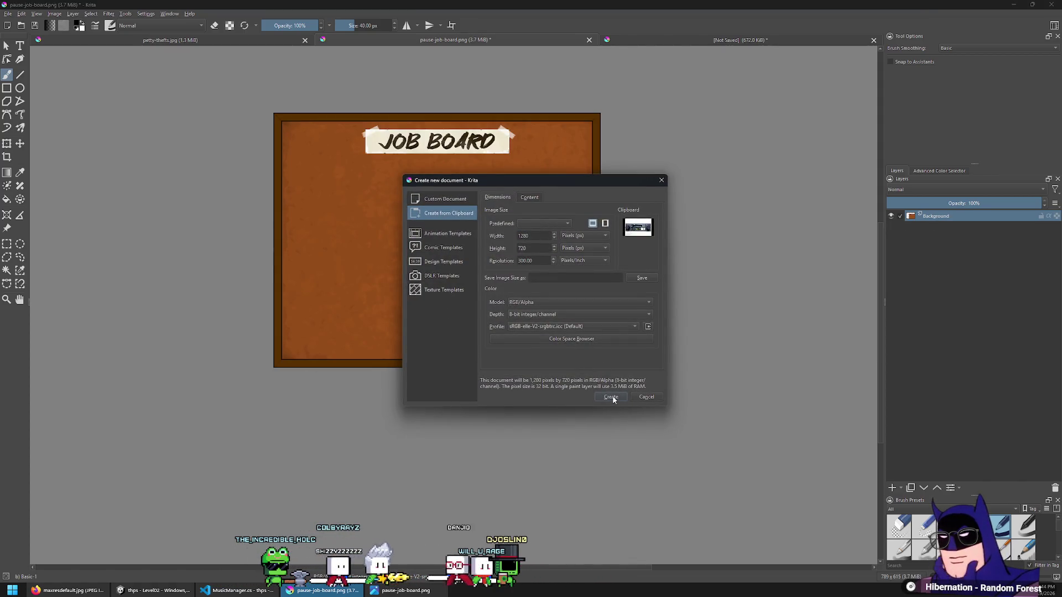
left_click(611, 397)
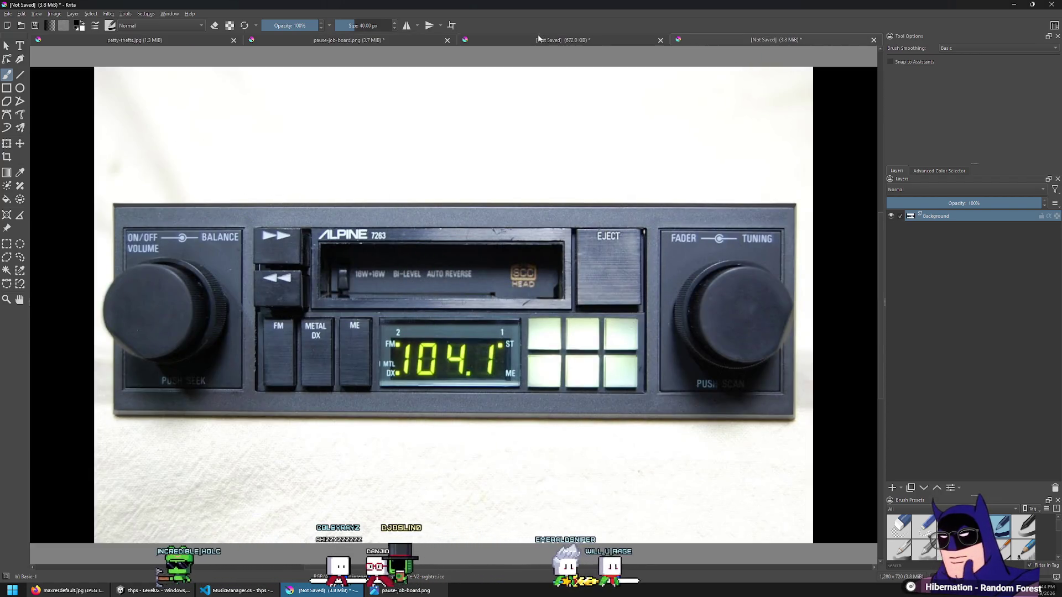
Close the old Continental radio document without saving and add Paint Layer 1 above the photo
key("ctrl+w")
left_click(538, 308)
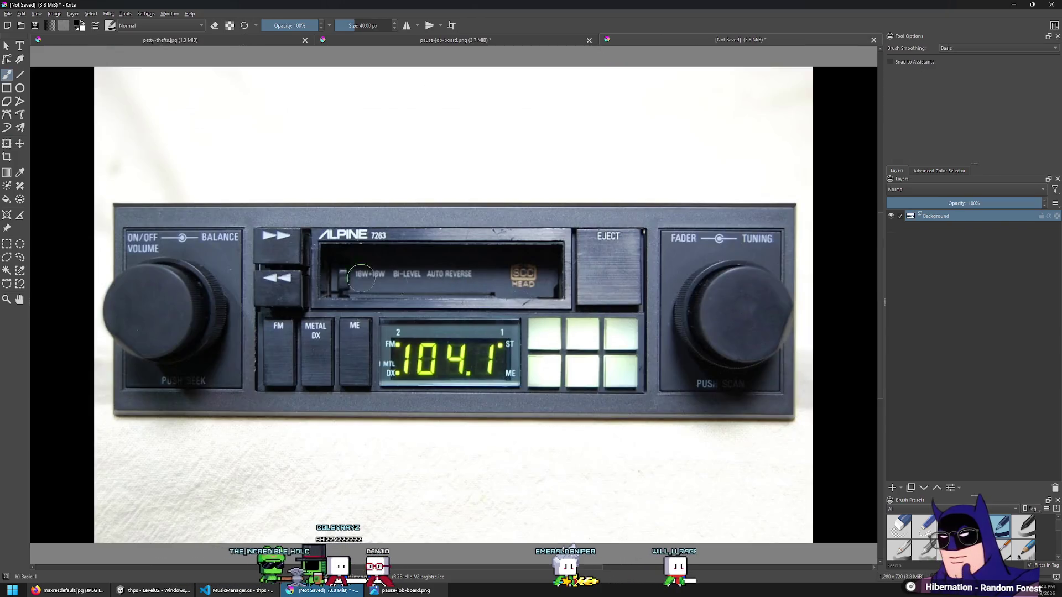
scroll(336, 299, "down", 1)
scroll(336, 298, "up", 4)
scroll(336, 298, "down", 2)
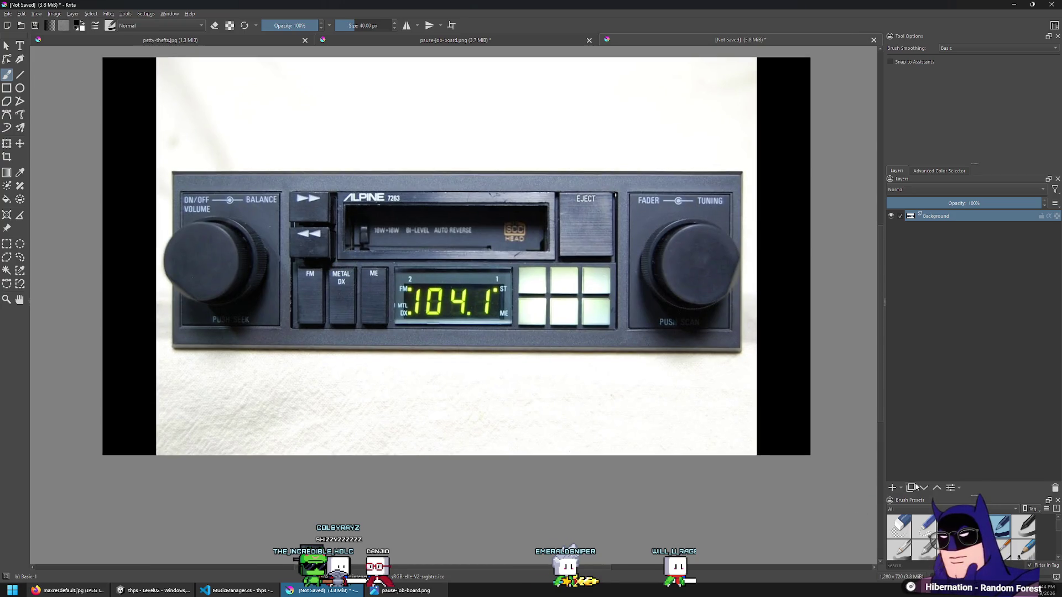
left_click(891, 487)
Select the radio's faceplate with a rectangle of about 1025 × 327 px
key("p")
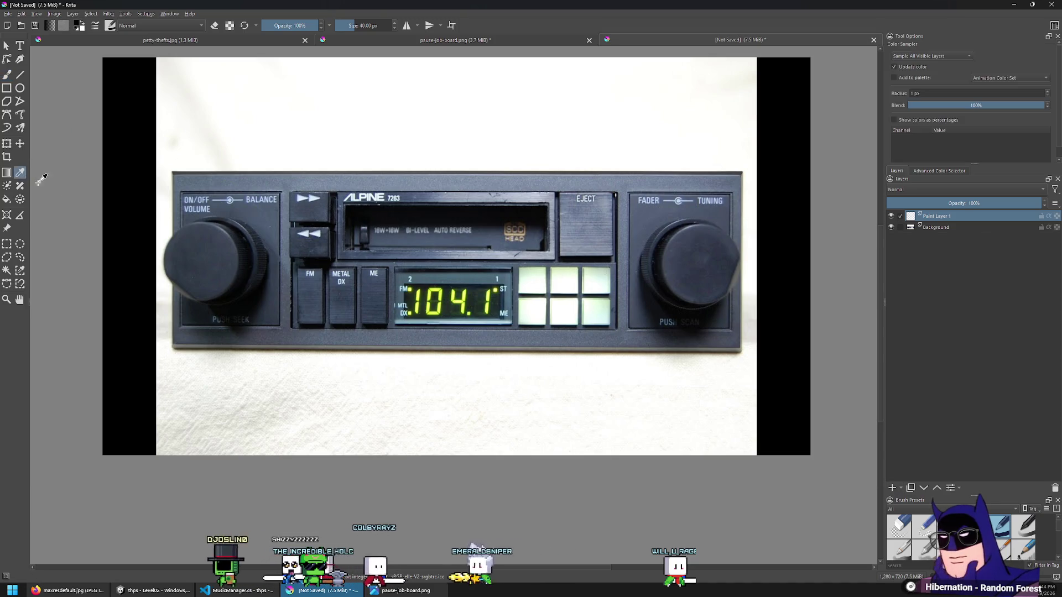
scroll(233, 250, "up", 2)
scroll(271, 205, "down", 1)
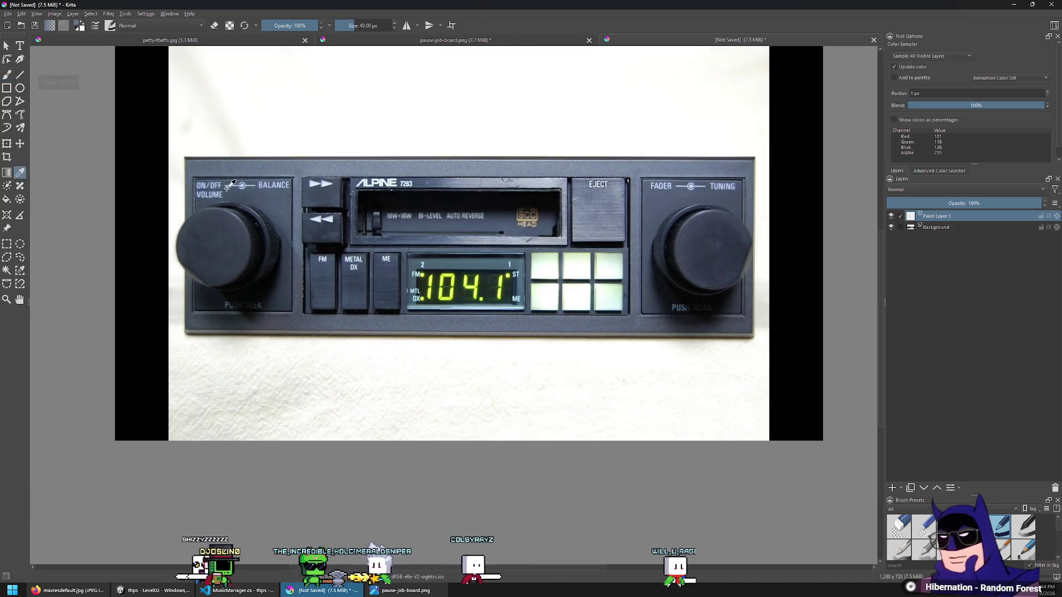
left_click(8, 246)
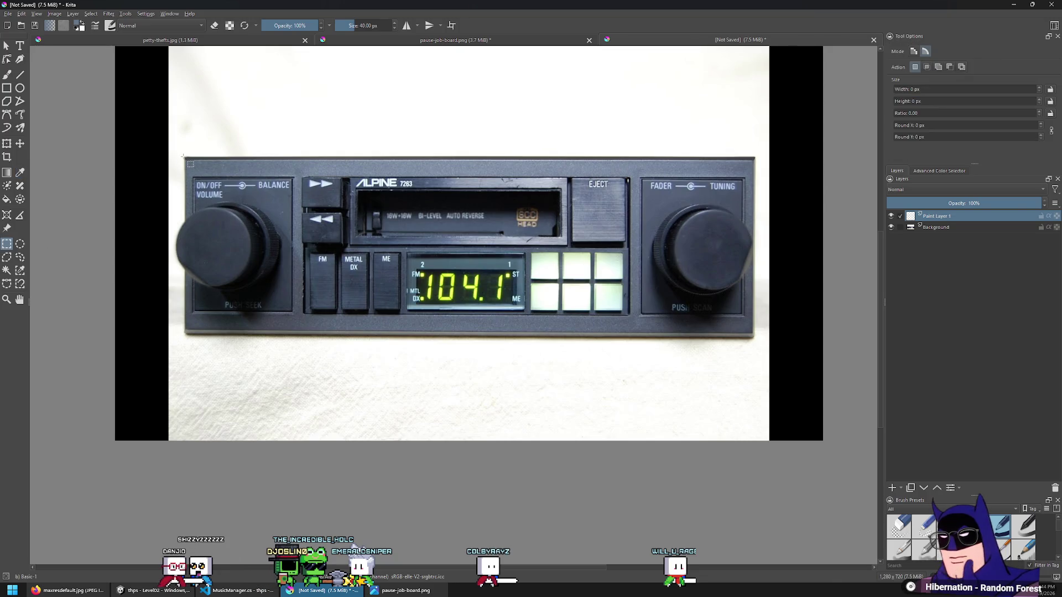
left_click_drag(659, 330, 756, 336)
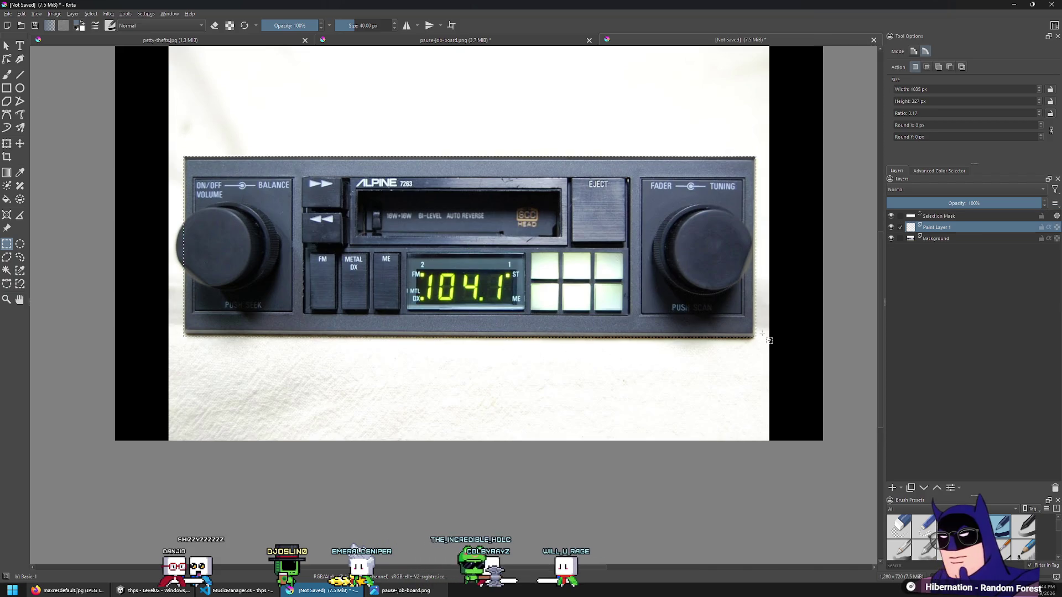
Fill the faceplate selection with grey-blue and Quick Group it at about 38% opacity
key("shift+BackSpace")
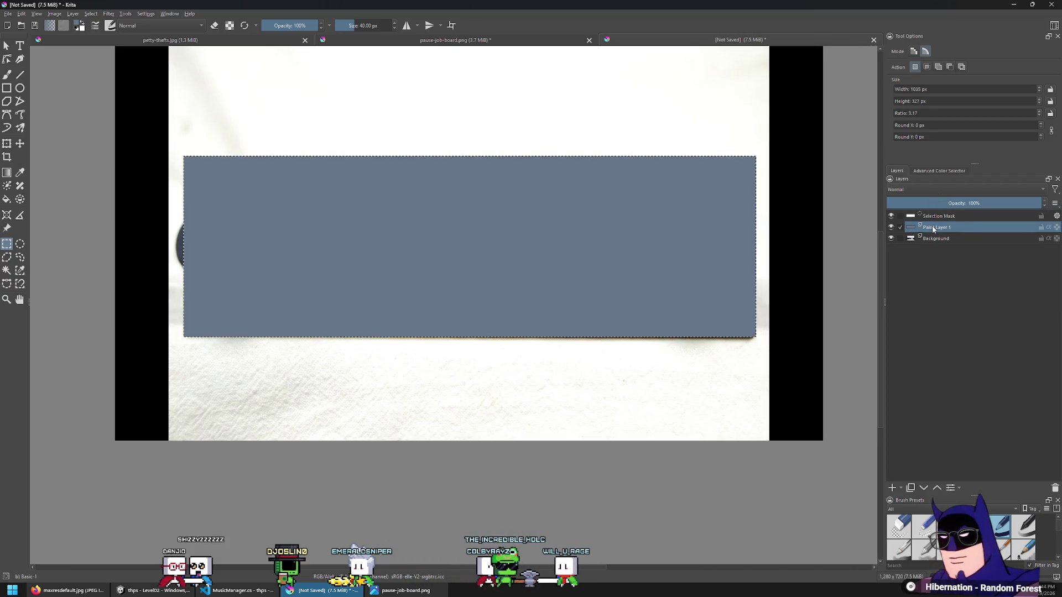
right_click(933, 229)
left_click(918, 355)
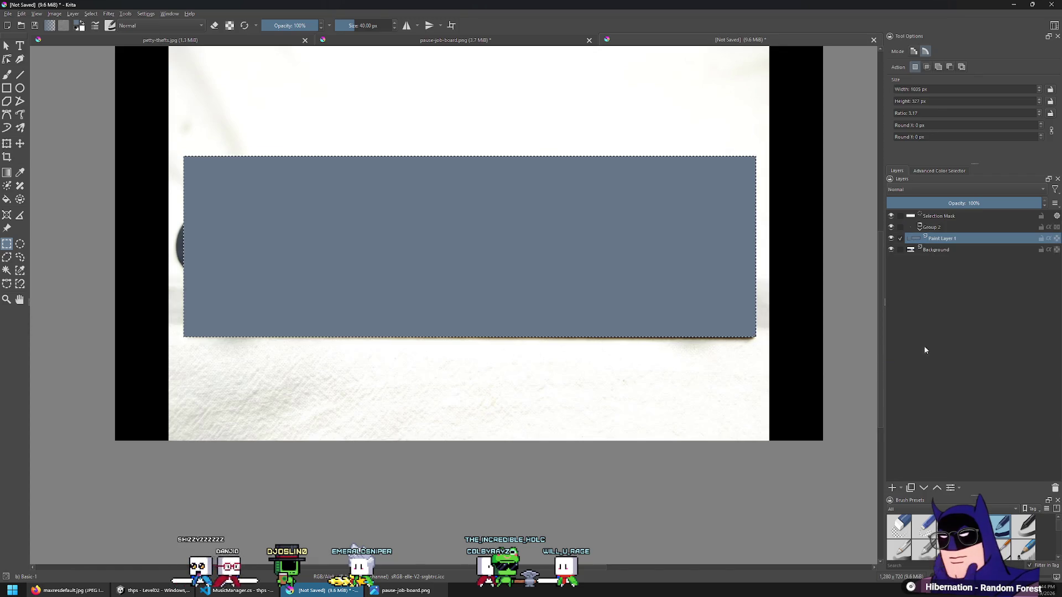
left_click(931, 226)
left_click(945, 203)
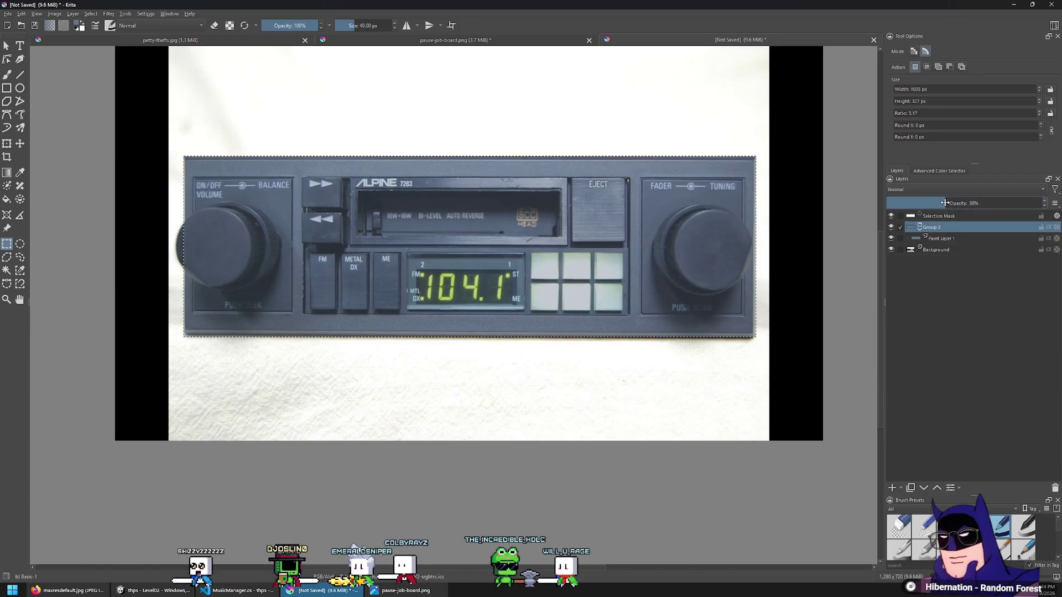
left_click(934, 236)
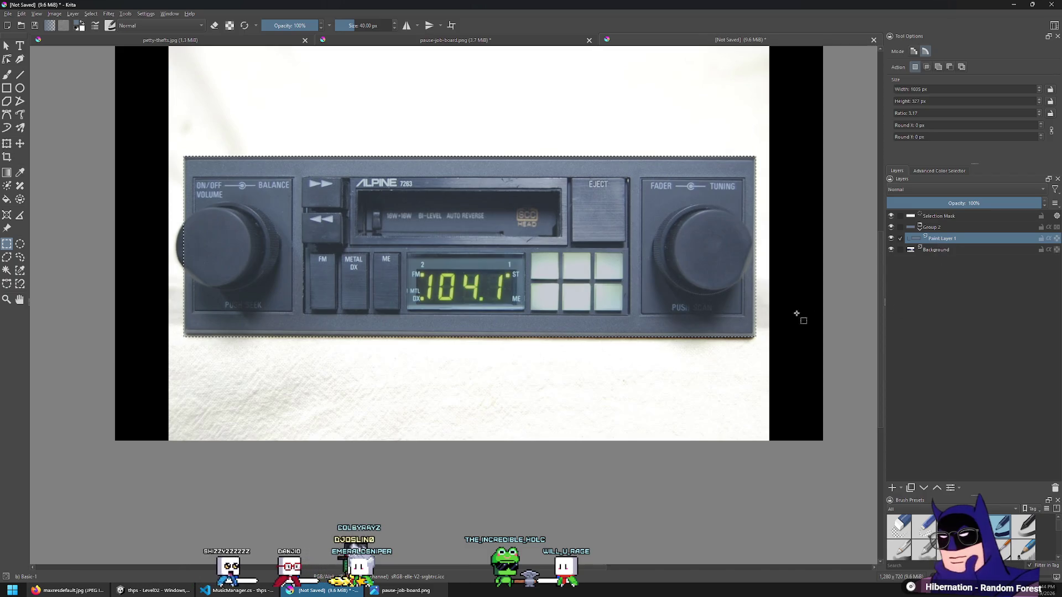
scroll(427, 315, "up", 2)
scroll(494, 272, "down", 2)
left_click(74, 233)
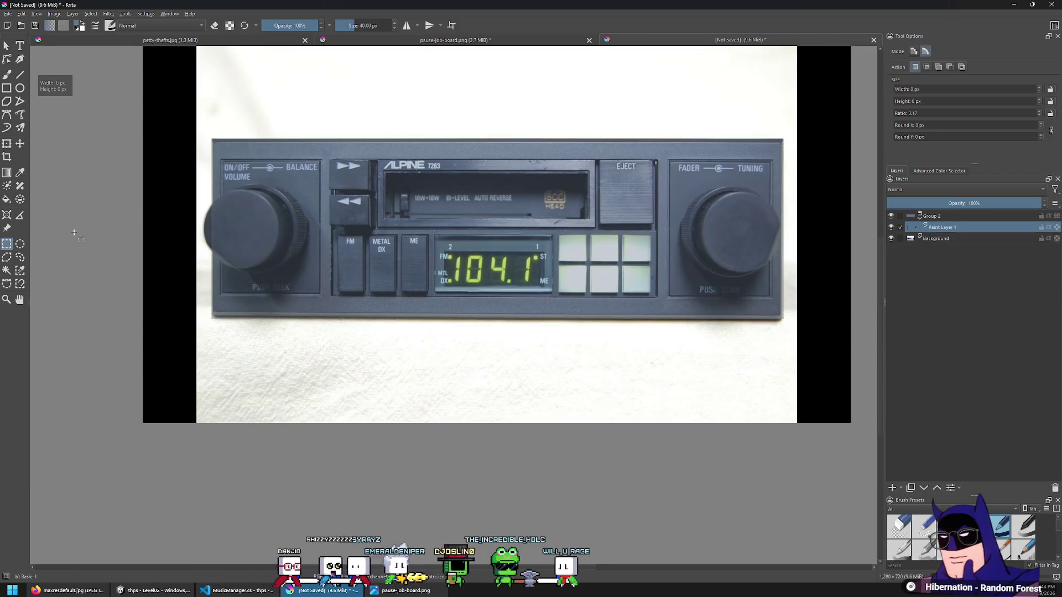
Add Paint Layer 3 and select the volume-knob panel, about 175 × 229 px
key("Insert")
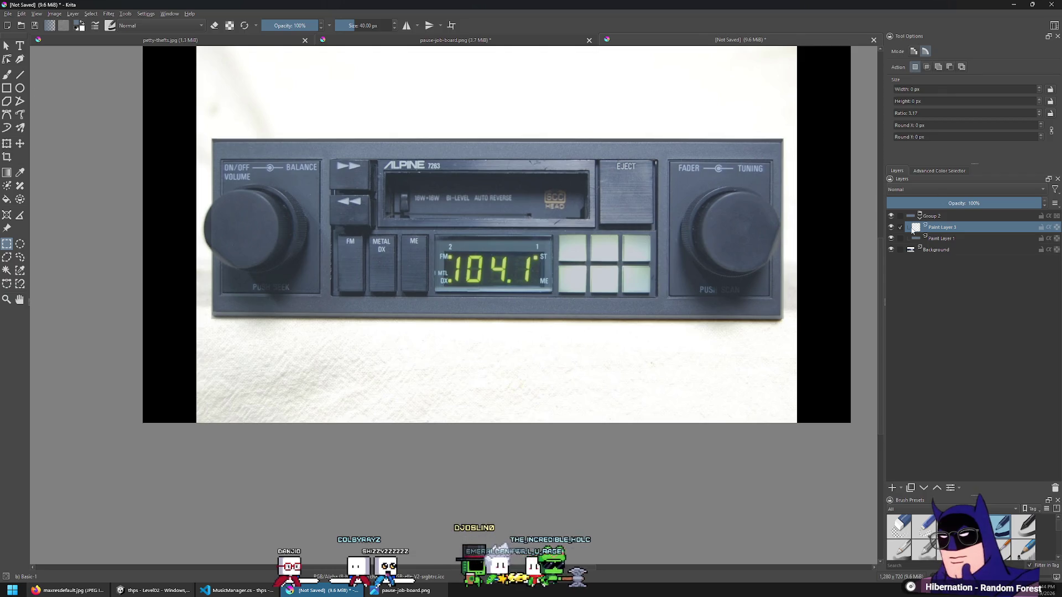
left_click(891, 216)
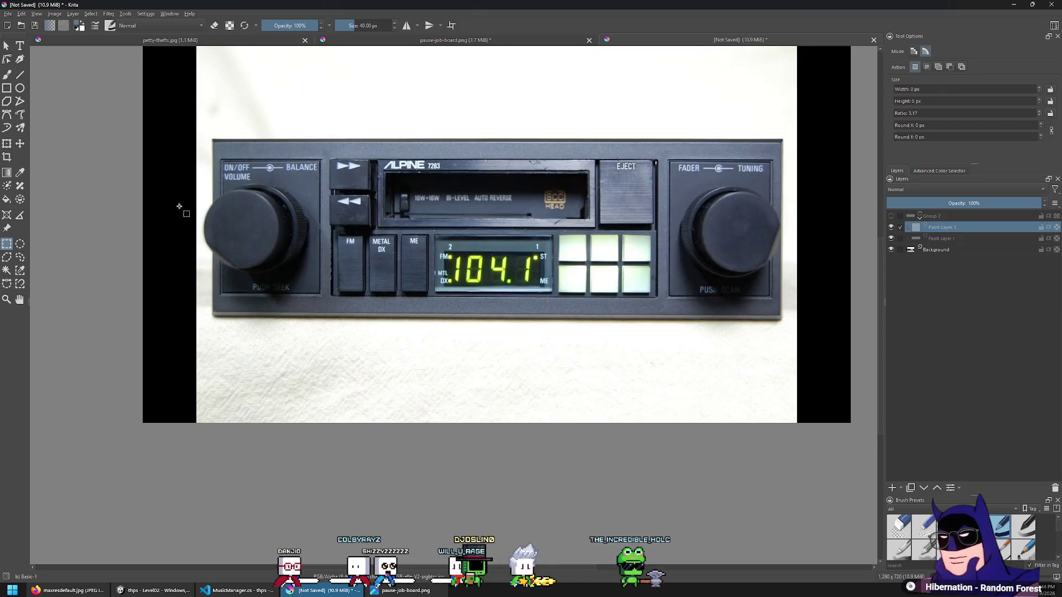
left_click(21, 173)
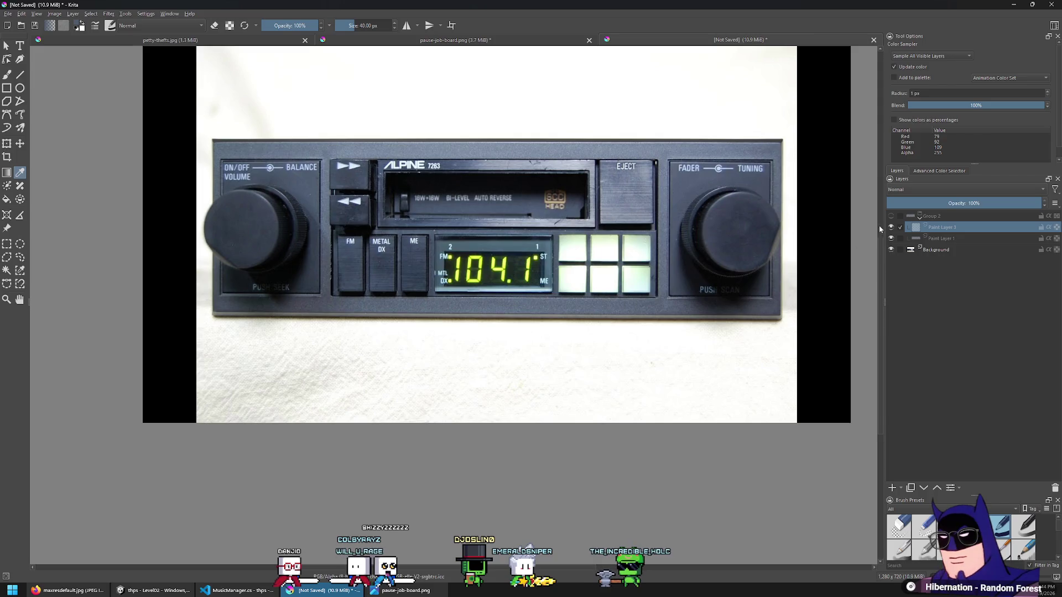
left_click(891, 217)
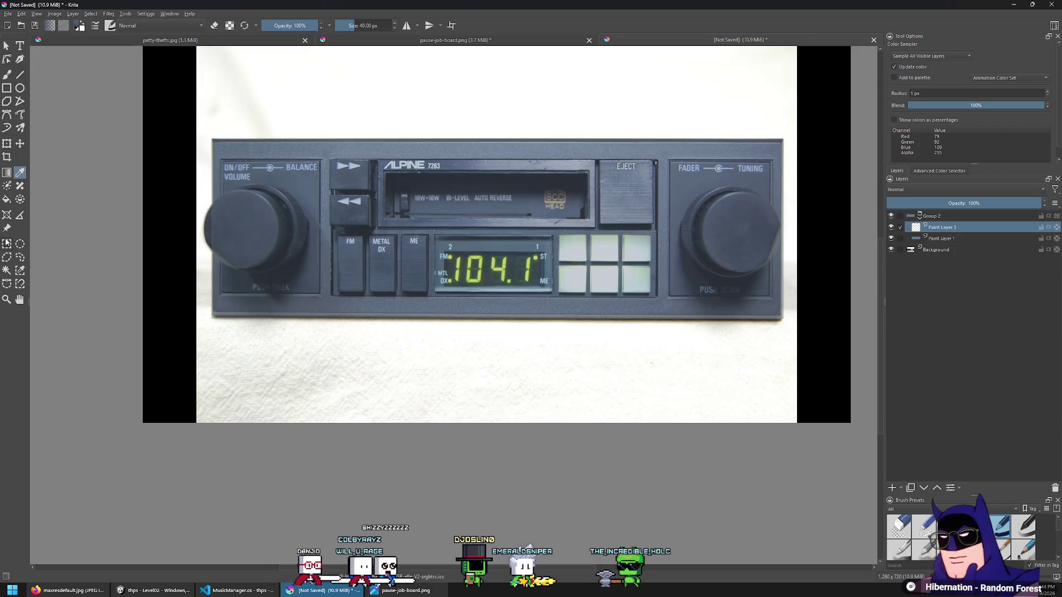
left_click(7, 243)
scroll(195, 193, "up", 2)
left_click_drag(238, 146, 383, 345)
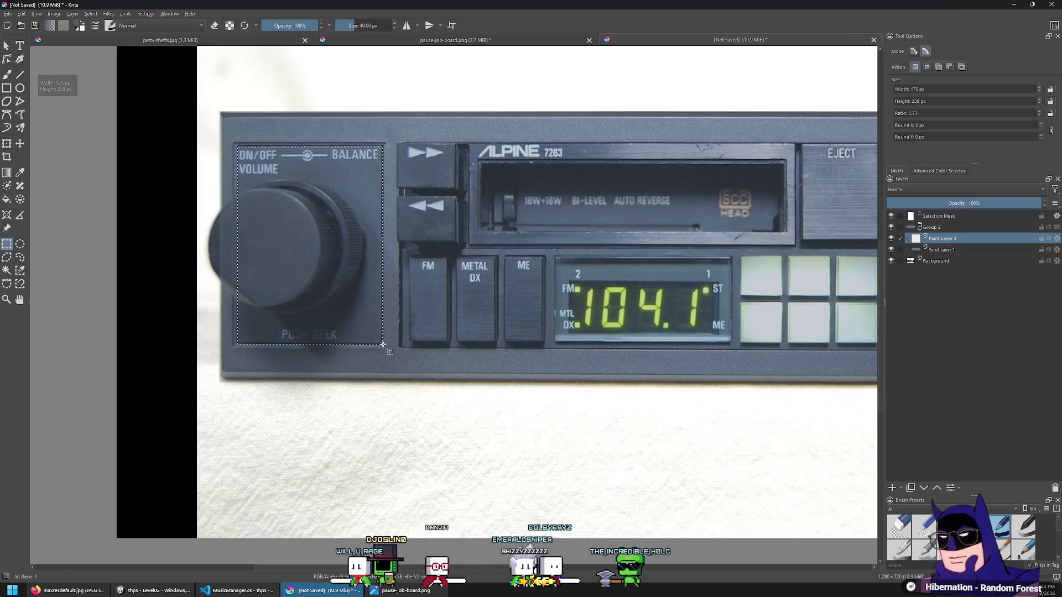
Duplicate the knob block layer and shift the copy right onto the tuning-knob panel
scroll(407, 299, "down", 2)
scroll(406, 300, "down", 2)
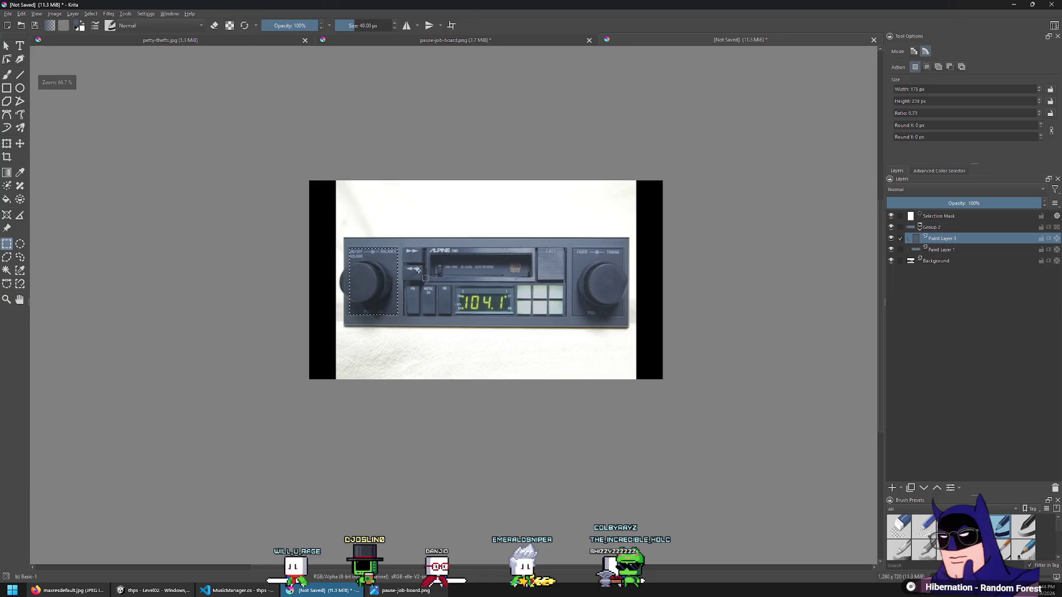
scroll(504, 260, "up", 3)
left_click(504, 259)
key("ctrl+j")
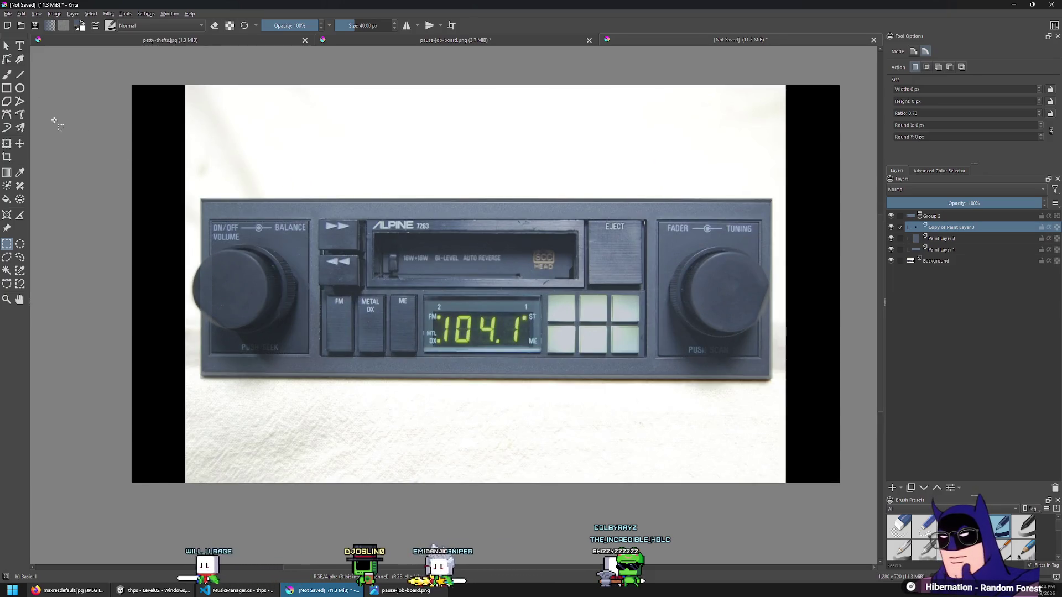
left_click(20, 144)
key("shift+Right")
key("shift+Right")
key("shift+Right")
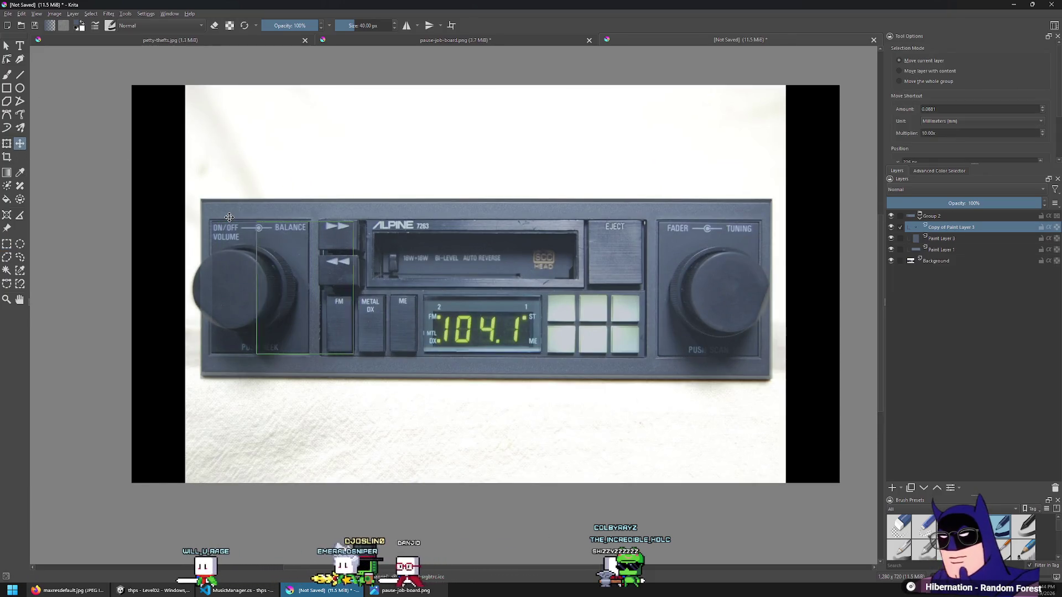
key("shift+Right")
key("shift+Right")
key("shift+Right")
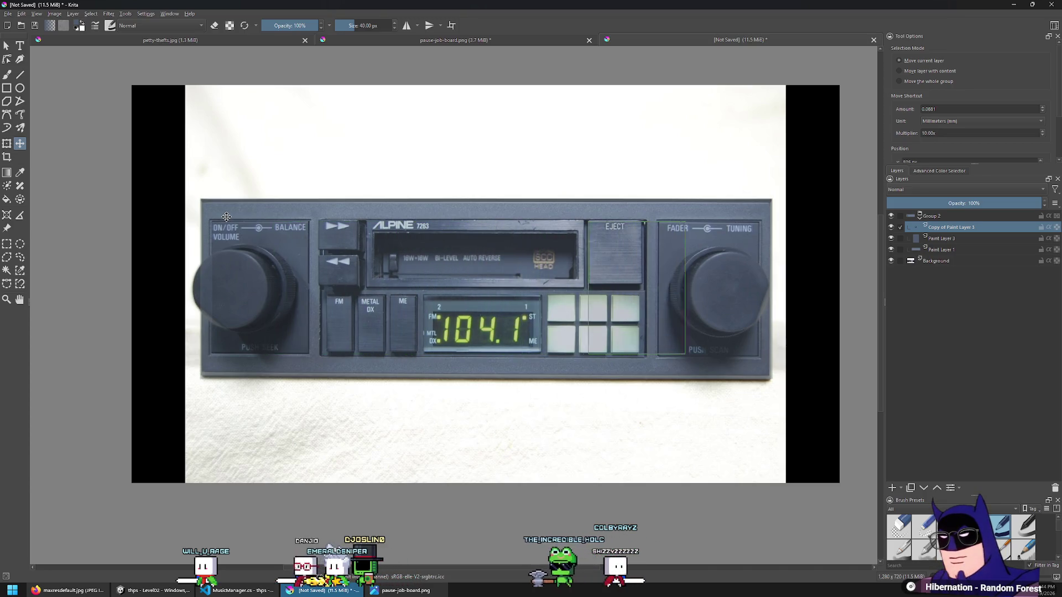
Raise the overlay group's opacity to 66% and hide the photo to check the knob blocks
scroll(410, 197, "down", 1)
scroll(592, 209, "up", 5)
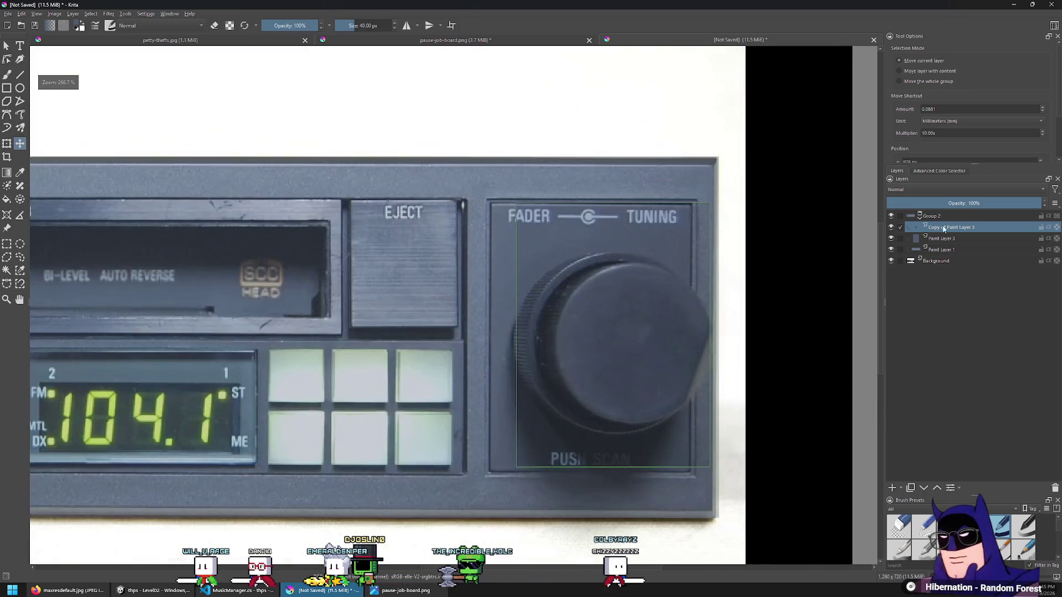
left_click(957, 219)
left_click_drag(979, 200, 989, 203)
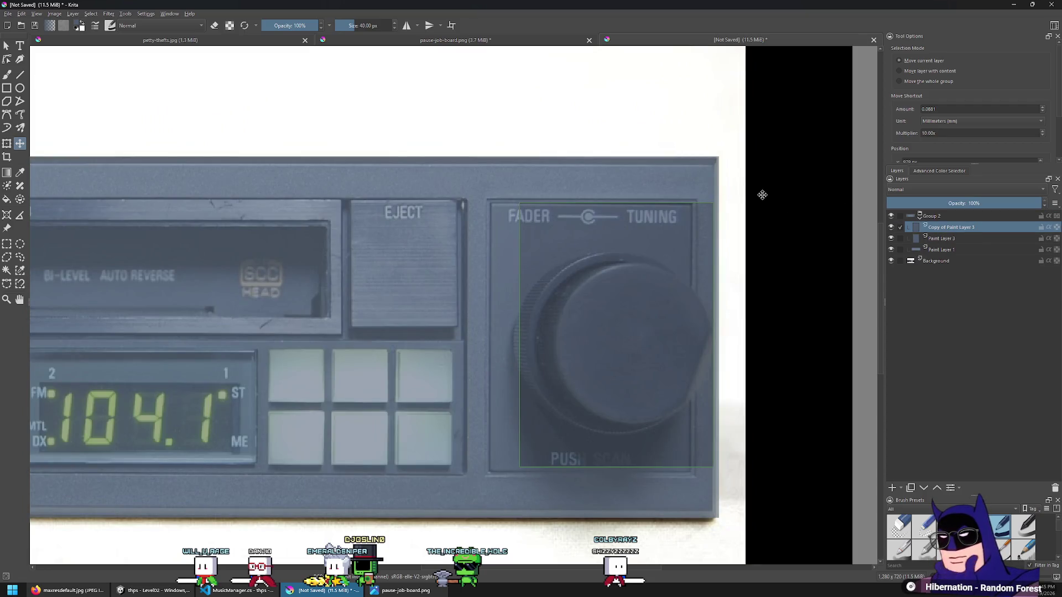
left_click(890, 261)
key("Right")
key("Right")
key("Right")
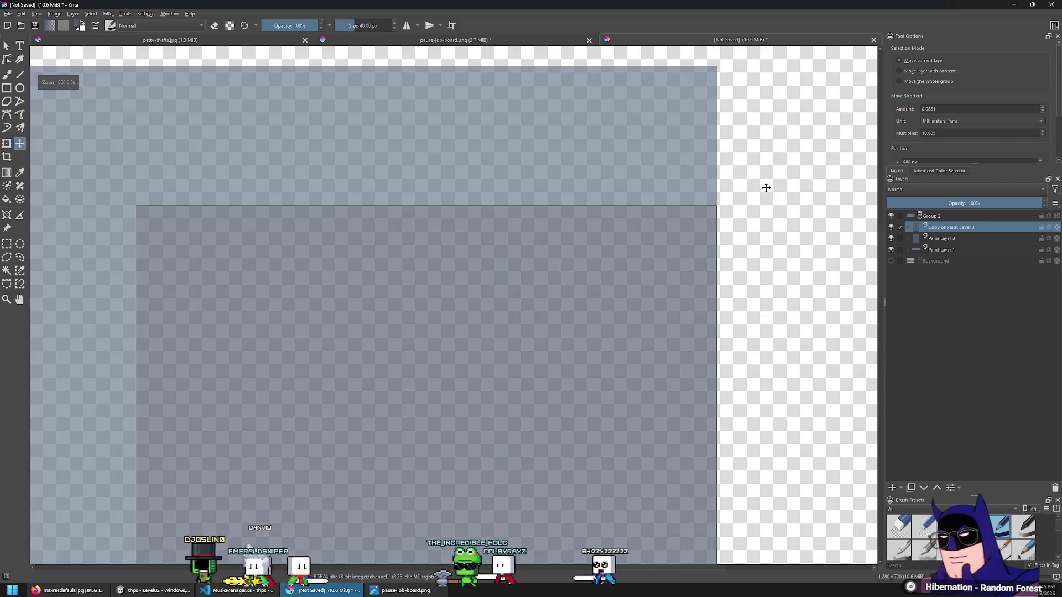
Show the photo again and test nudging the volume-knob block left, undoing the move
scroll(766, 187, "up", 4)
scroll(726, 266, "down", 3)
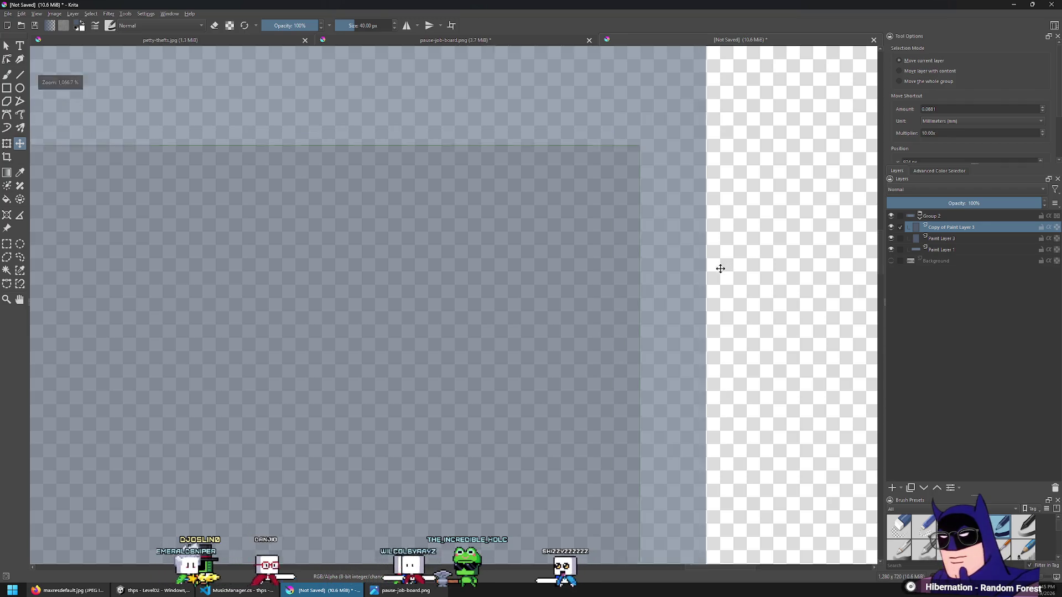
left_click(891, 261)
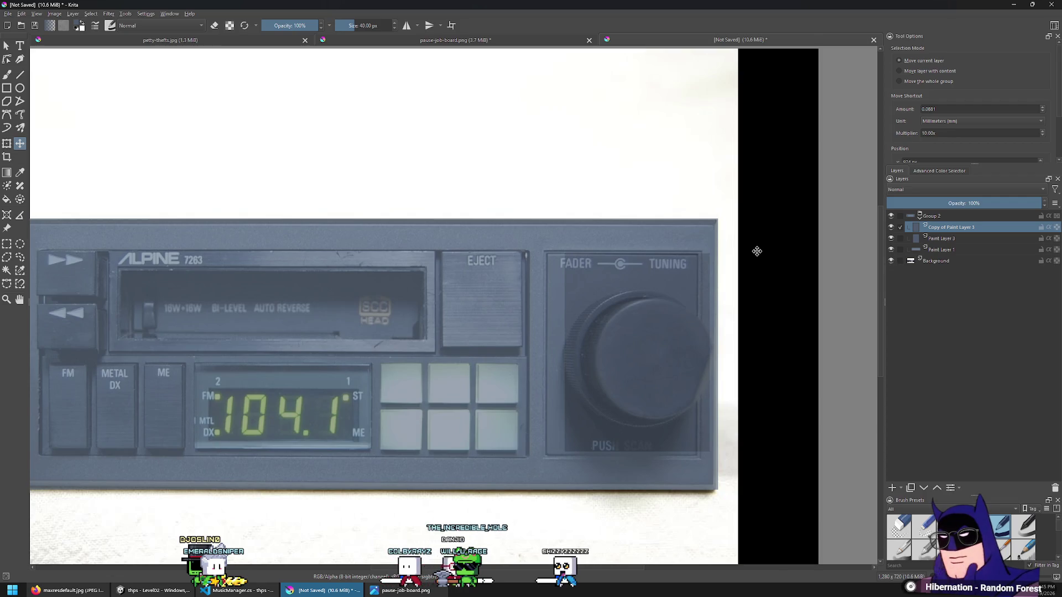
scroll(756, 251, "down", 3)
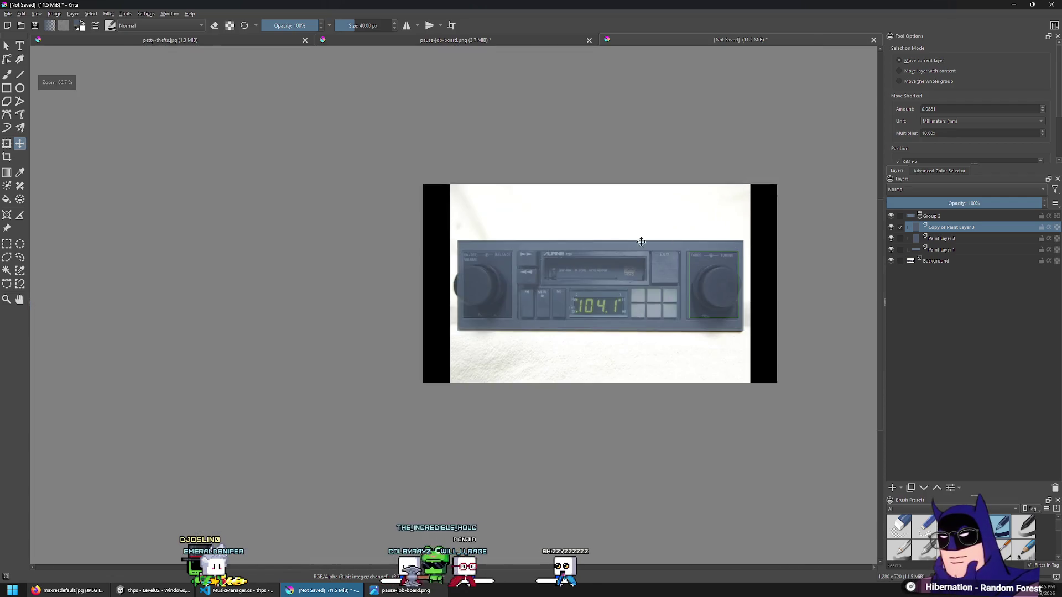
scroll(465, 279, "up", 3)
scroll(580, 288, "up", 1)
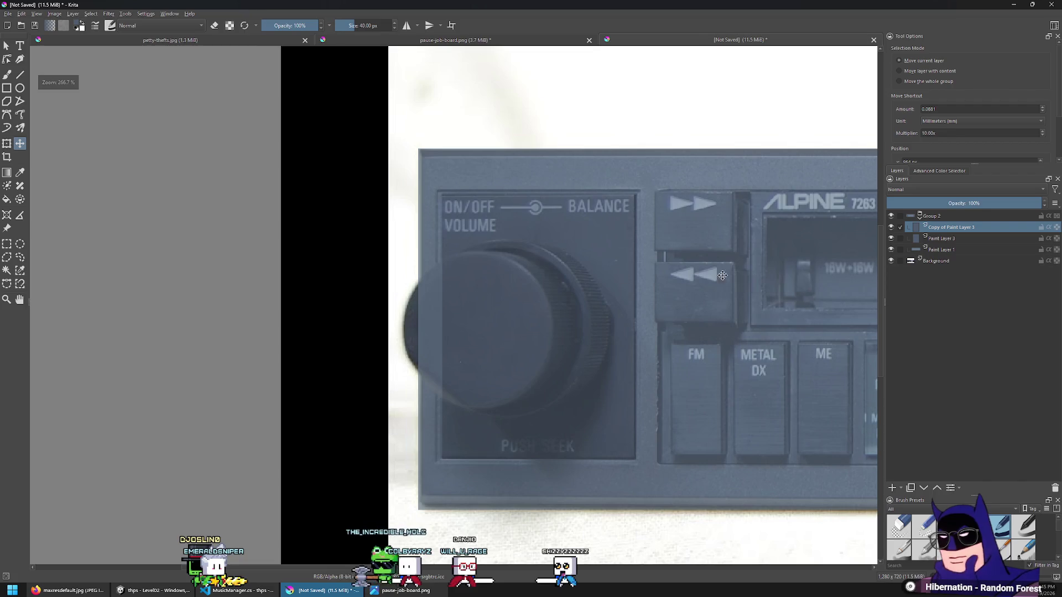
left_click(952, 239)
scroll(390, 168, "up", 3)
key("Left")
key("Left")
key("Left")
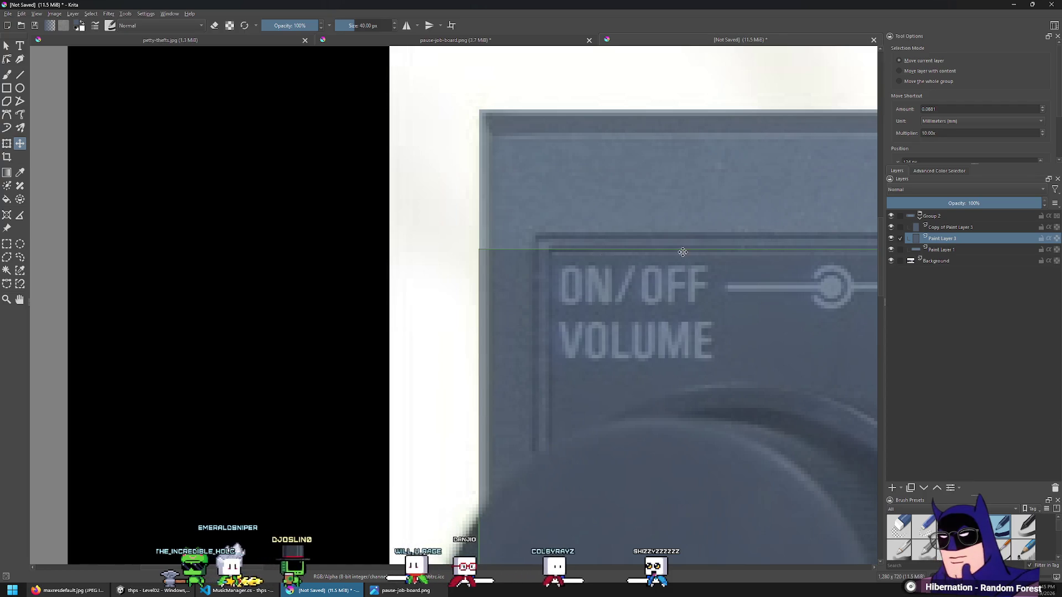
left_click(892, 261)
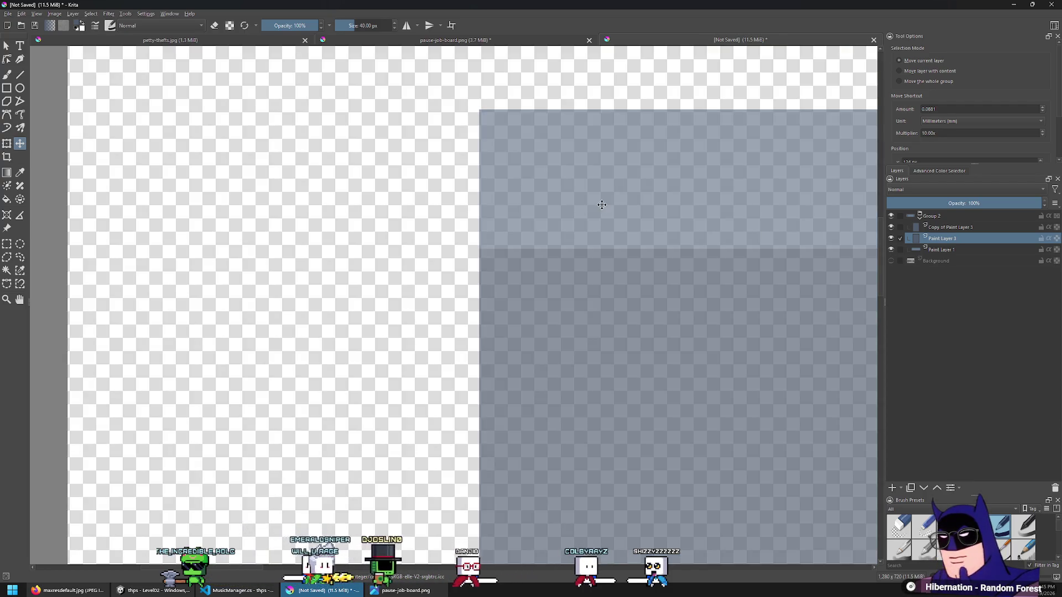
key("ctrl+z")
left_click(891, 261)
scroll(370, 199, "up", 3)
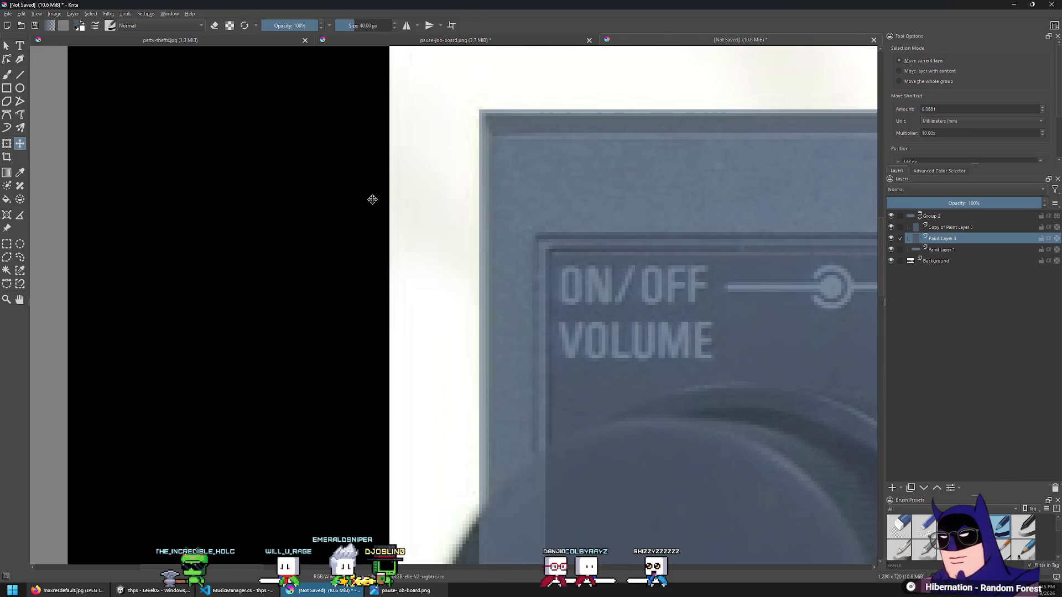
scroll(64, 209, "down", 3)
scroll(64, 209, "up", 2)
Pick Rectangular Selection and bring the cassette and display section into view
left_click(7, 244)
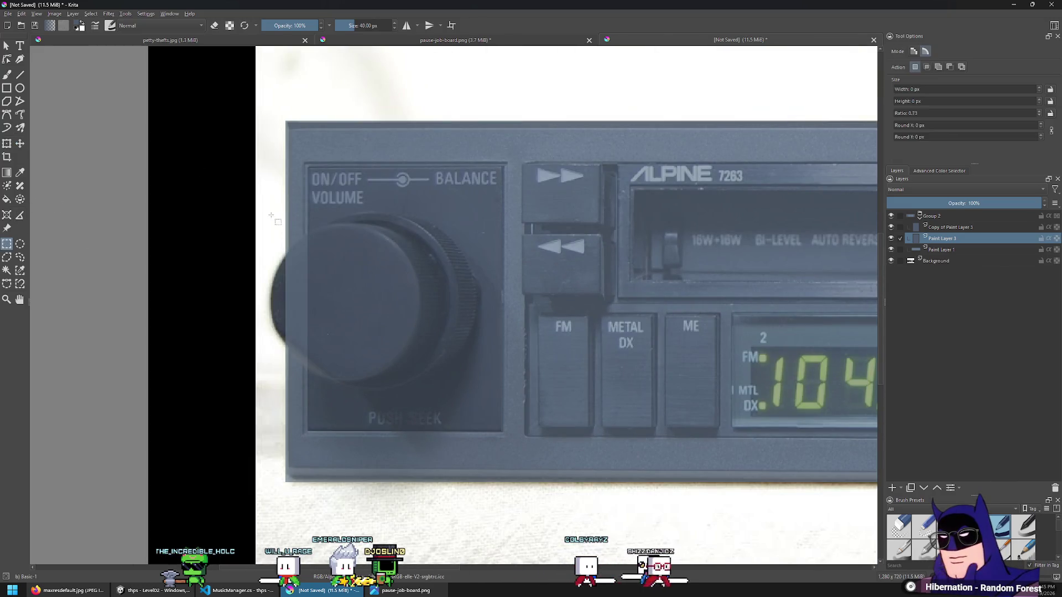
scroll(530, 213, "down", 3)
scroll(530, 213, "up", 4)
scroll(242, 148, "down", 1)
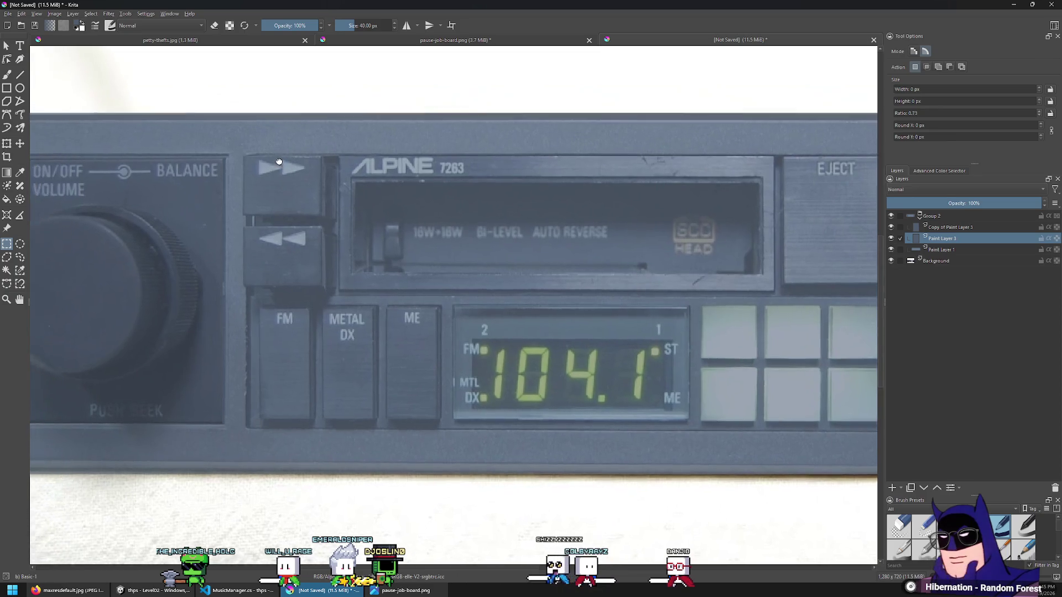
scroll(369, 209, "up", 2)
scroll(369, 208, "down", 1)
mouse_move(369, 209)
middle_mouse_down()
mouse_move(308, 199)
mouse_move(284, 183)
mouse_move(279, 201)
middle_mouse_up()
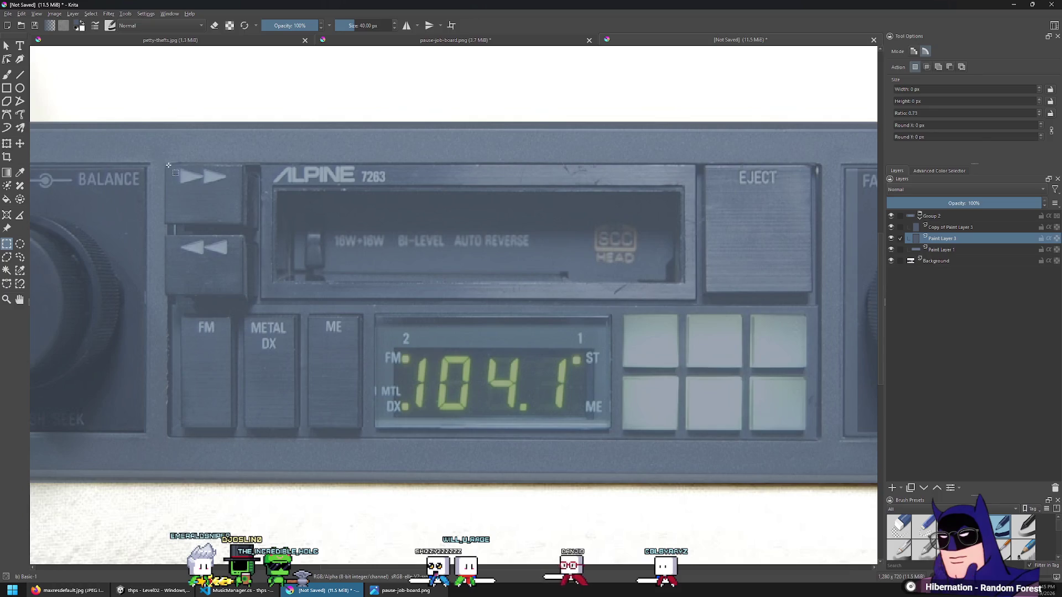
Move the copied block over the tape buttons beside the eject button, checking with the photo hidden
left_click(20, 144)
left_click_drag(66, 199, 280, 199)
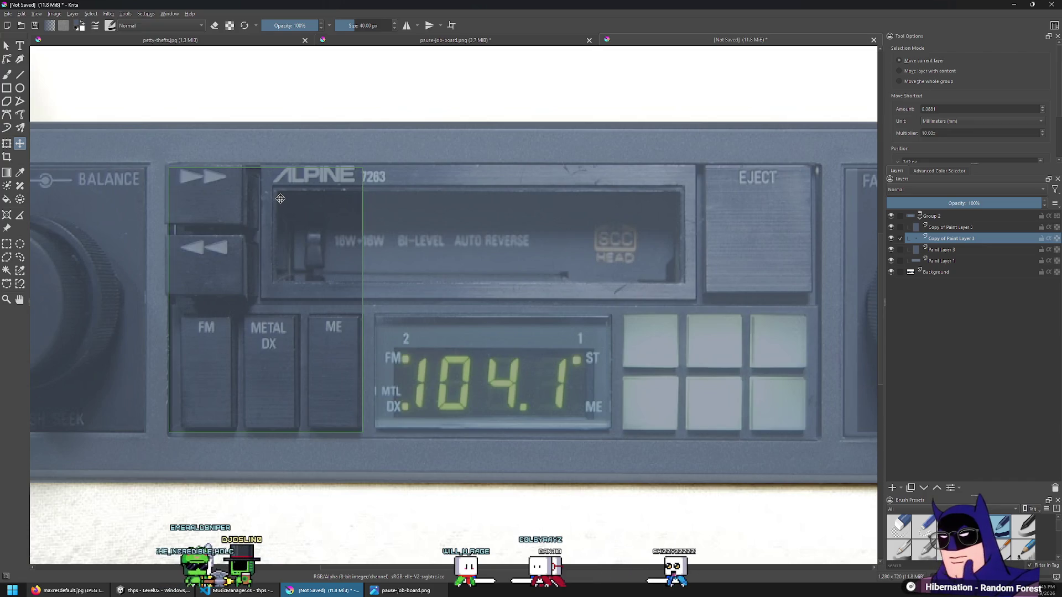
key("Left")
key("Left")
key("Left")
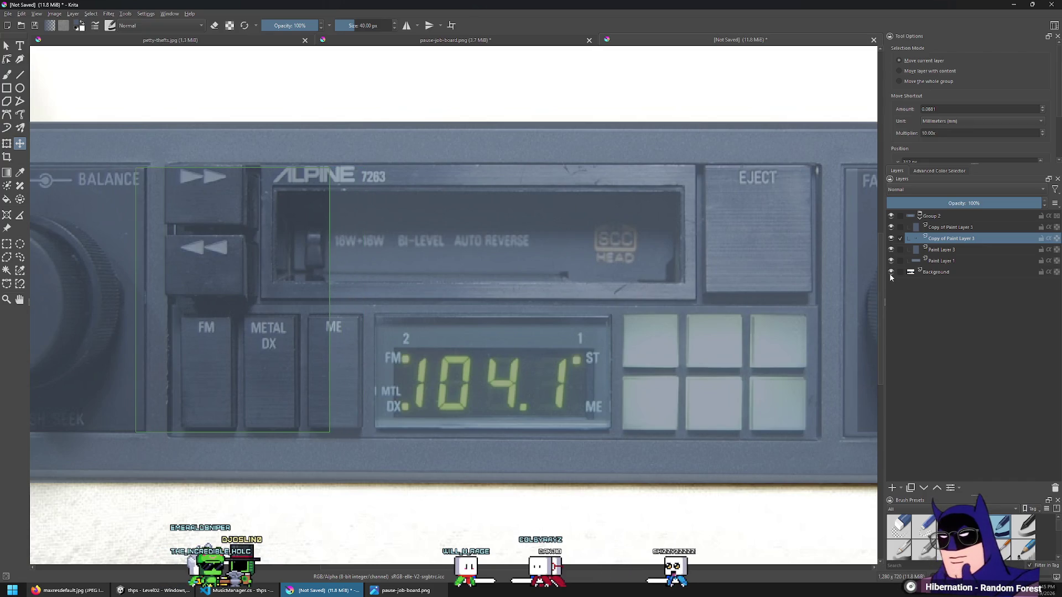
left_click(891, 273)
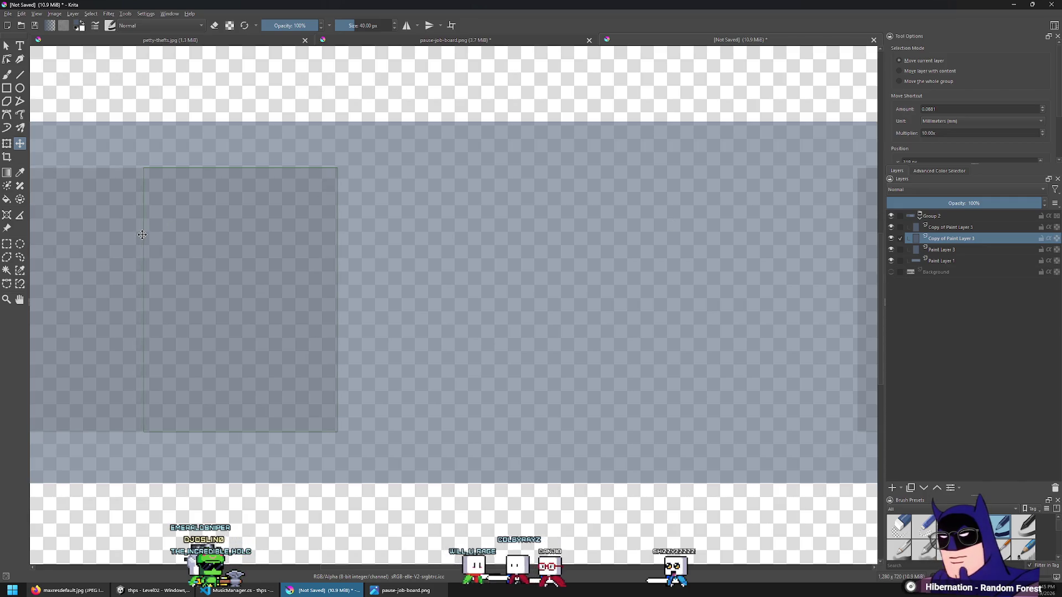
scroll(189, 154, "up", 3, "ctrl")
scroll(189, 155, "down", 2, "ctrl")
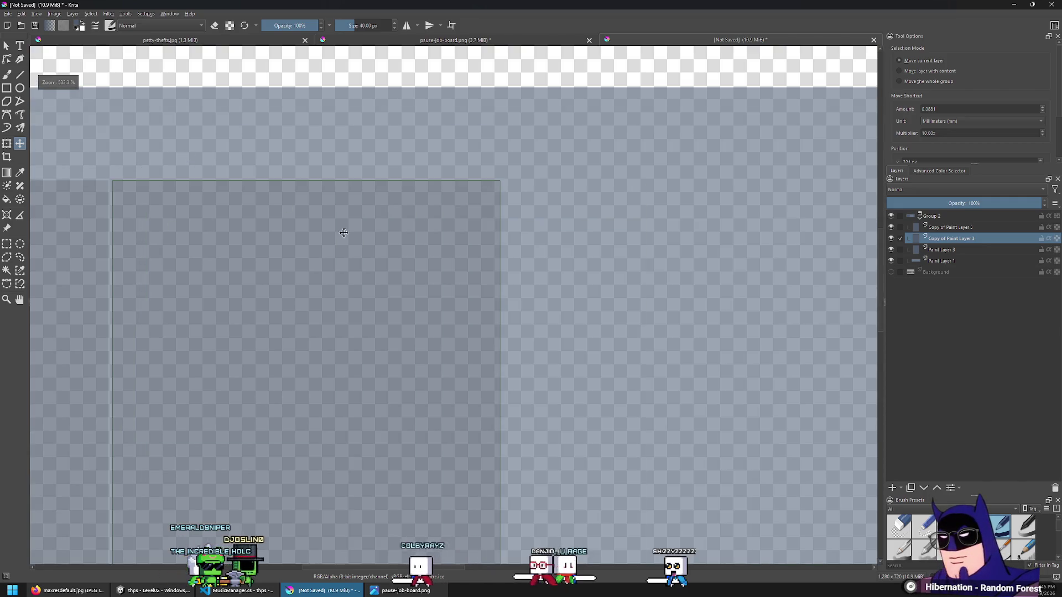
left_click(891, 272)
key("shift+Right")
key("shift+Right")
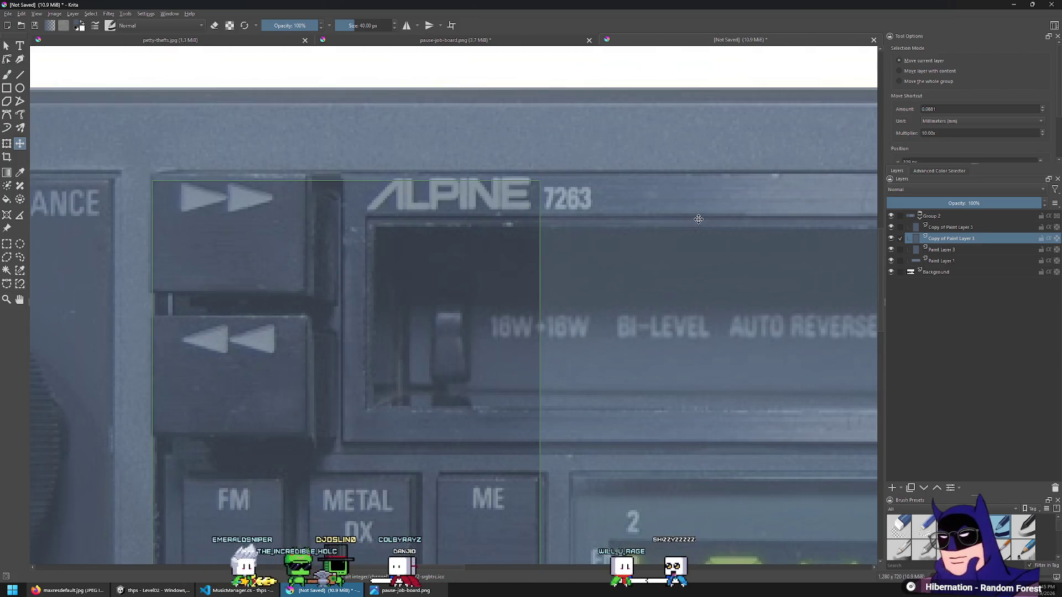
scroll(518, 210, "down", 3, "ctrl")
scroll(518, 210, "up", 1, "ctrl")
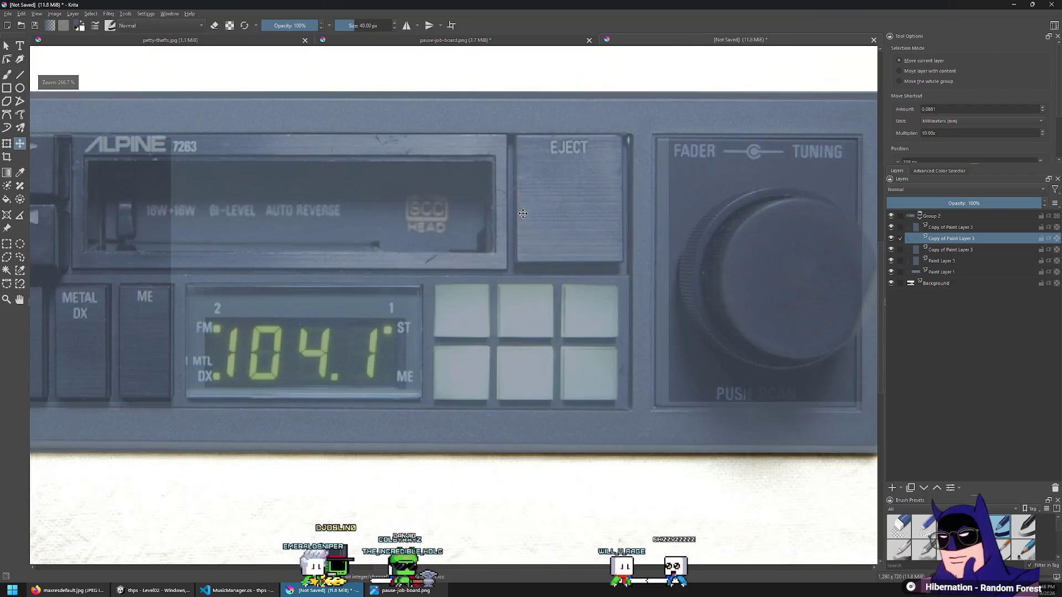
Duplicate and nudge the panel block, delete the extra copy, then select a thin vertical strip
key("ctrl+j")
key("shift+Right")
key("shift+Right")
key("shift+Right")
key("shift+Right")
key("shift+Right")
key("shift+Right")
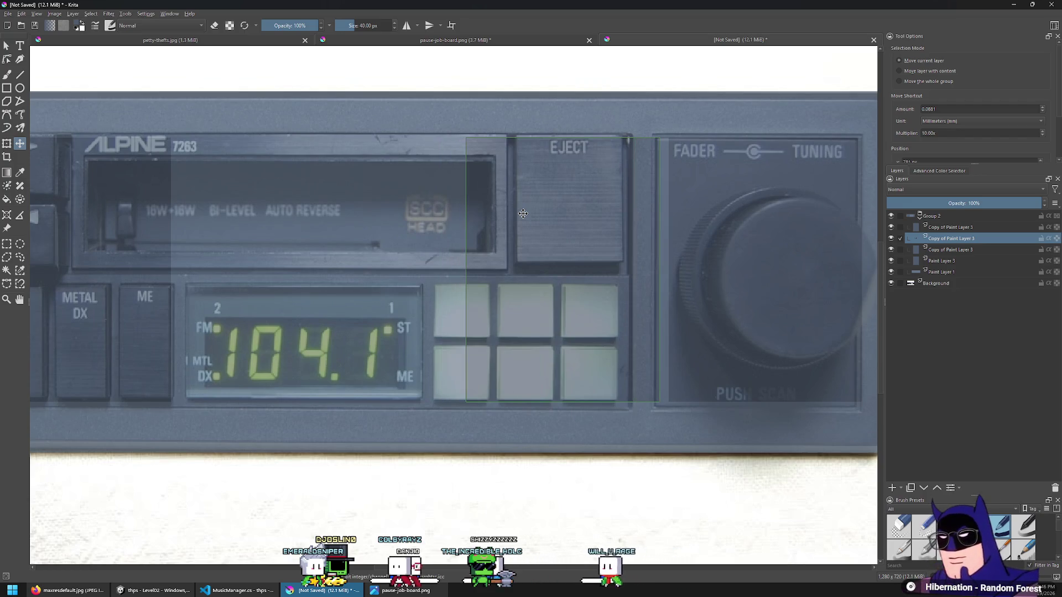
key("Right")
key("Right")
key("Right")
key("Left")
key("Left")
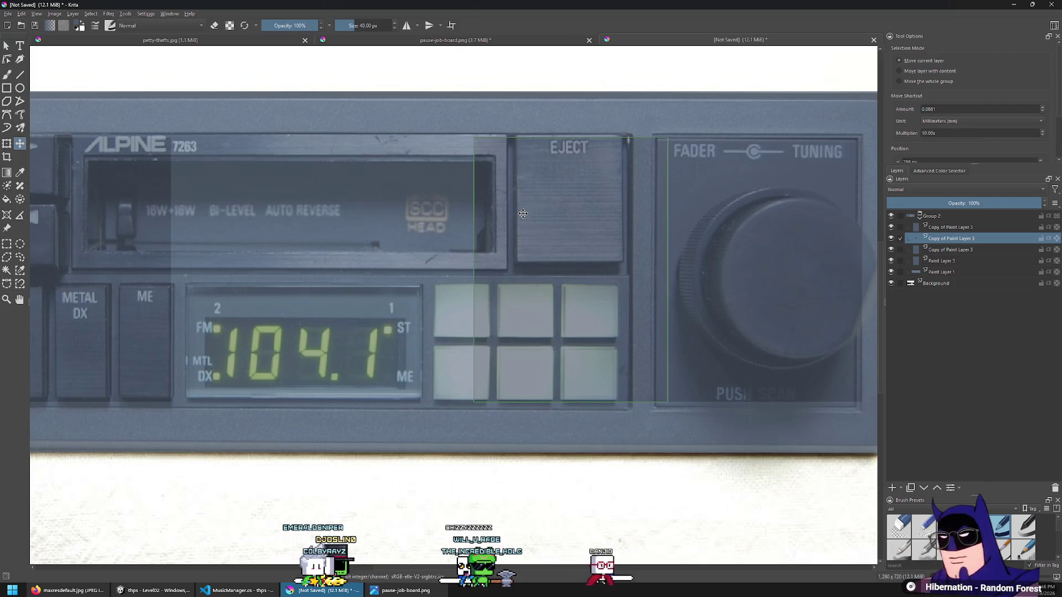
scroll(749, 220, "up", 4)
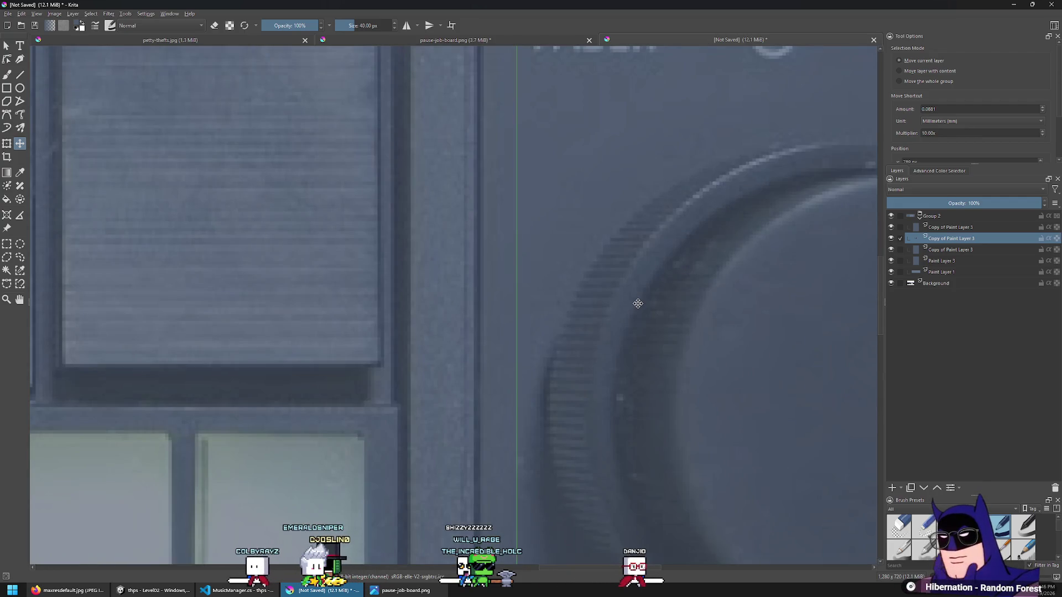
scroll(444, 310, "down", 8)
scroll(444, 309, "up", 5)
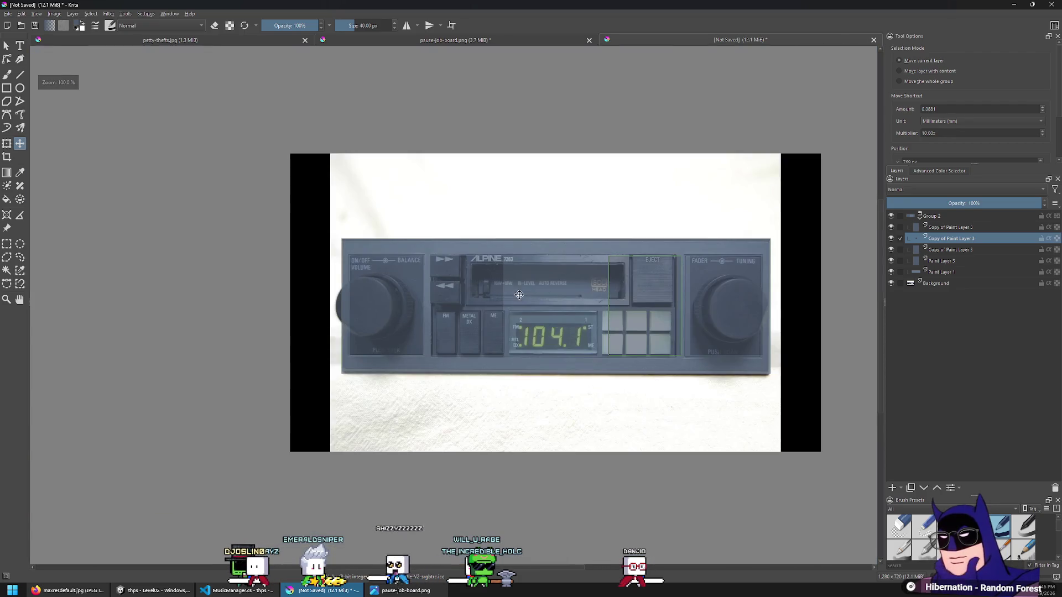
scroll(440, 308, "down", 5)
scroll(615, 282, "up", 4)
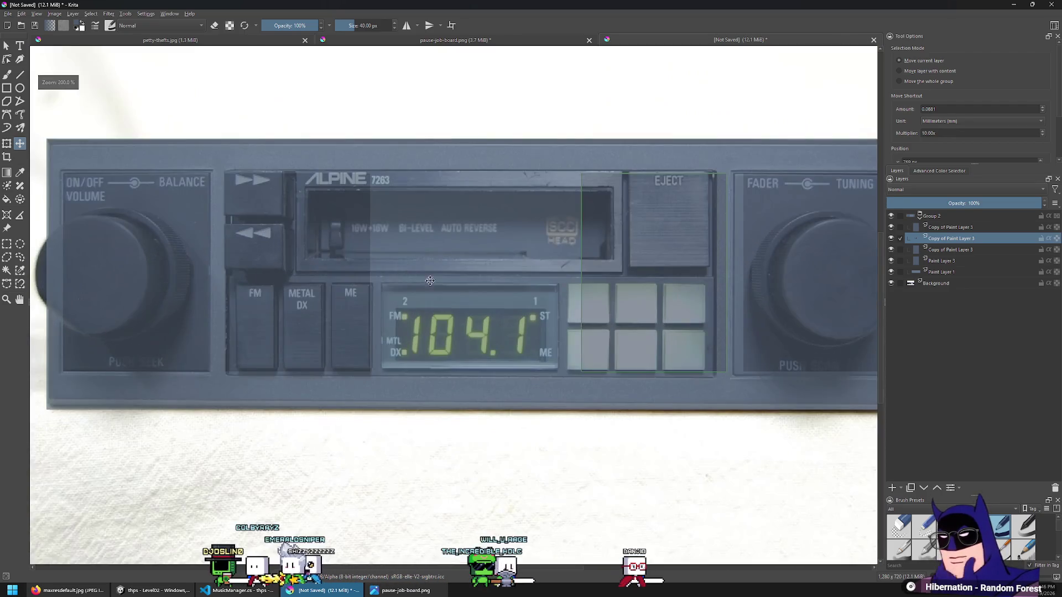
key("shift+Delete")
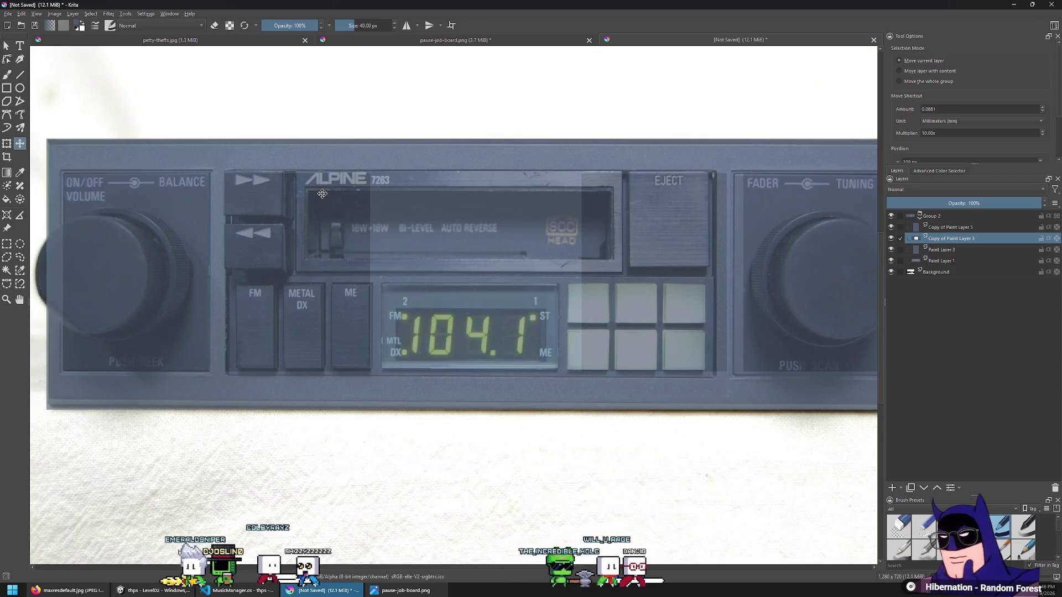
left_click(7, 244)
left_click_drag(363, 164, 376, 405)
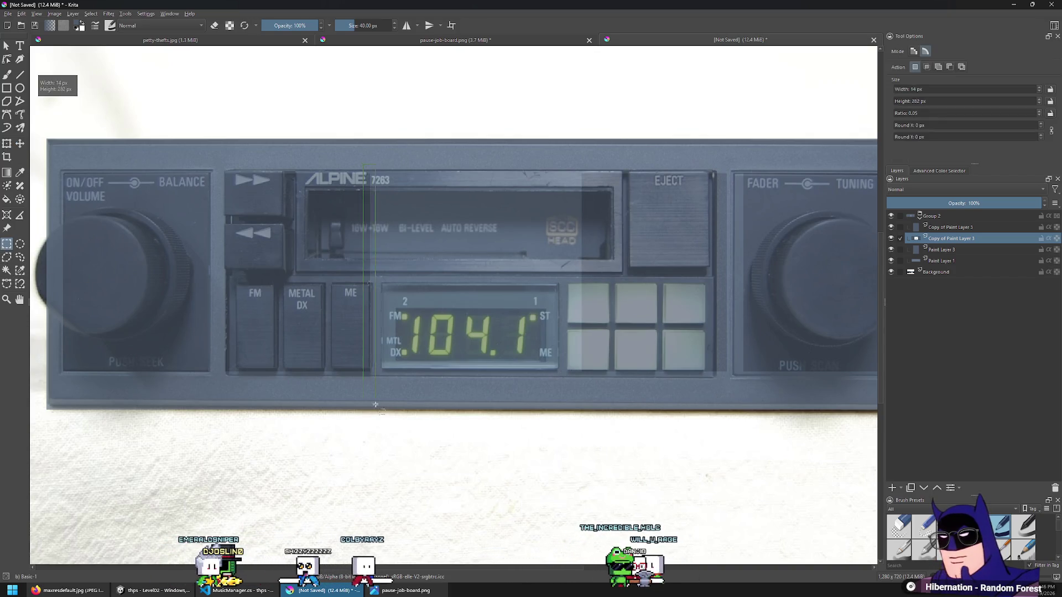
Shift the thin grey strip right to fix its edge, and set Group 2 opacity to 65%
key("ctrl+t")
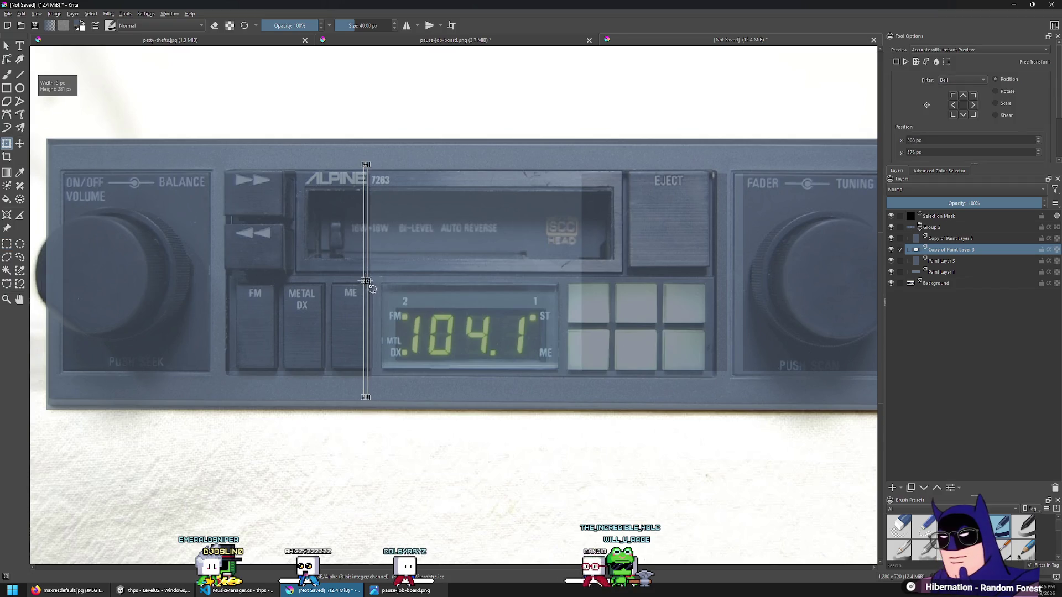
left_click_drag(368, 281, 611, 297)
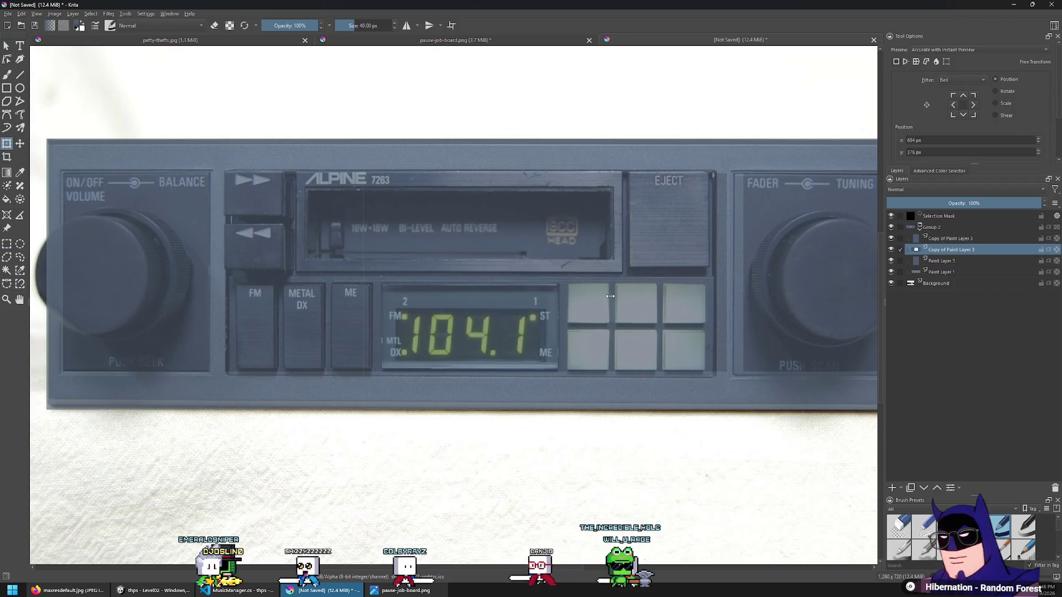
left_click(7, 243)
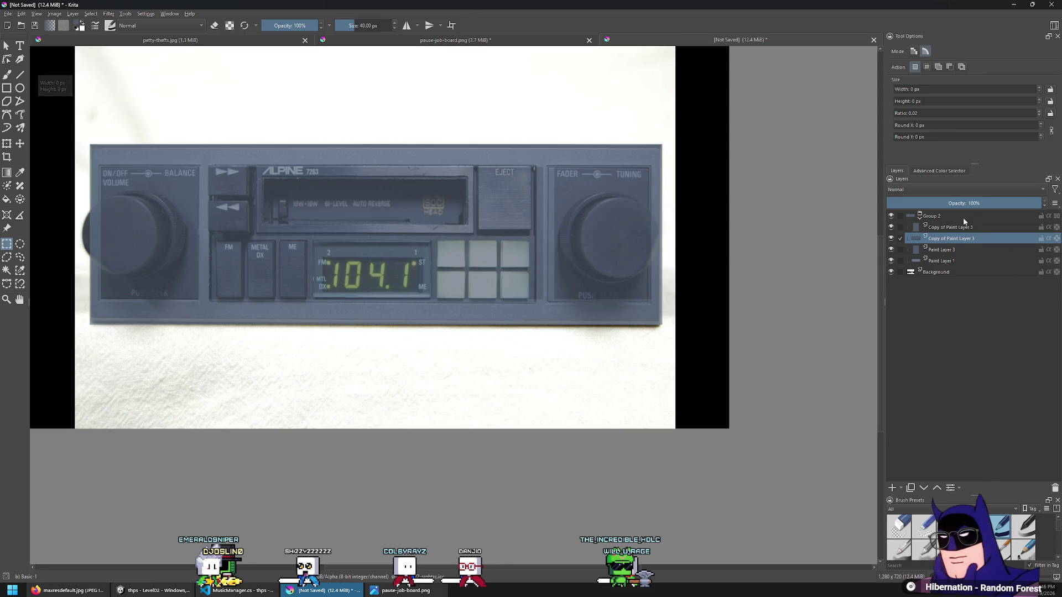
left_click(958, 215)
mouse_move(977, 202)
left_mouse_down()
mouse_move(1047, 203)
mouse_move(987, 212)
left_mouse_up()
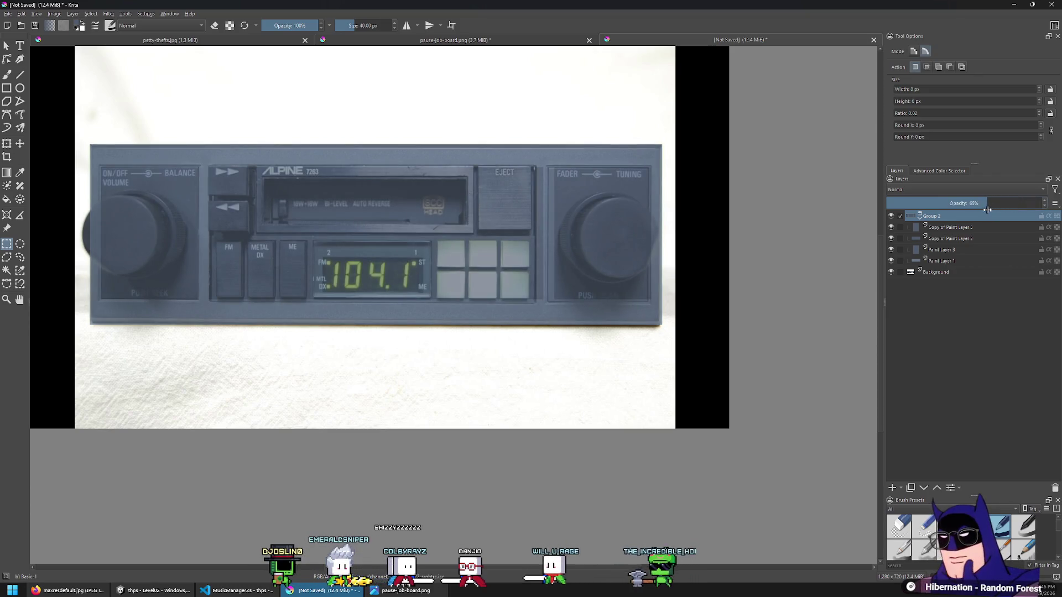
Add an empty Paint Layer 4 above Copy of Paint Layer 3 in the overlay group
scroll(374, 230, "down", 2)
scroll(374, 229, "up", 4)
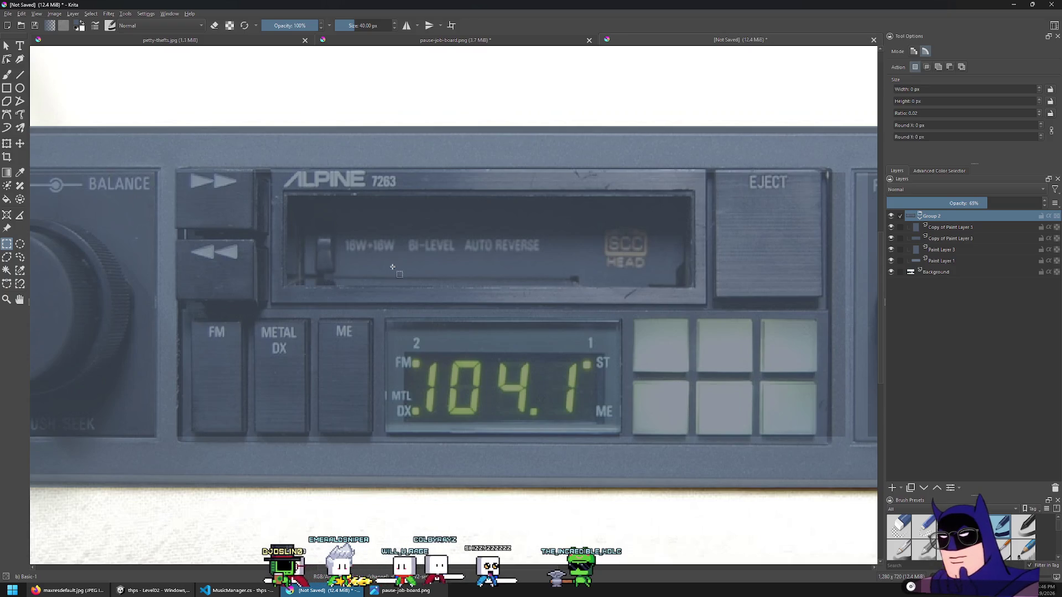
scroll(392, 267, "down", 2)
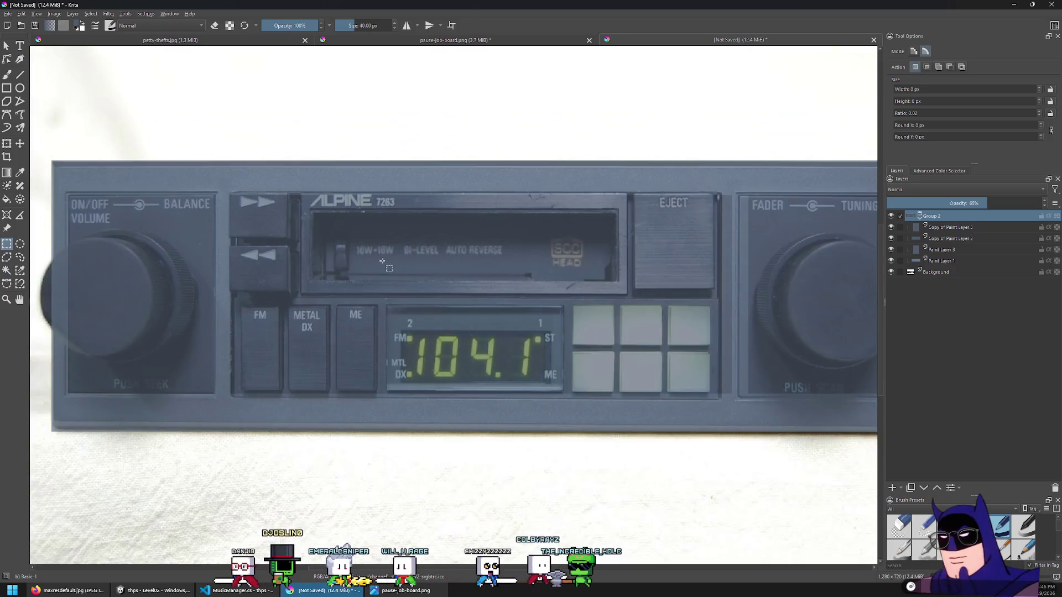
scroll(393, 267, "up", 2)
scroll(540, 281, "down", 3)
scroll(540, 280, "up", 3)
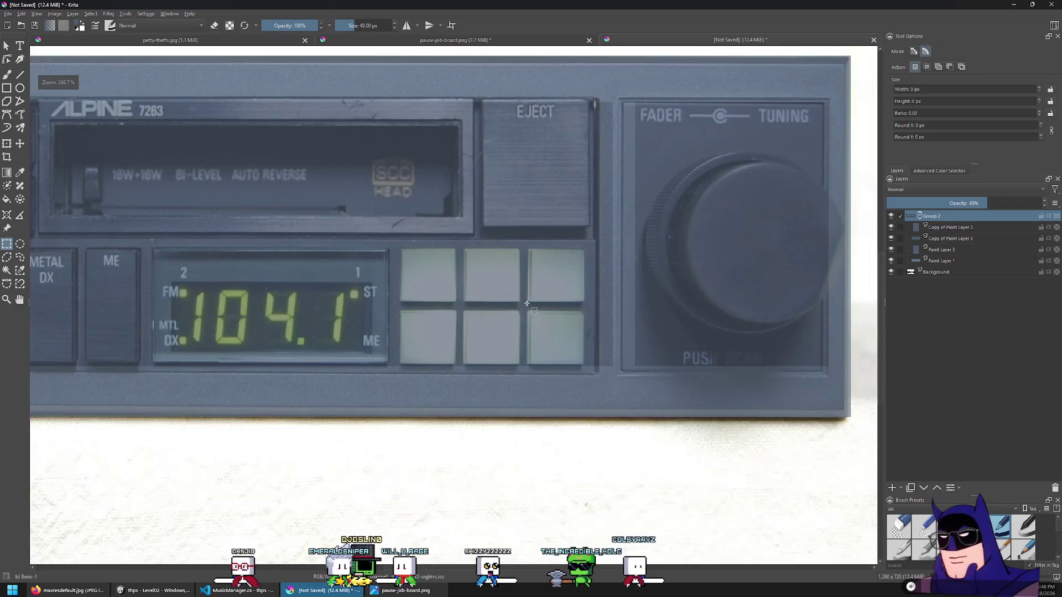
scroll(527, 304, "down", 1)
scroll(526, 302, "down", 3)
scroll(564, 278, "up", 3)
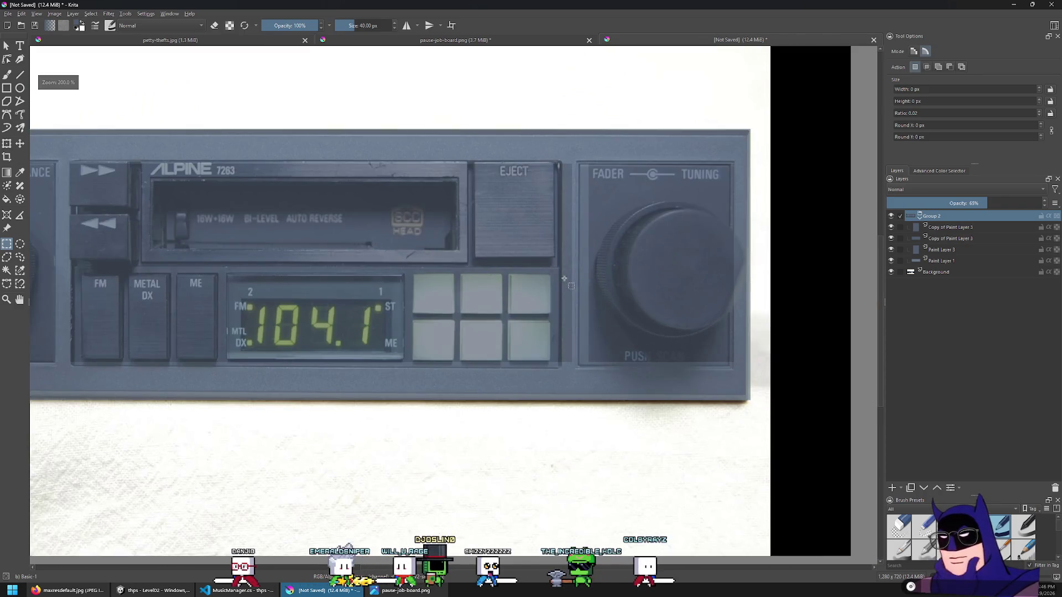
scroll(688, 293, "down", 3)
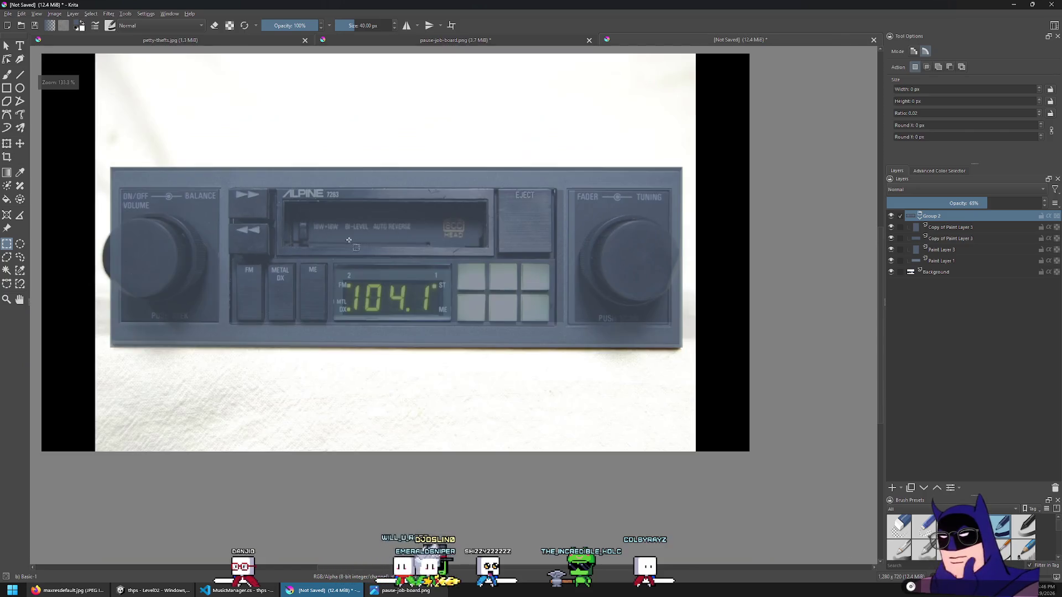
scroll(342, 247, "up", 4)
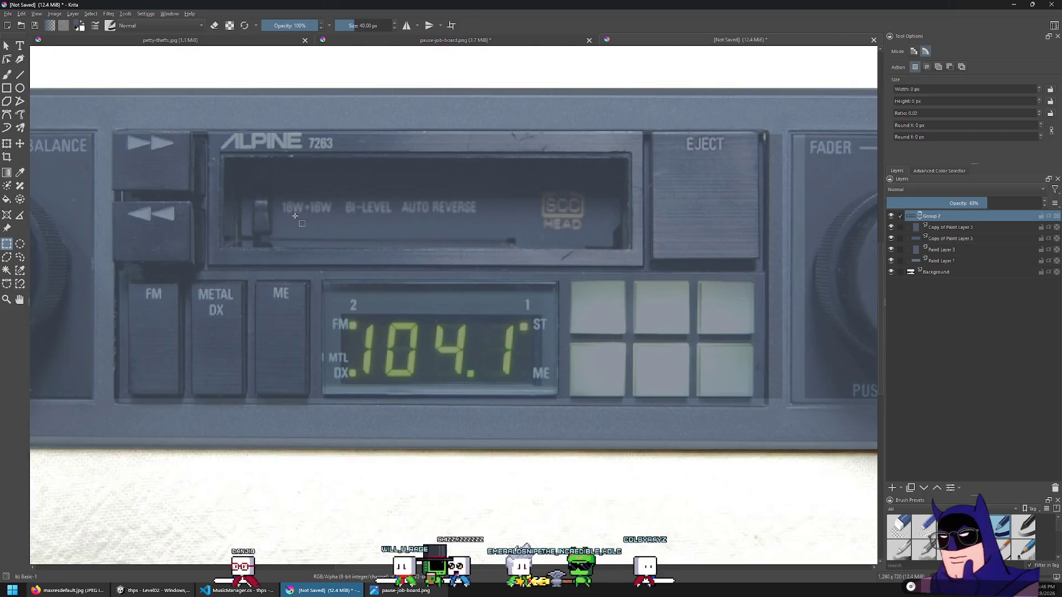
left_click(972, 232)
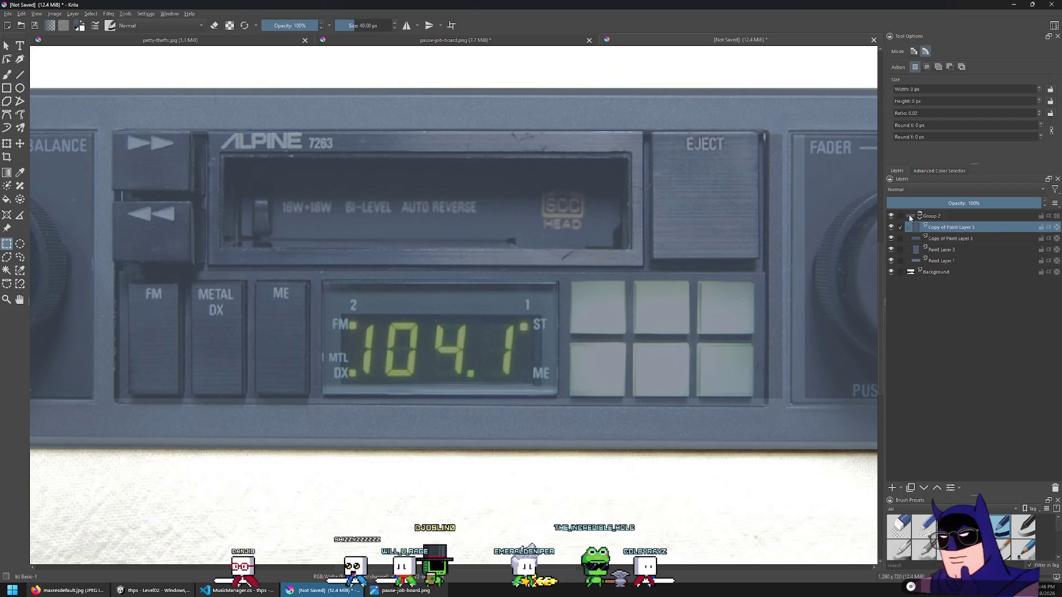
left_click(894, 488)
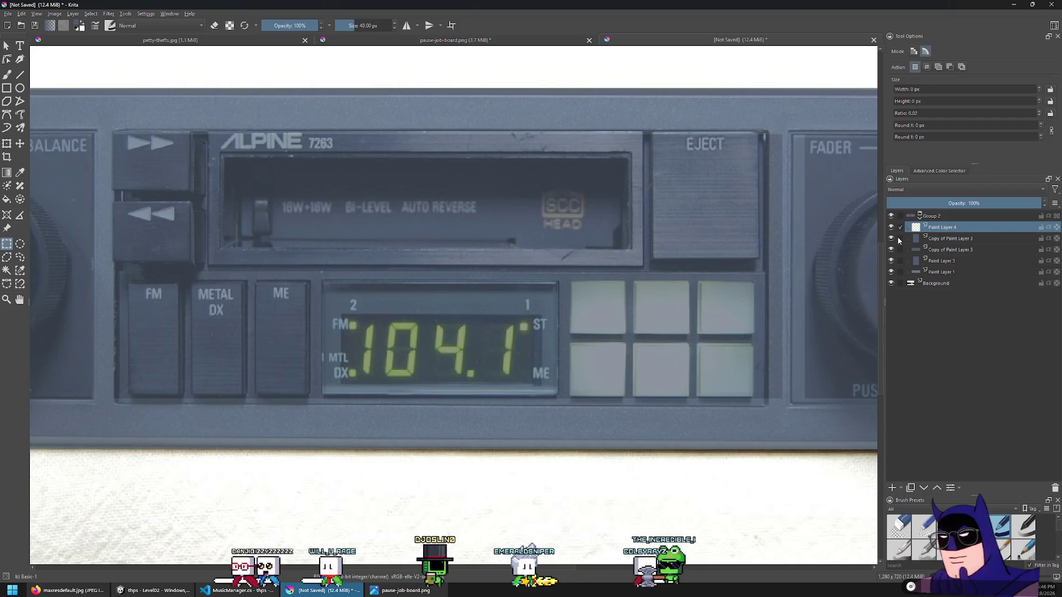
Sample a dark colour from the radio photo with the overlay group hidden
left_click(891, 216)
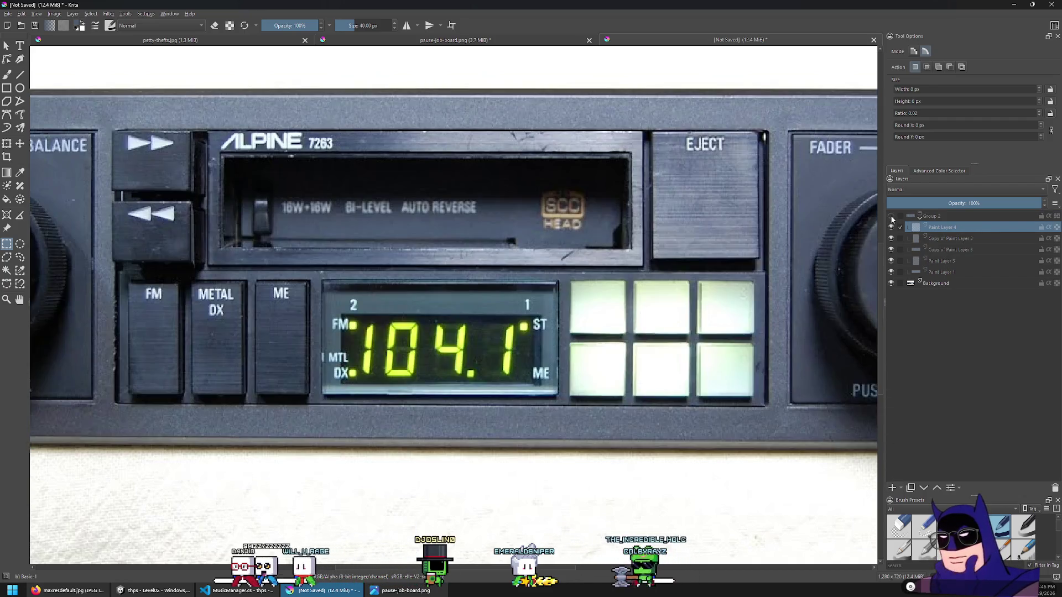
left_click(20, 173)
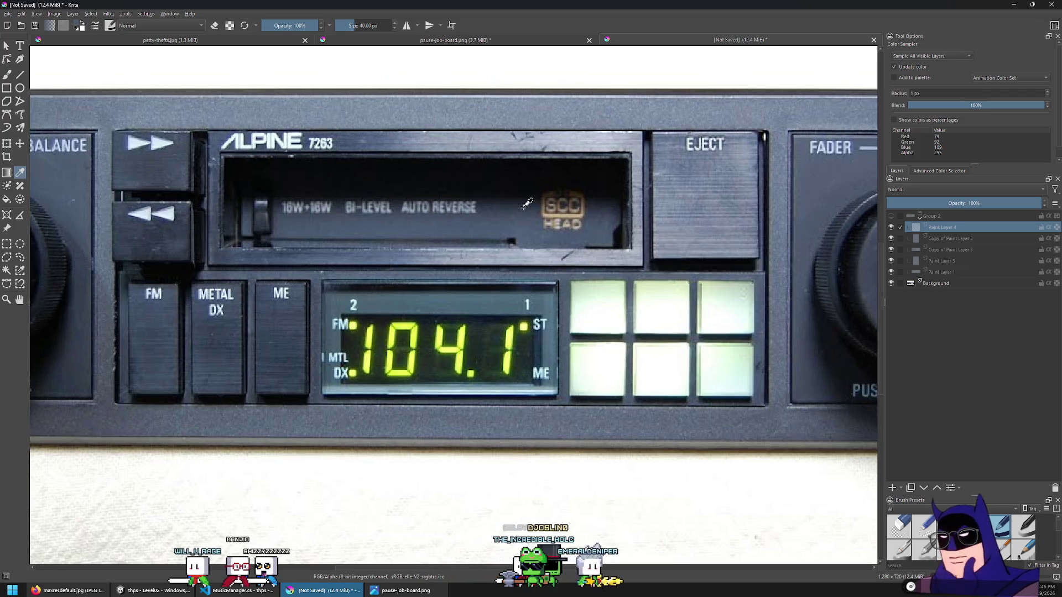
left_click(891, 217)
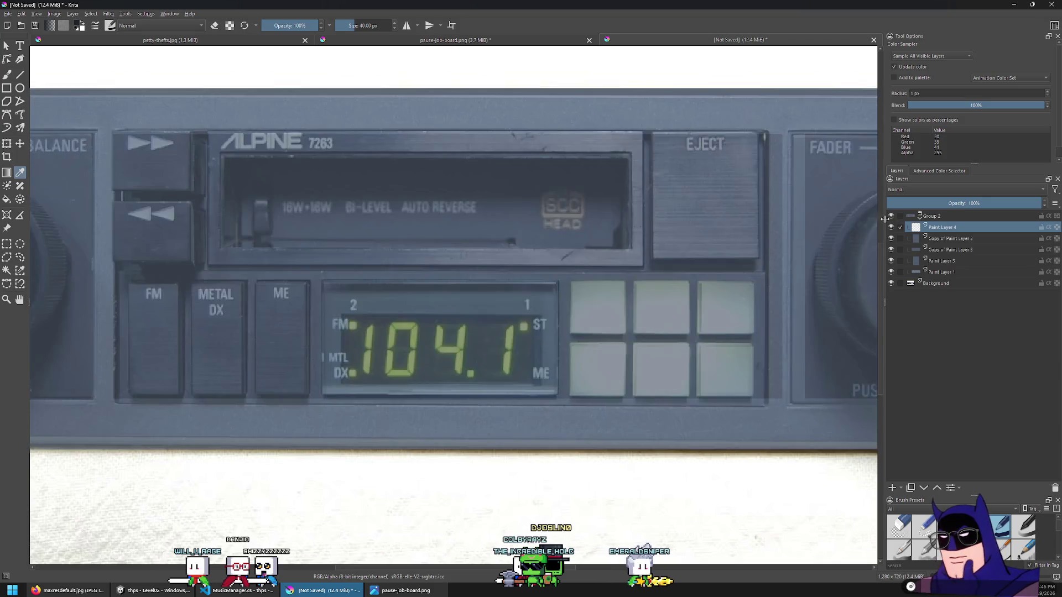
Select the cassette window area and raise the overlay group's opacity slightly
left_click(6, 245)
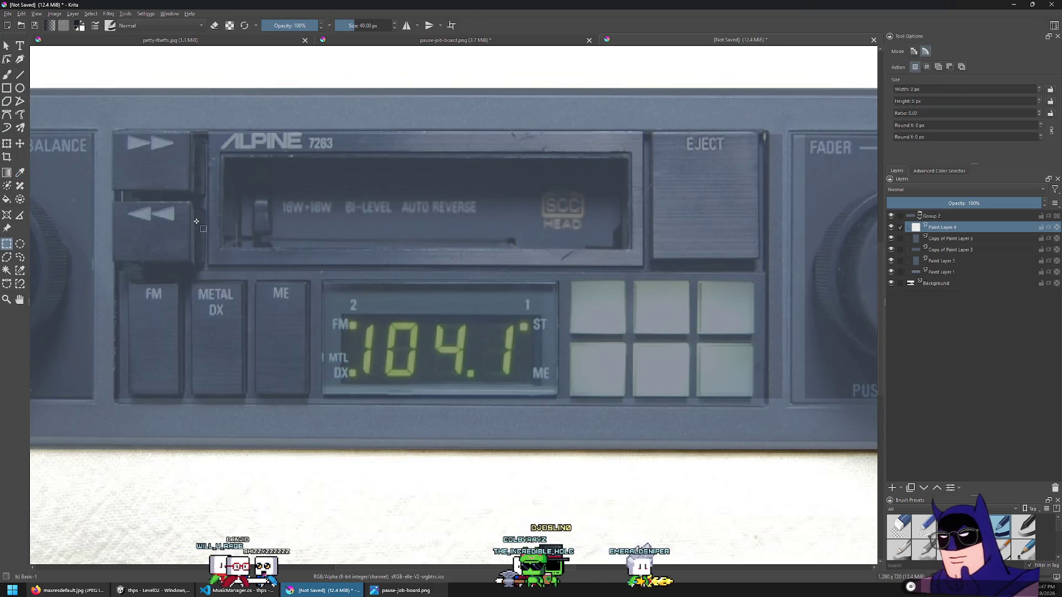
left_click_drag(220, 154, 632, 249)
scroll(447, 193, "down", 3)
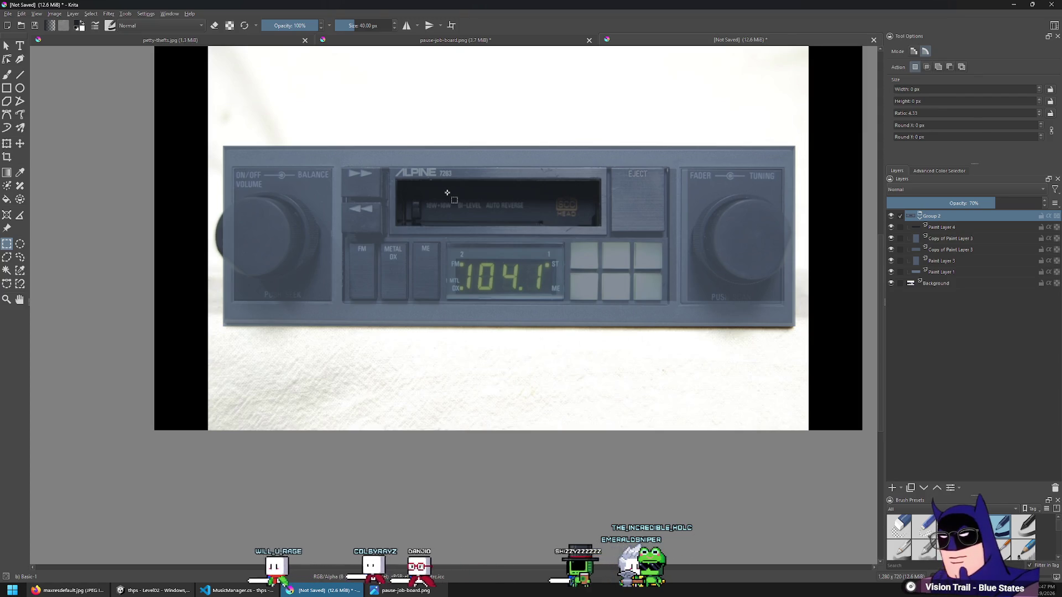
scroll(451, 193, "up", 2)
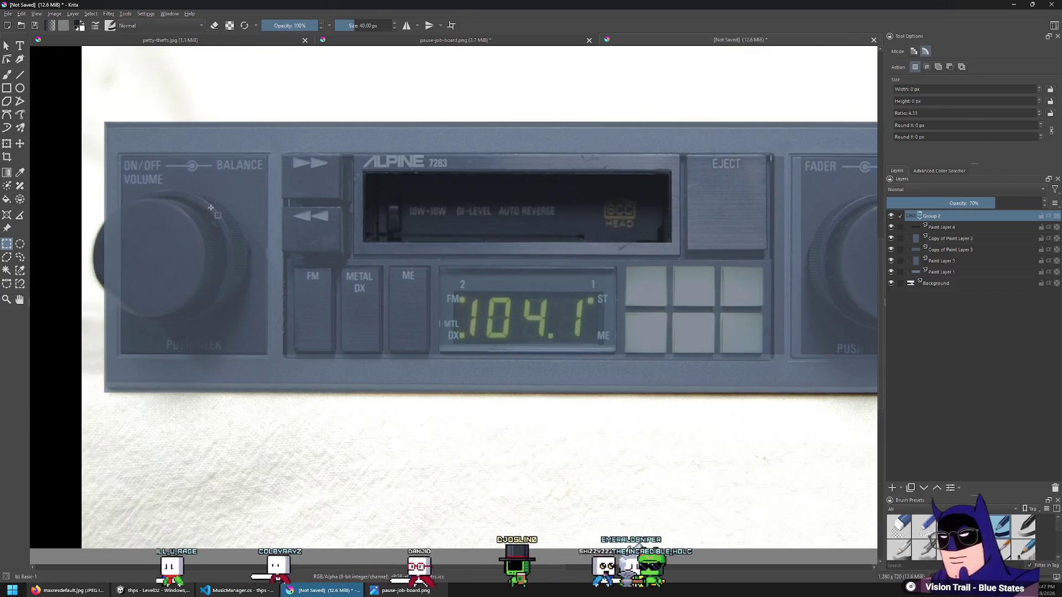
scroll(235, 209, "down", 2)
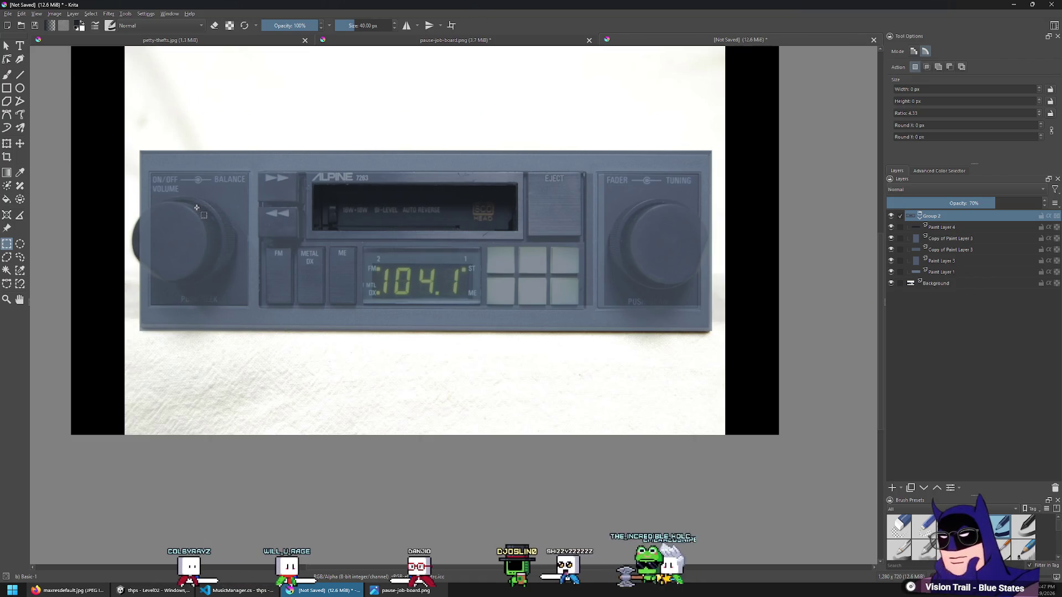
scroll(310, 185, "up", 3)
mouse_move(1018, 207)
left_mouse_down()
mouse_move(1039, 207)
mouse_move(1004, 208)
mouse_move(1040, 194)
mouse_move(1022, 201)
left_mouse_up()
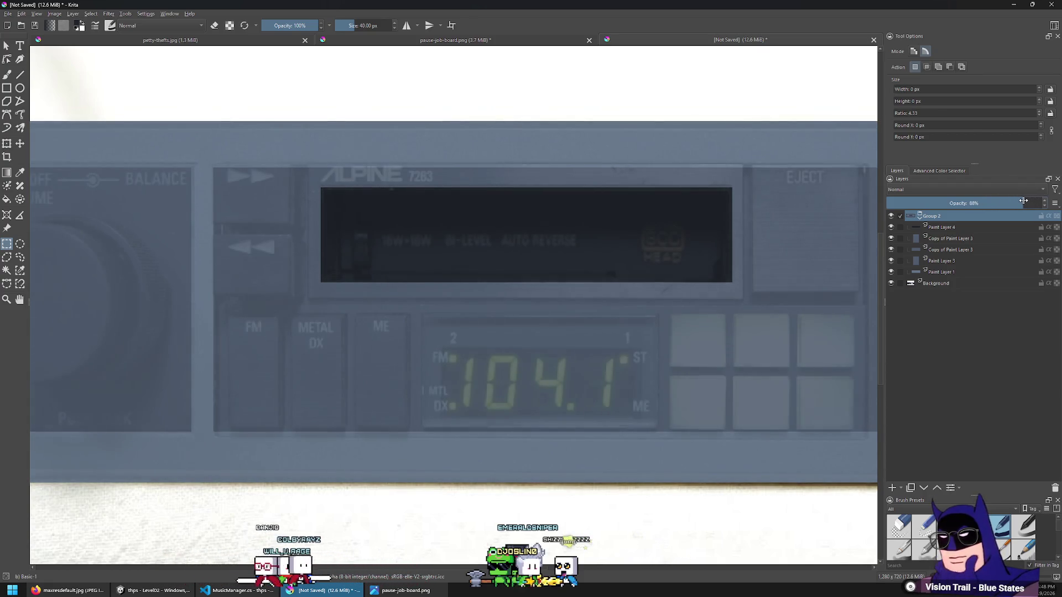
Add Paint Layer 5 above the panel copy layer and sample a fill colour from the photo
left_click(963, 238)
left_click(892, 489)
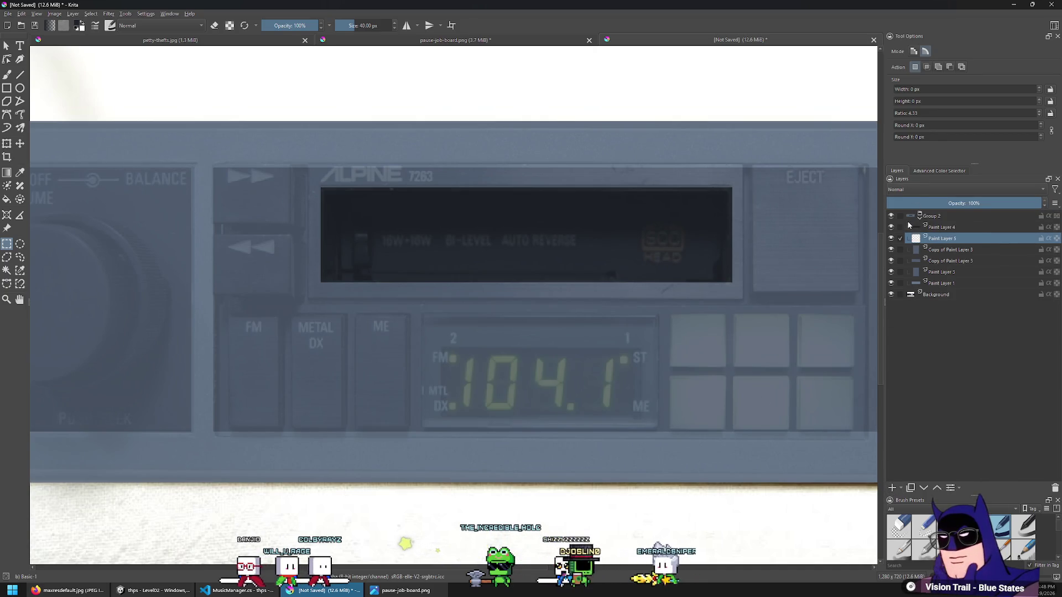
left_click(891, 219)
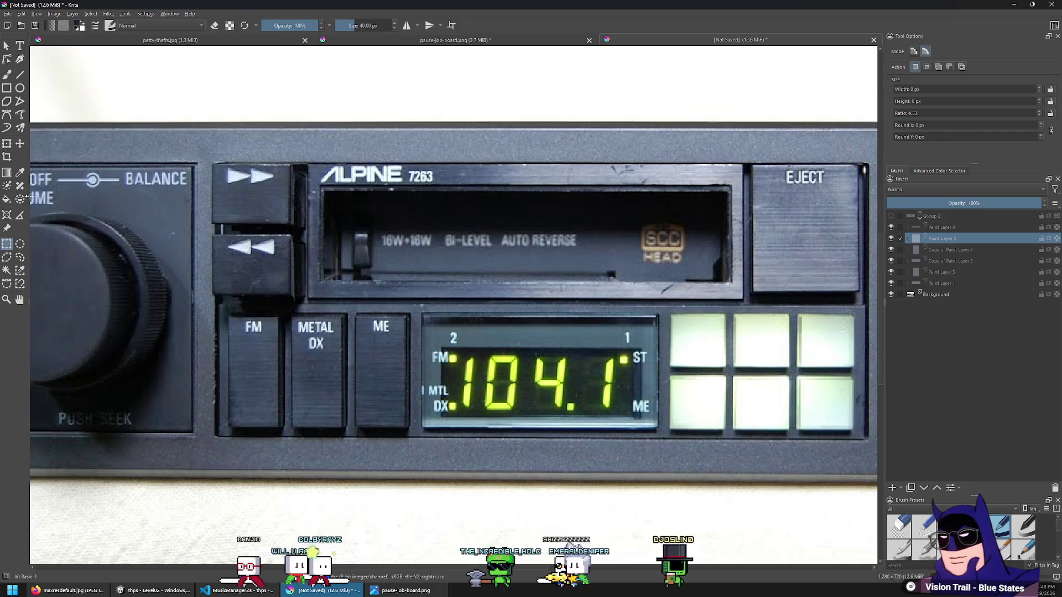
left_click(20, 172)
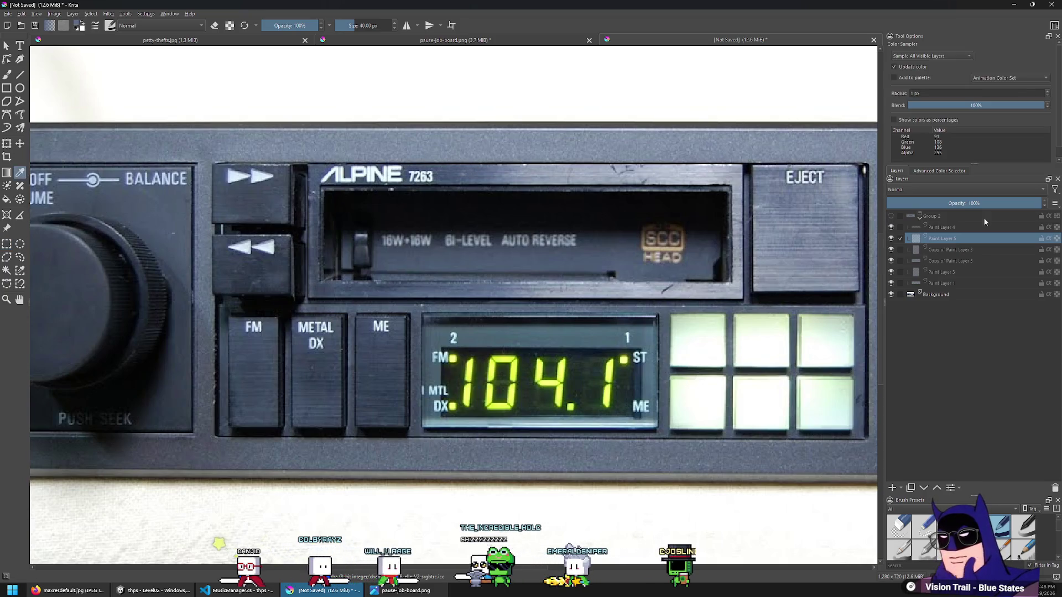
left_click(891, 216)
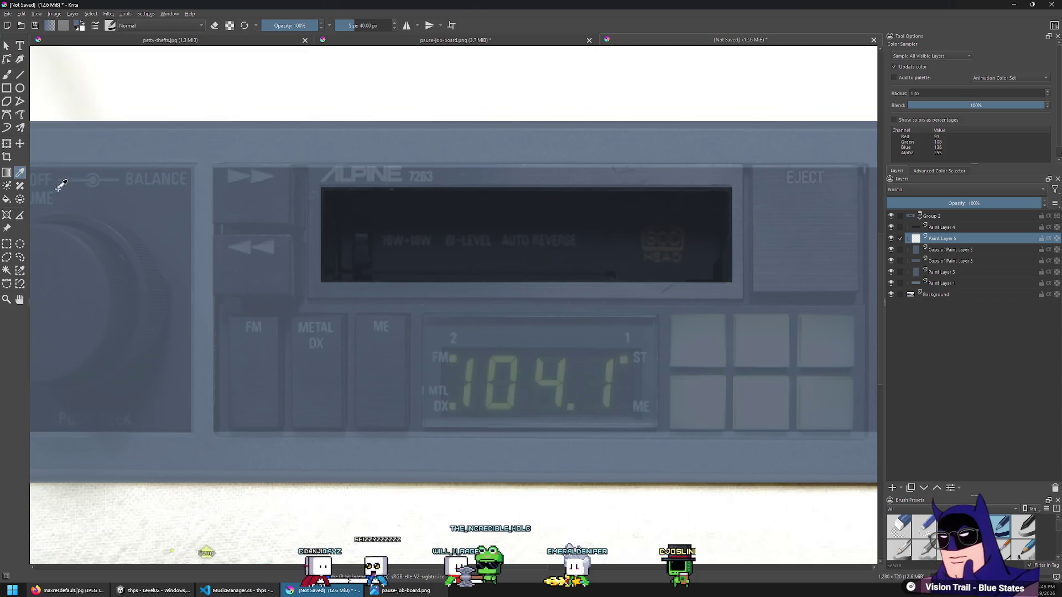
key("alt+Tab")
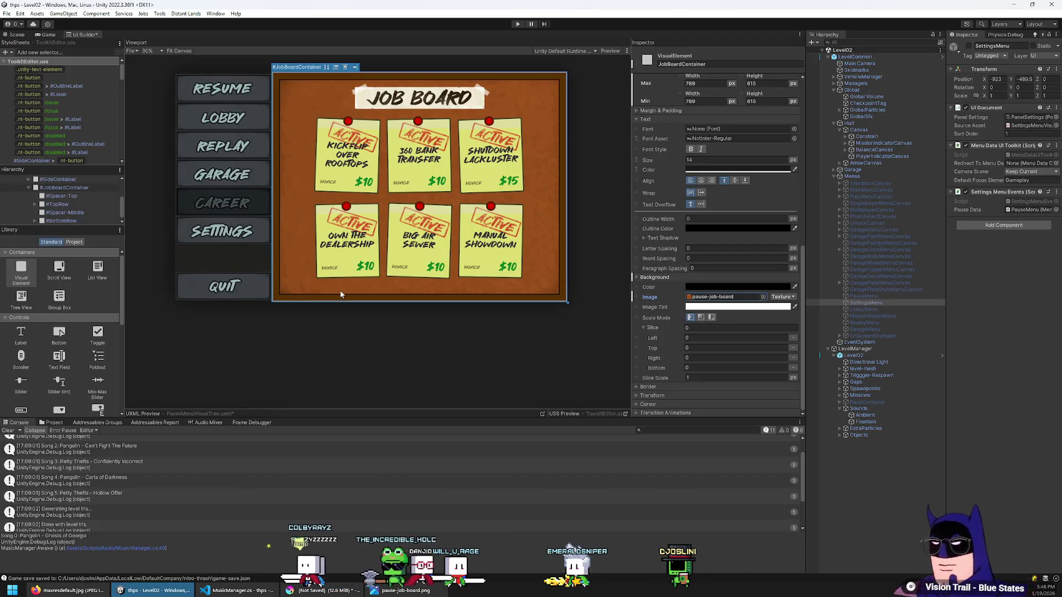
key("alt+Tab")
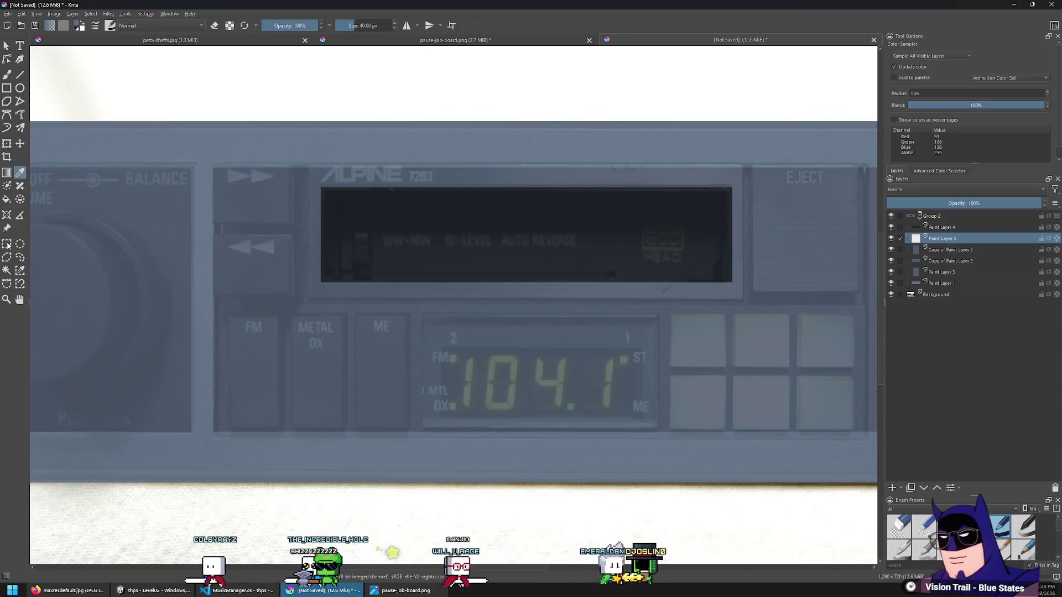
Fill a rectangle over the cassette window housing on Paint Layer 5 and check it against the photo
left_click(6, 244)
scroll(797, 262, "up", 1, "ctrl")
mouse_move(716, 318)
left_mouse_down()
mouse_move(66, 213)
mouse_move(233, 197)
mouse_move(252, 165)
left_mouse_up()
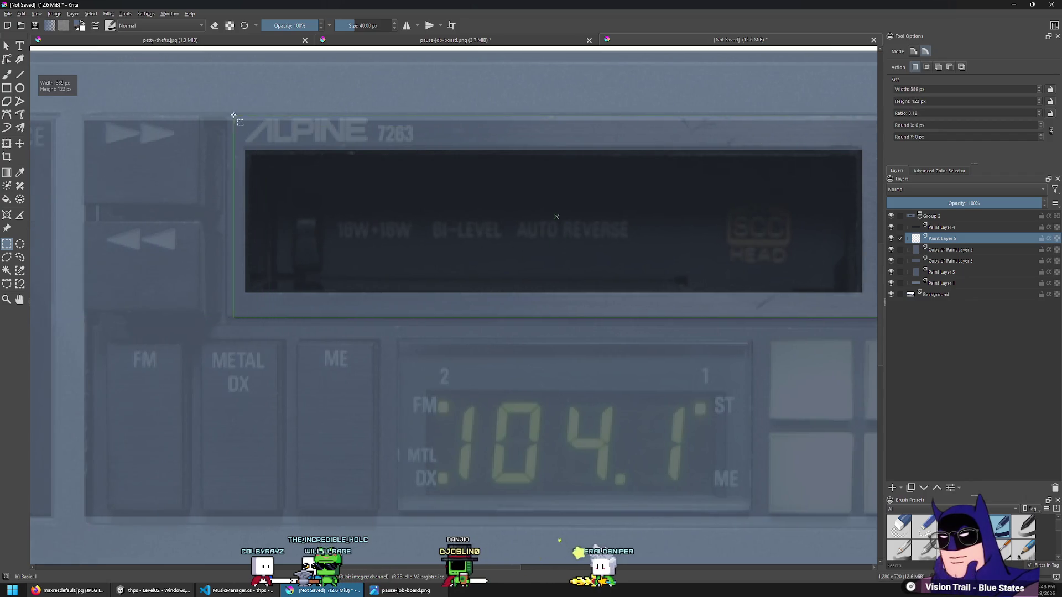
left_click_drag(222, 118, 226, 115)
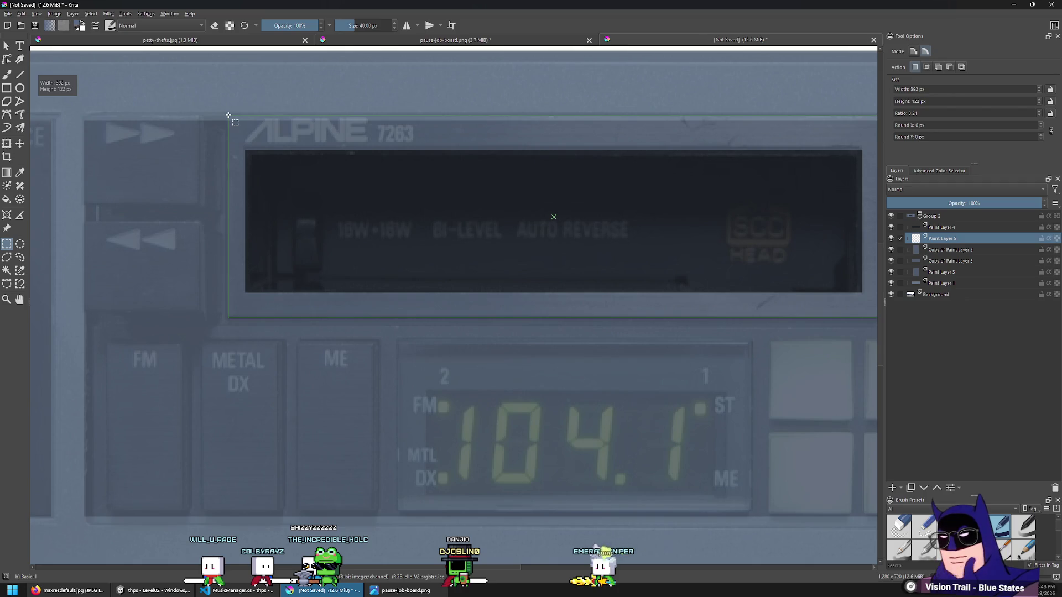
left_click_drag(228, 115, 227, 121)
key("1")
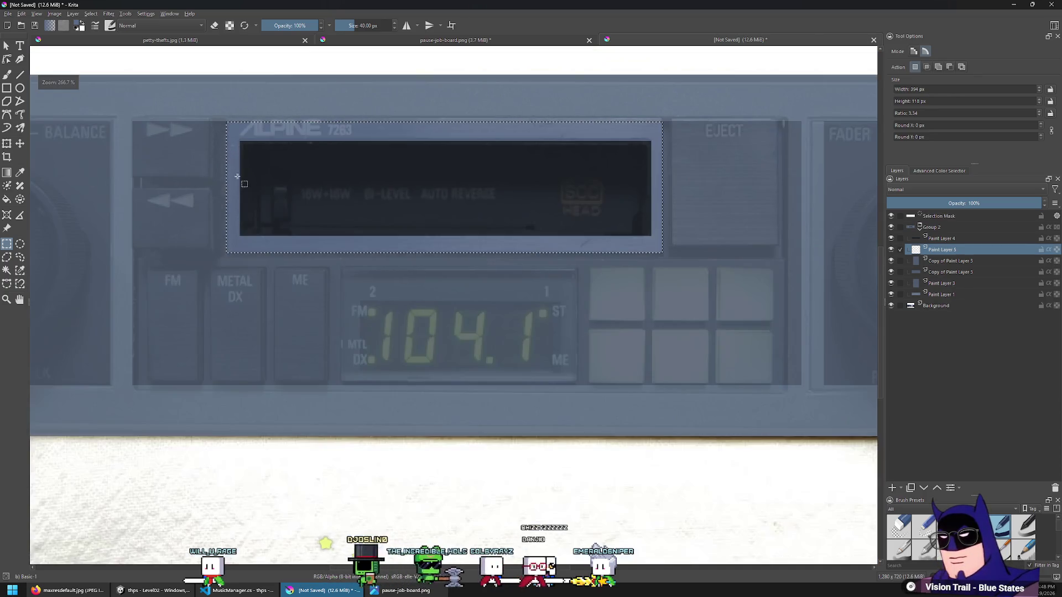
left_click(493, 297)
scroll(254, 216, "up", 6)
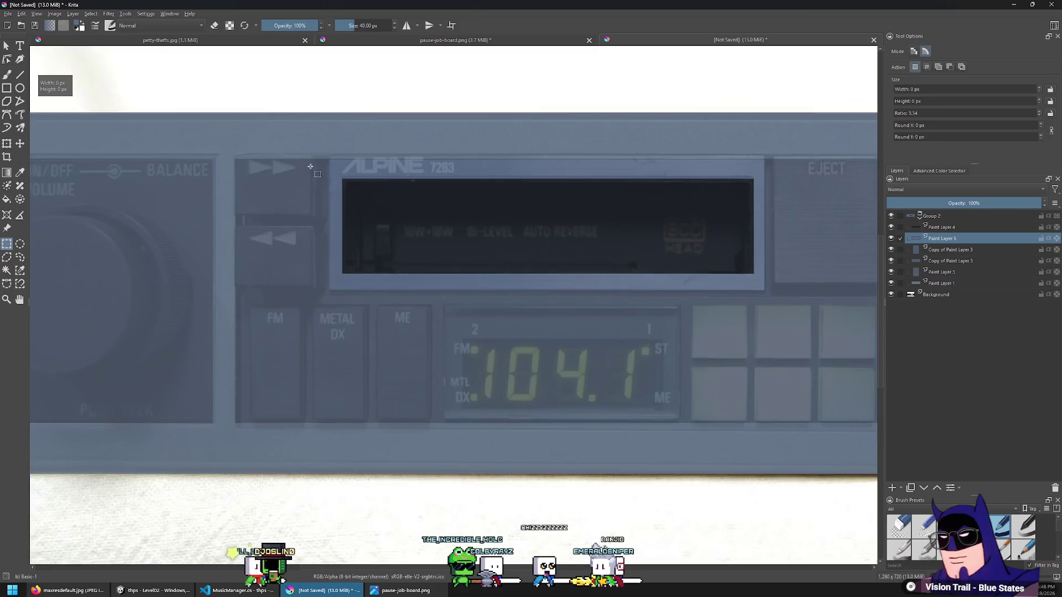
left_click(891, 216)
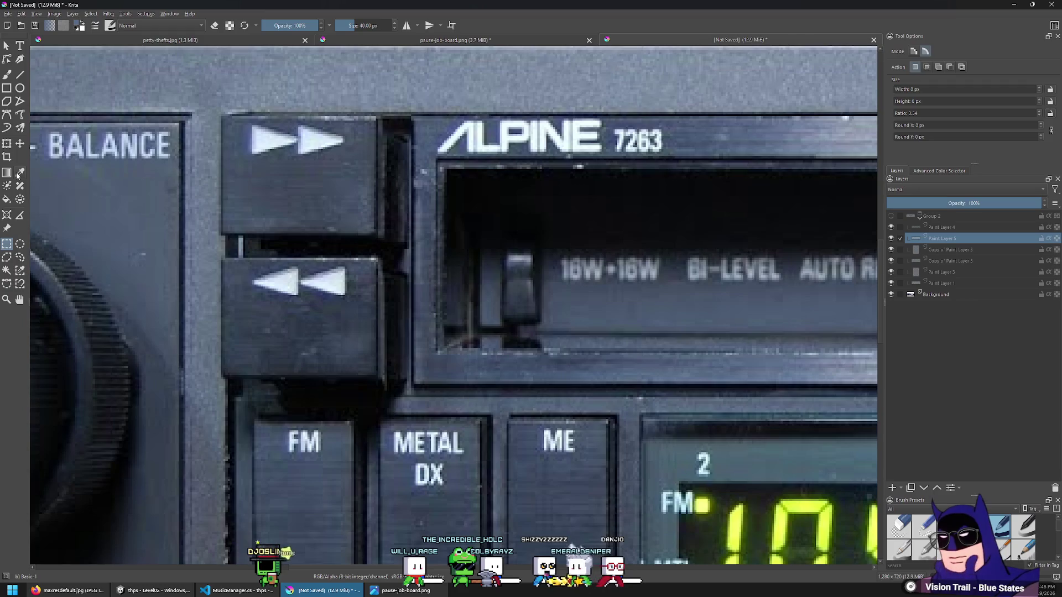
left_click(891, 216)
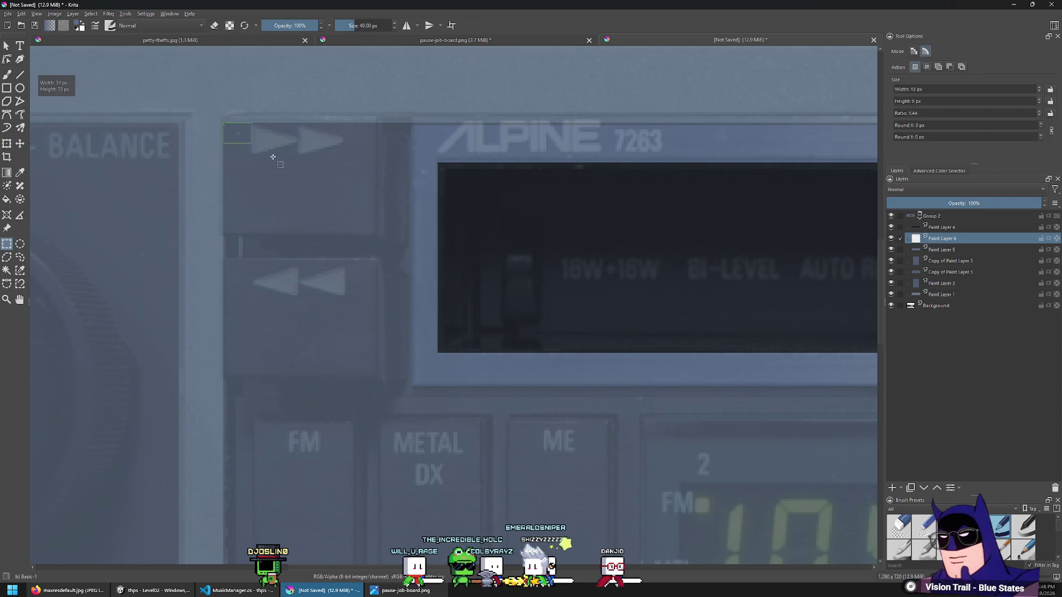
Cover the fast-forward button with a filled rectangle block
mouse_move(400, 235)
left_mouse_down()
mouse_move(391, 244)
mouse_move(409, 236)
left_mouse_up()
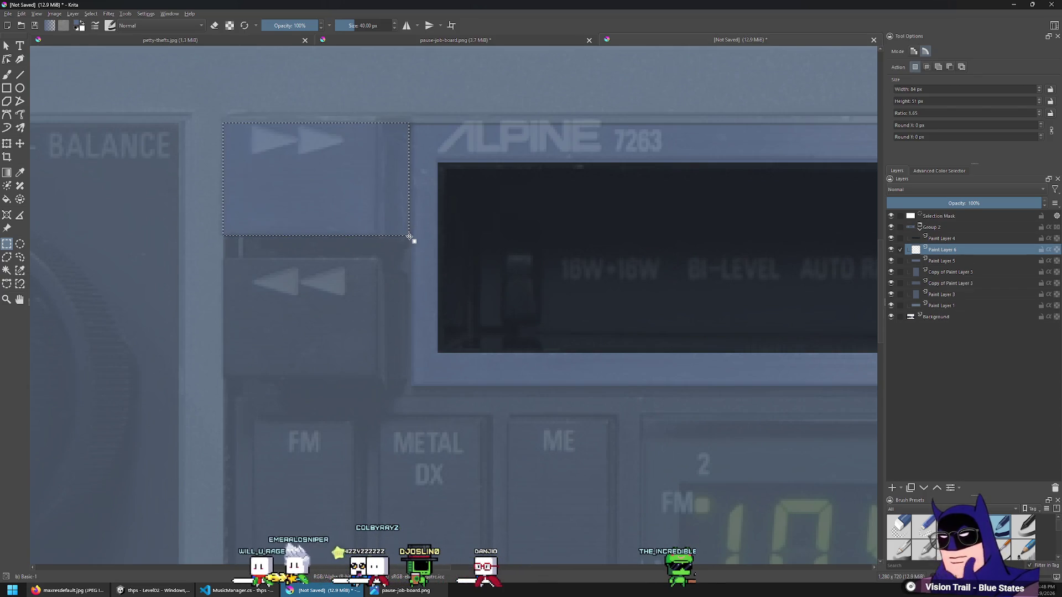
left_click(229, 223)
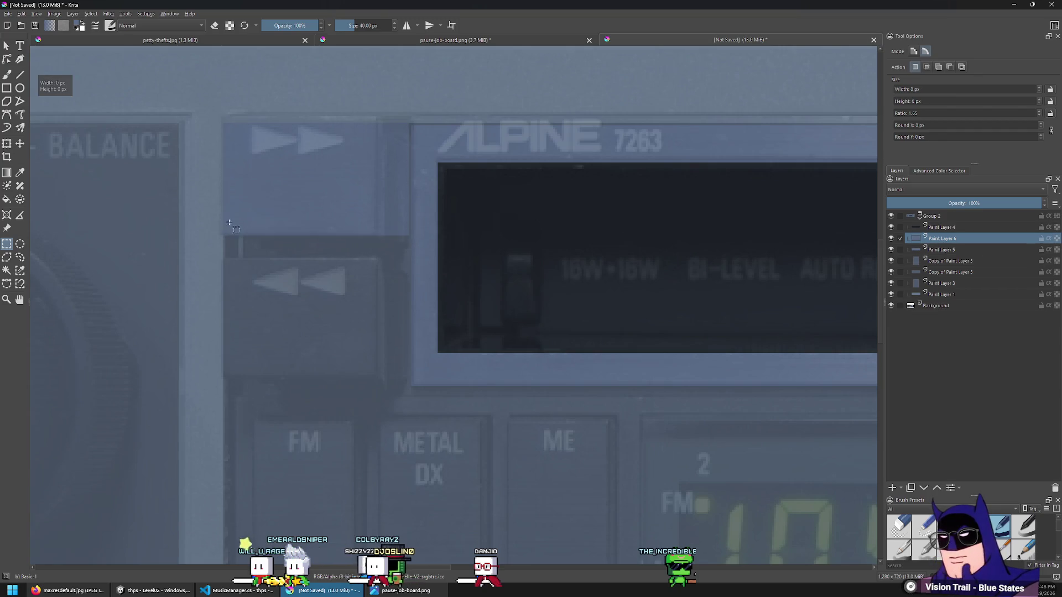
left_click(21, 143)
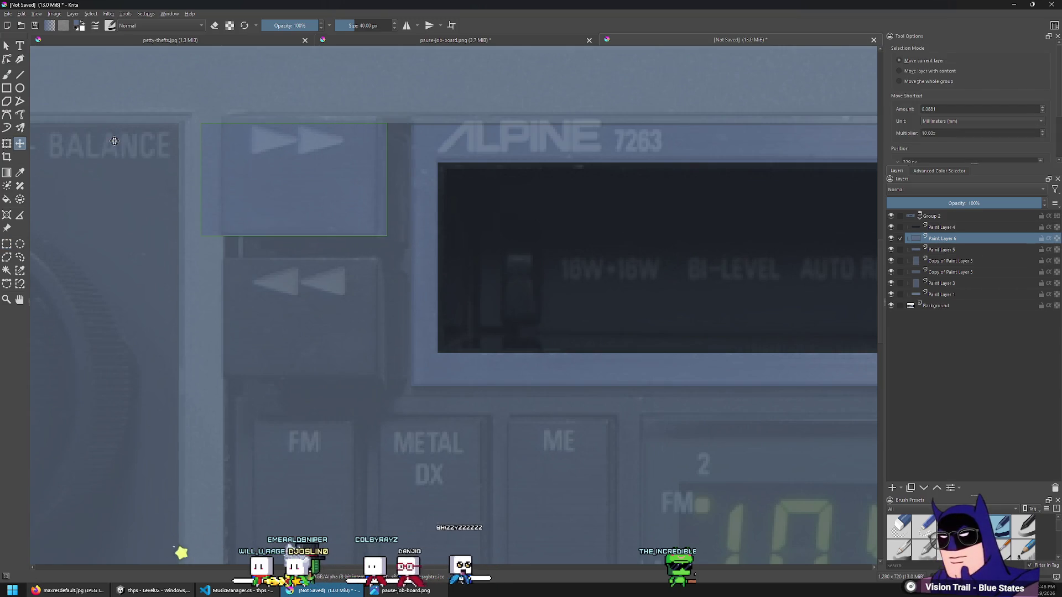
left_click(7, 245)
mouse_move(159, 299)
left_mouse_down()
mouse_move(202, 89)
mouse_move(222, 82)
left_mouse_up()
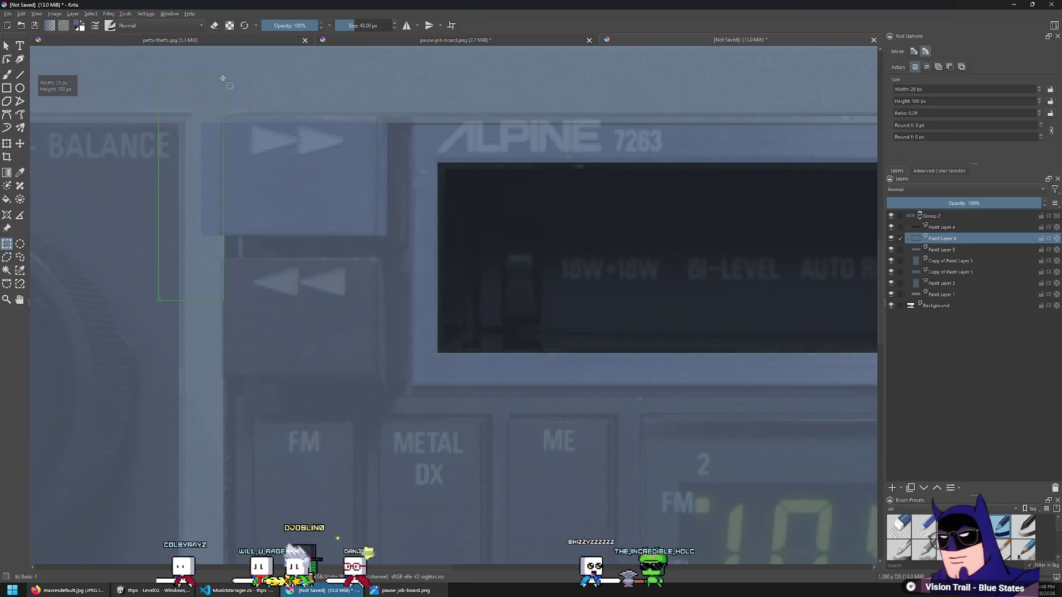
left_click(225, 83)
Duplicate the fast-forward block and nudge the copy down onto the rewind button
key("ctrl+j")
key("t")
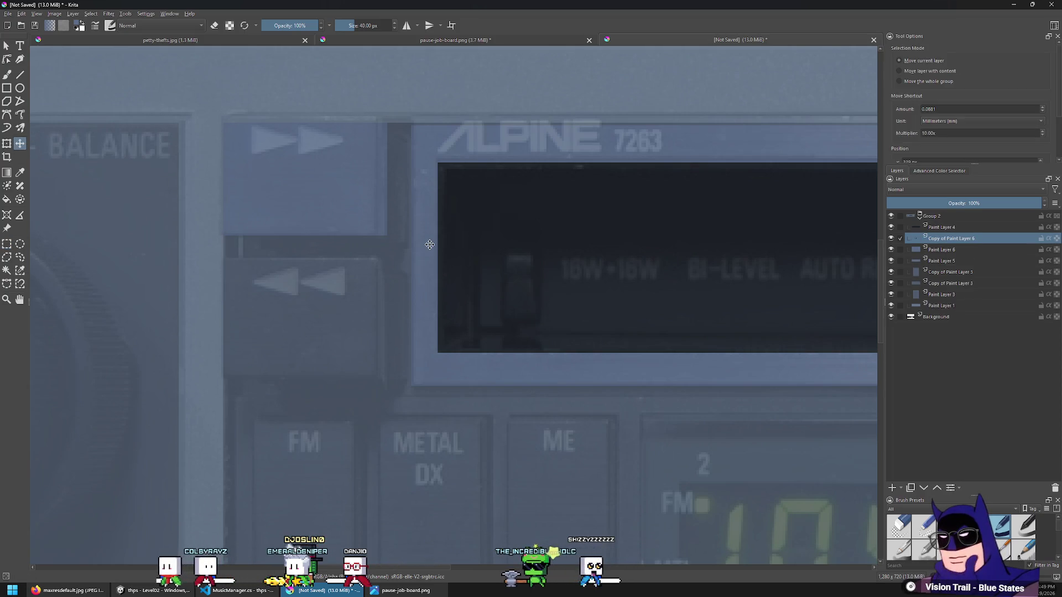
key("shift+Down")
key("shift+Down")
key("shift+Down")
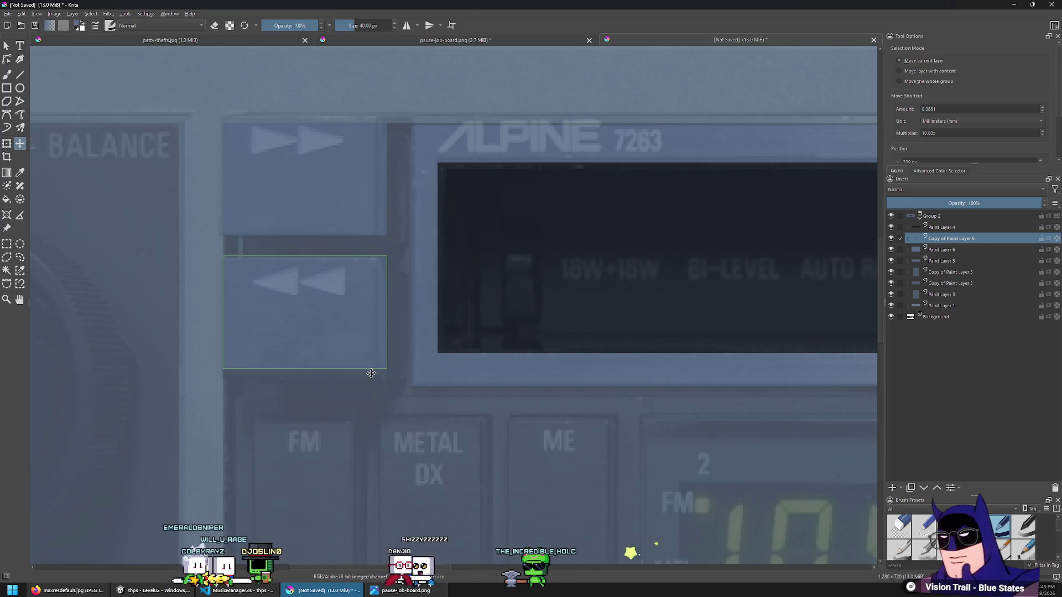
key("Down")
key("Down")
key("Down")
key("Down")
key("Down")
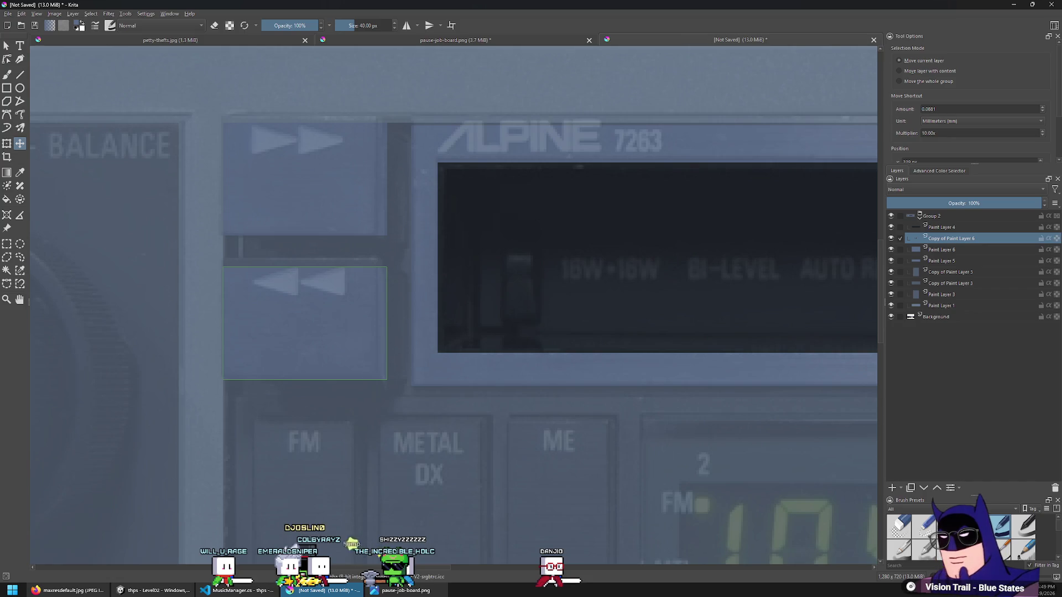
left_click(891, 216)
key("2")
key("ctrl+plus")
key("ctrl+plus")
key("ctrl+plus")
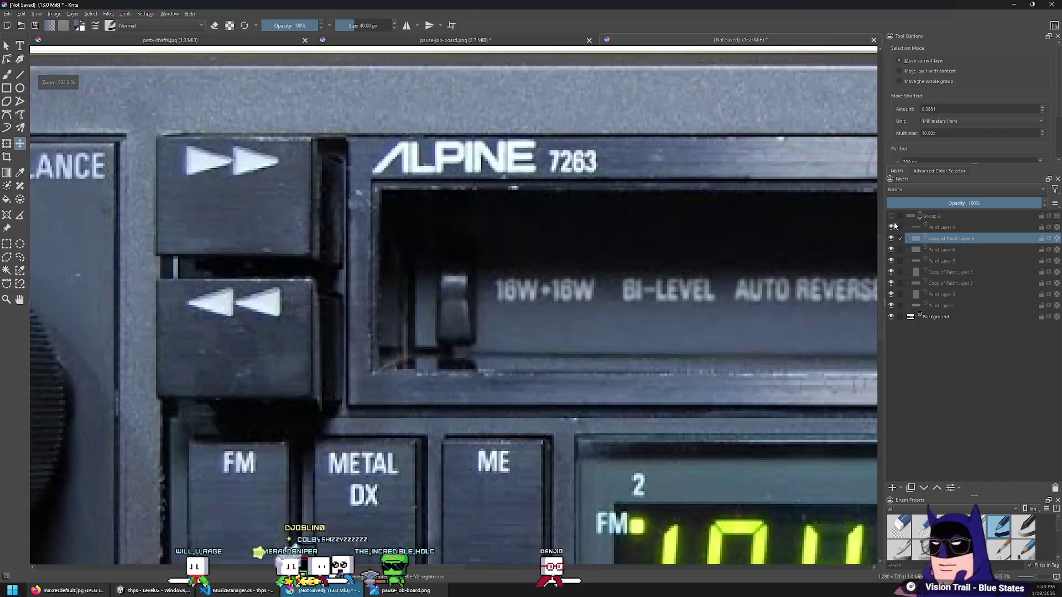
Show the overlay group again at 100% opacity
left_click(891, 217)
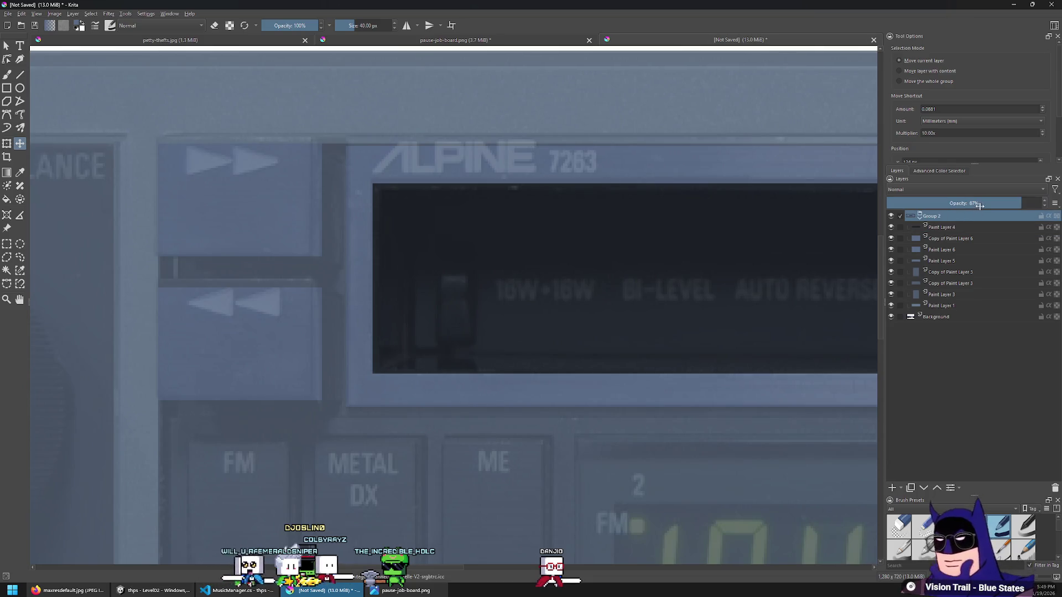
left_click_drag(979, 206, 1040, 203)
key("2")
key("ctrl+plus")
key("ctrl+plus")
key("ctrl+plus")
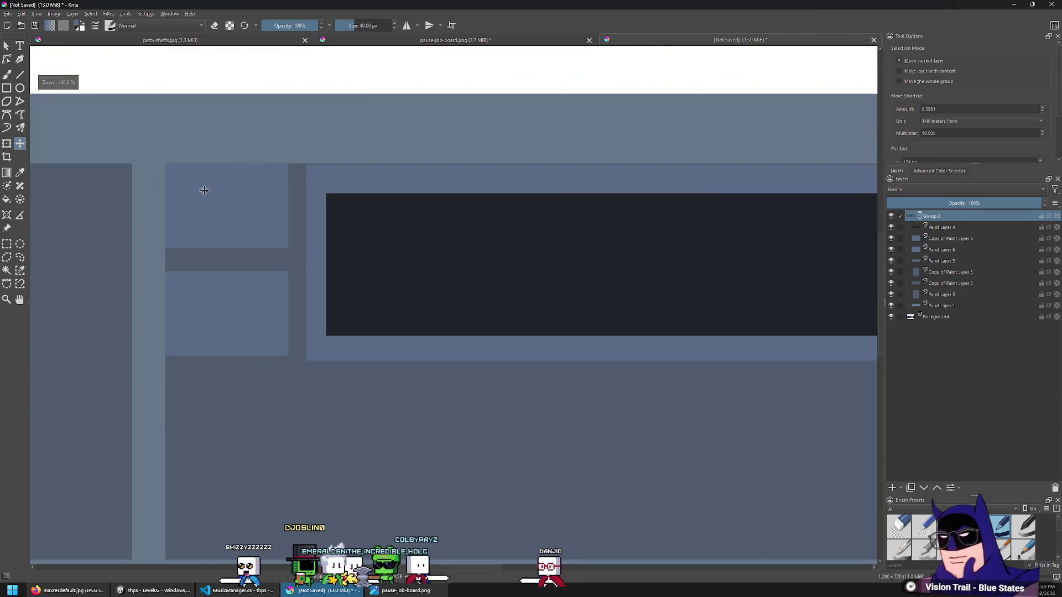
scroll(205, 190, "up", 2, "ctrl")
Nudge the fast-forward panel layer right and back, then view the whole faceplate overlay
left_click(935, 239)
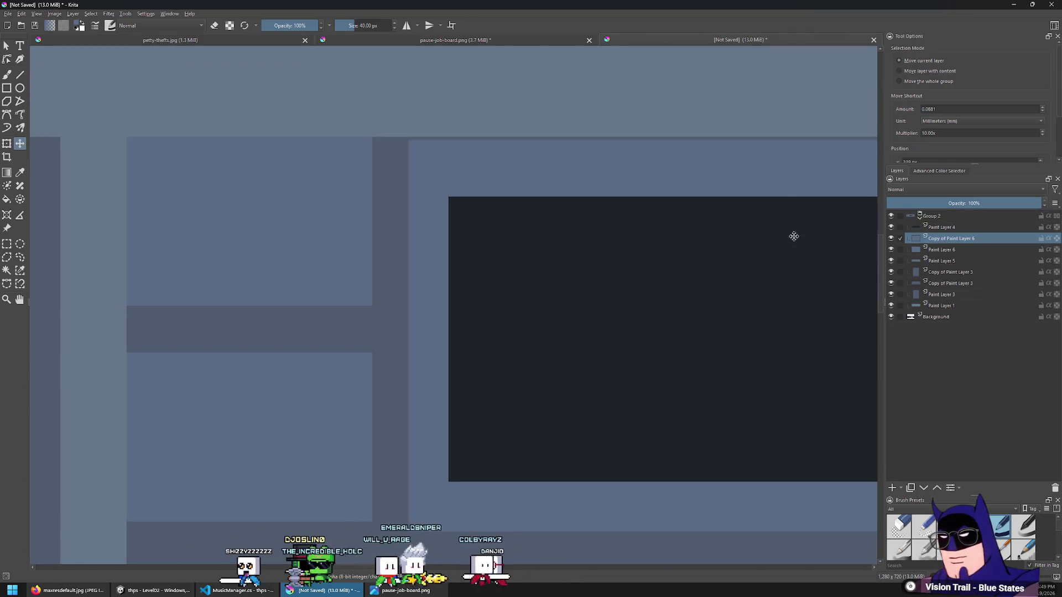
left_click(944, 251)
key("shift+Right")
key("shift+Left")
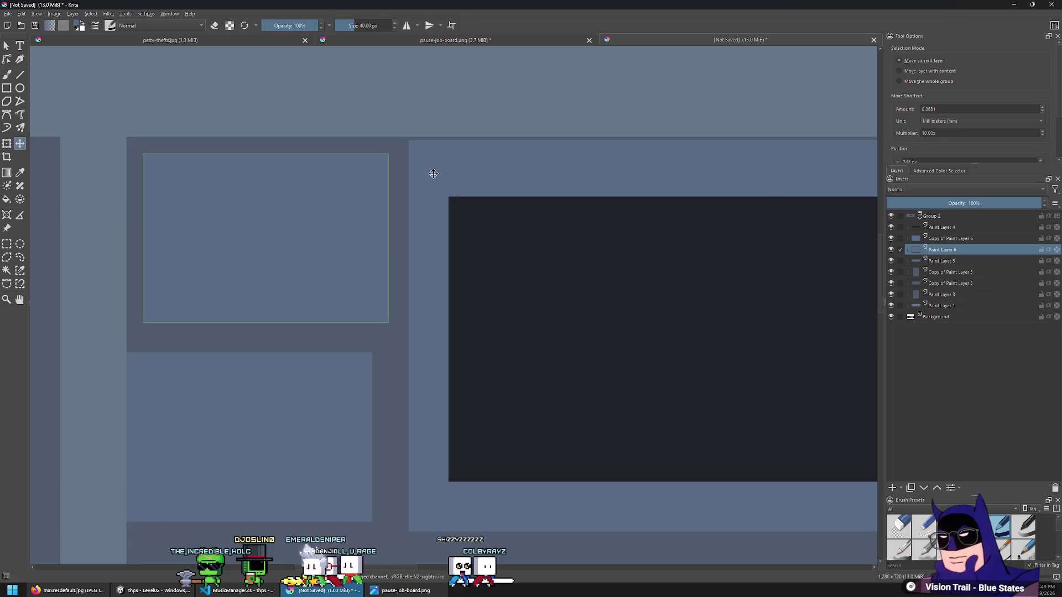
scroll(433, 173, "down", 3)
left_click(7, 245)
scroll(208, 213, "down", 4)
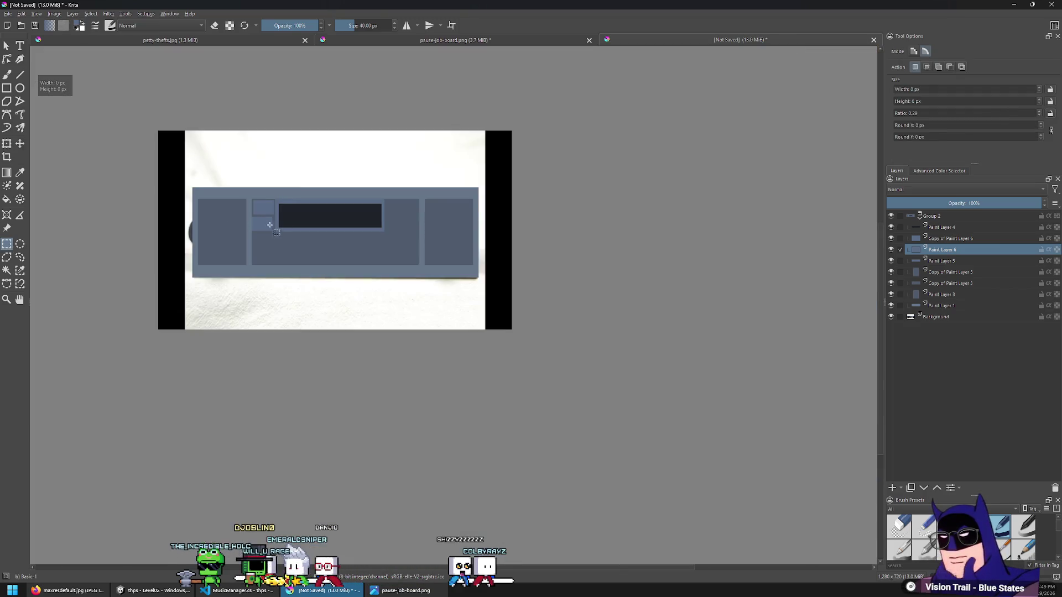
scroll(261, 230, "up", 4)
middle_click_drag(262, 261, 372, 272)
scroll(379, 274, "down", 1)
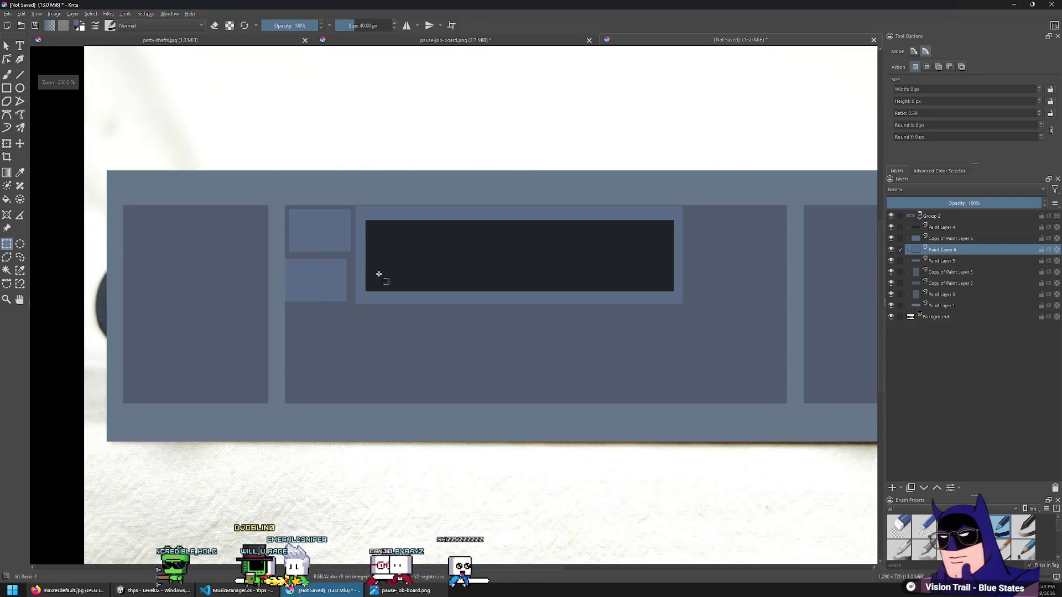
scroll(359, 265, "up", 1)
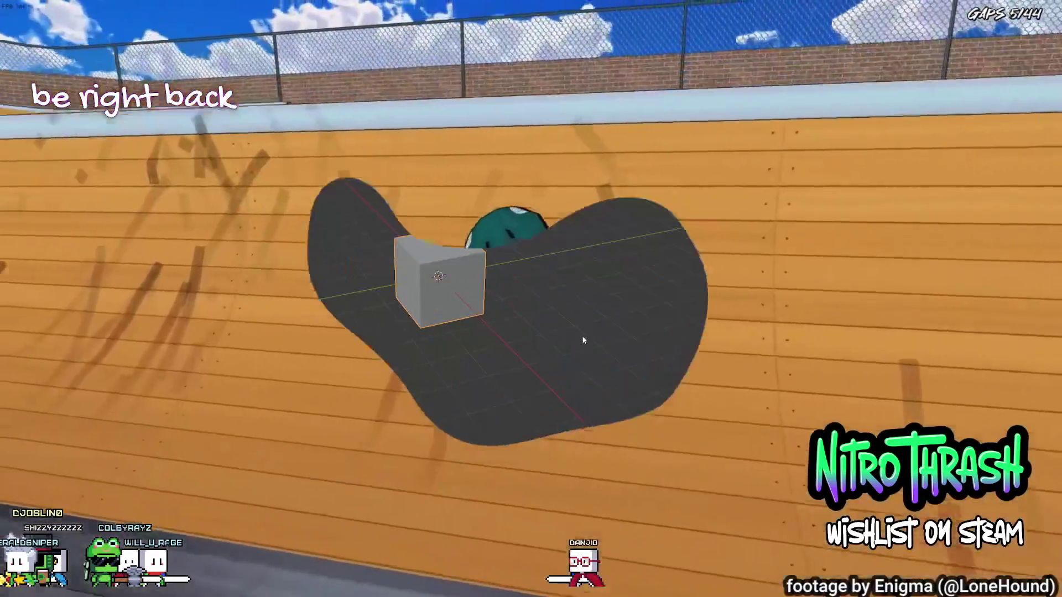
Switch the Blender viewport to top orthographic view with numpad 7
key("KP_7")
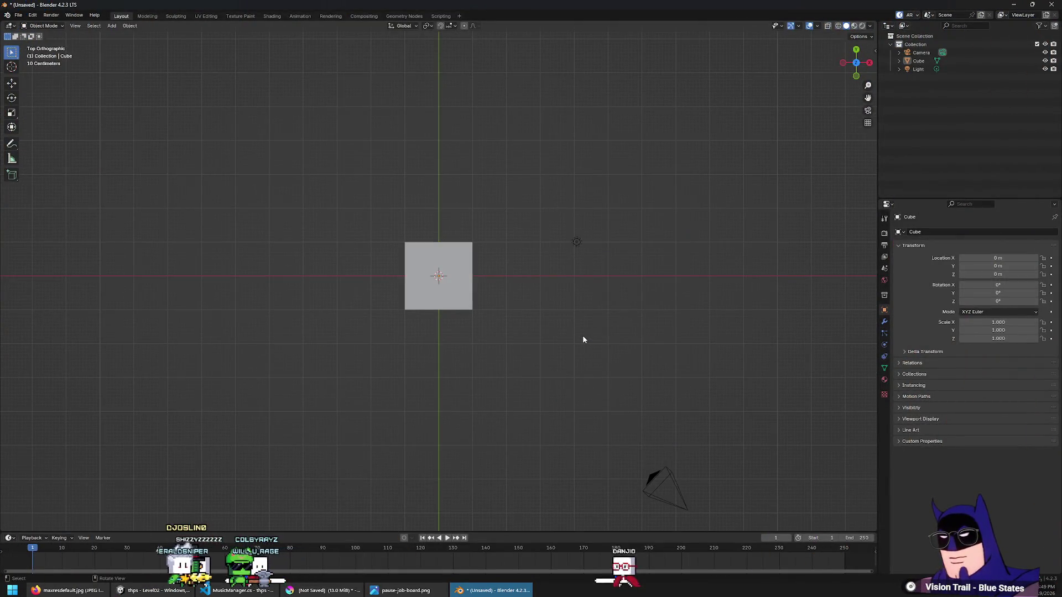
Delete the default camera and light, leaving only the cube
left_click_drag(705, 292, 777, 500)
key("Delete")
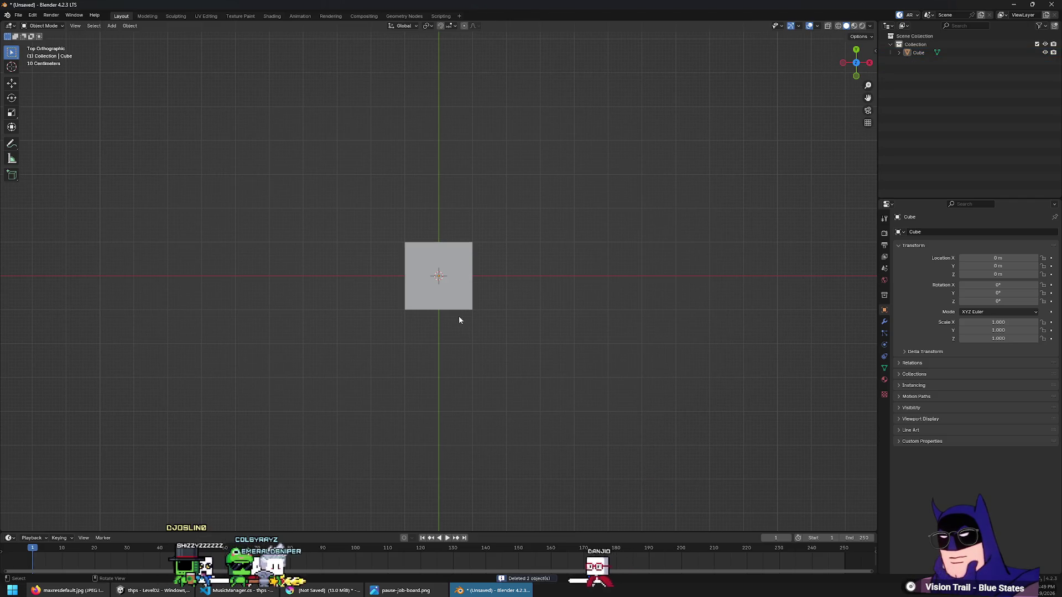
left_click(457, 308)
scroll(456, 310, "up", 2)
scroll(456, 311, "up", 3)
left_click(619, 275)
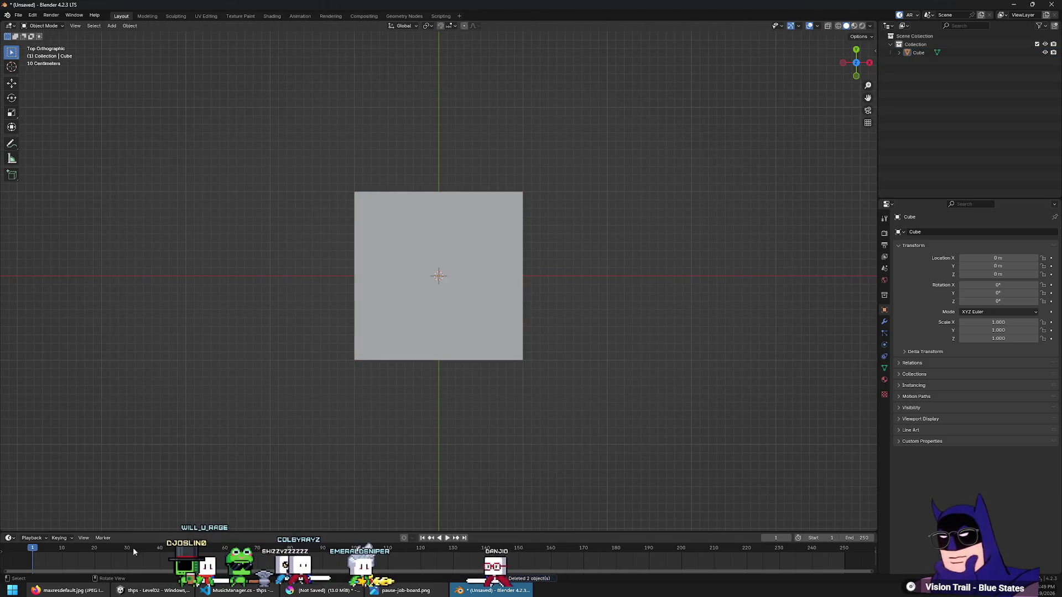
Close the radio photo window and run the Add Reference Image command via F3 'ref'
left_click(83, 594)
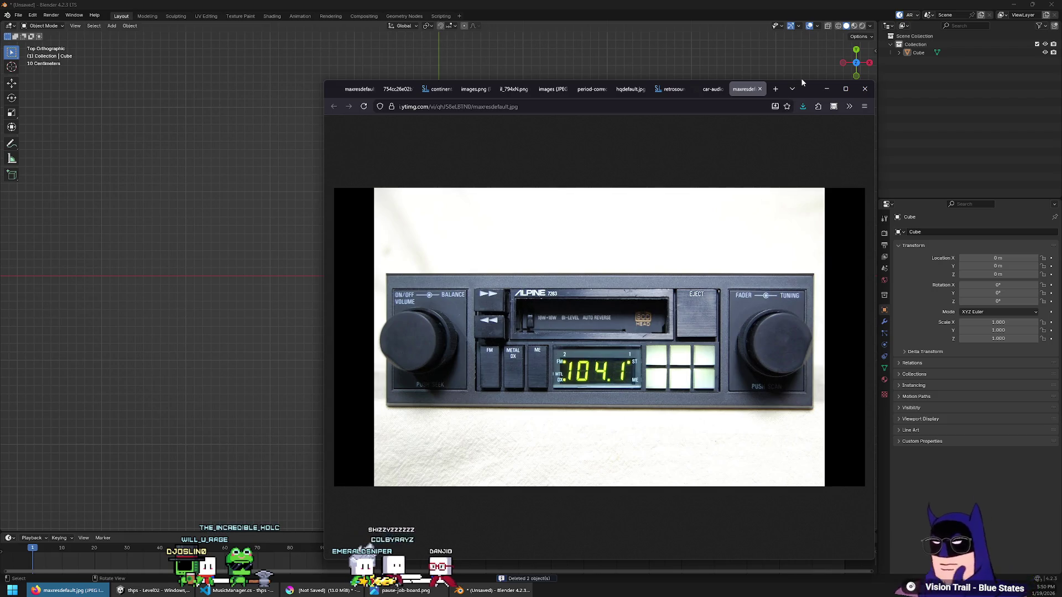
left_click(865, 89)
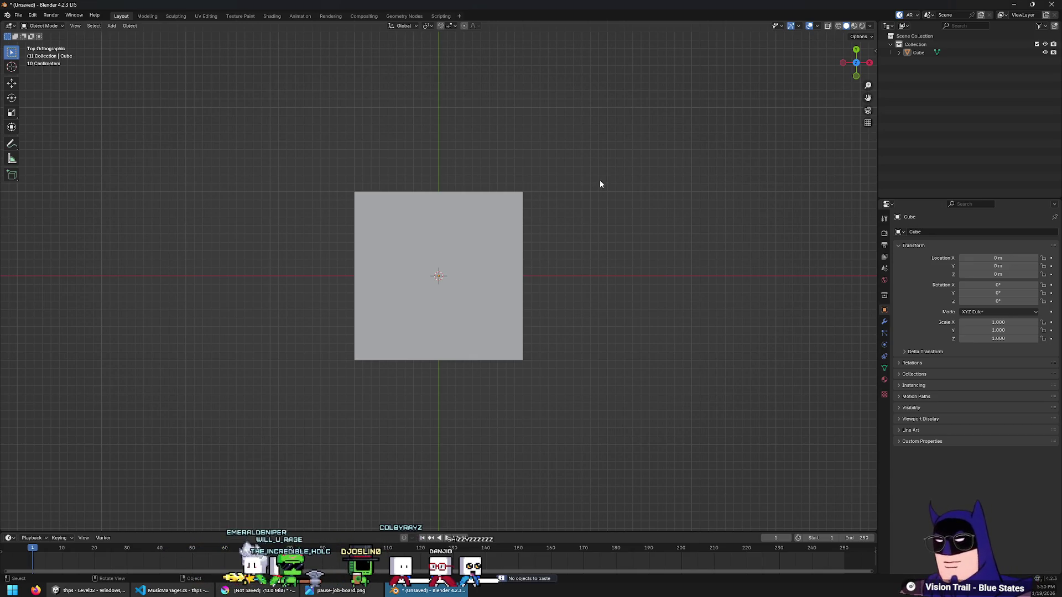
key("F3")
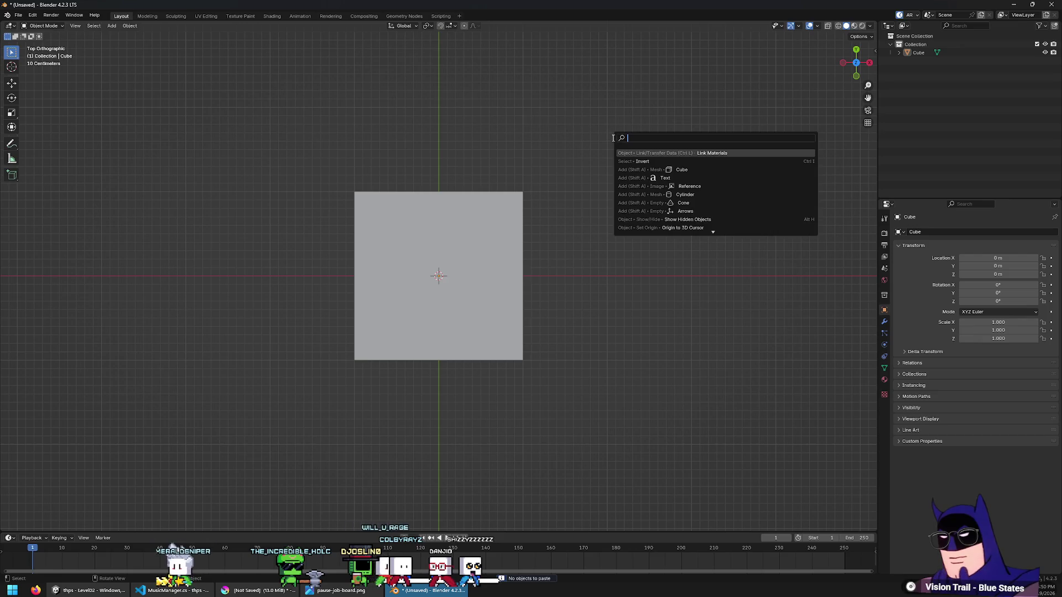
type("ref")
key("Return")
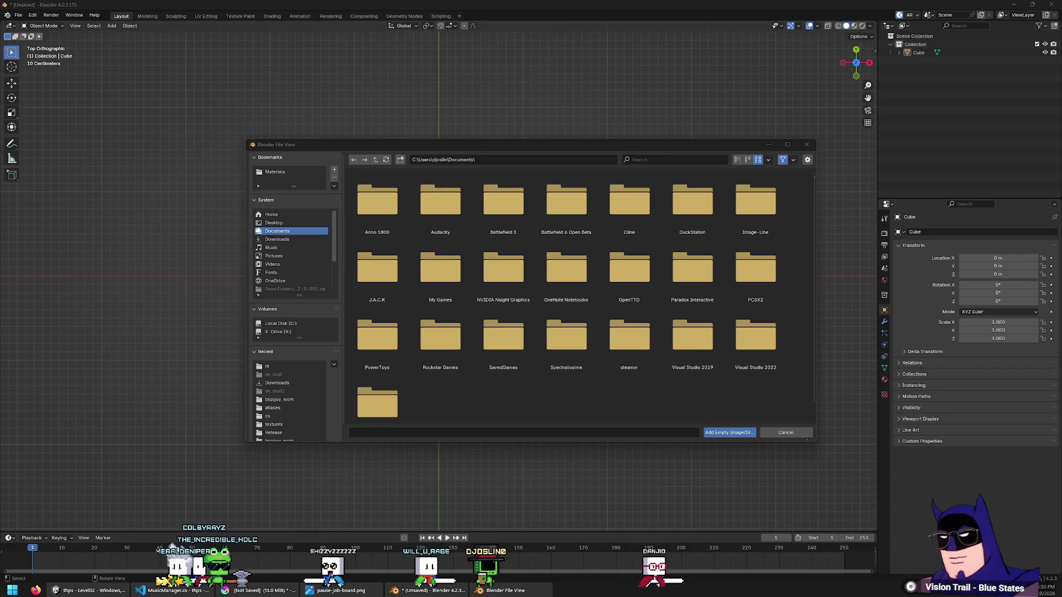
Load stereo.jpg from the Desktop as a reference image
left_click(274, 222)
left_click(565, 214)
double_click(566, 214)
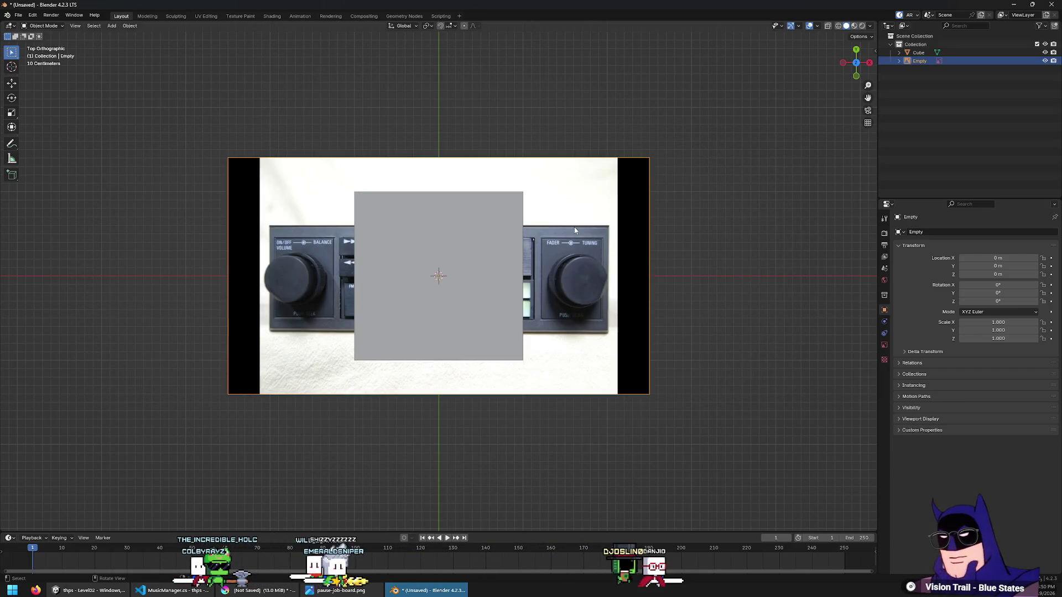
Scale down the cube's geometry in Edit Mode
left_click(482, 241)
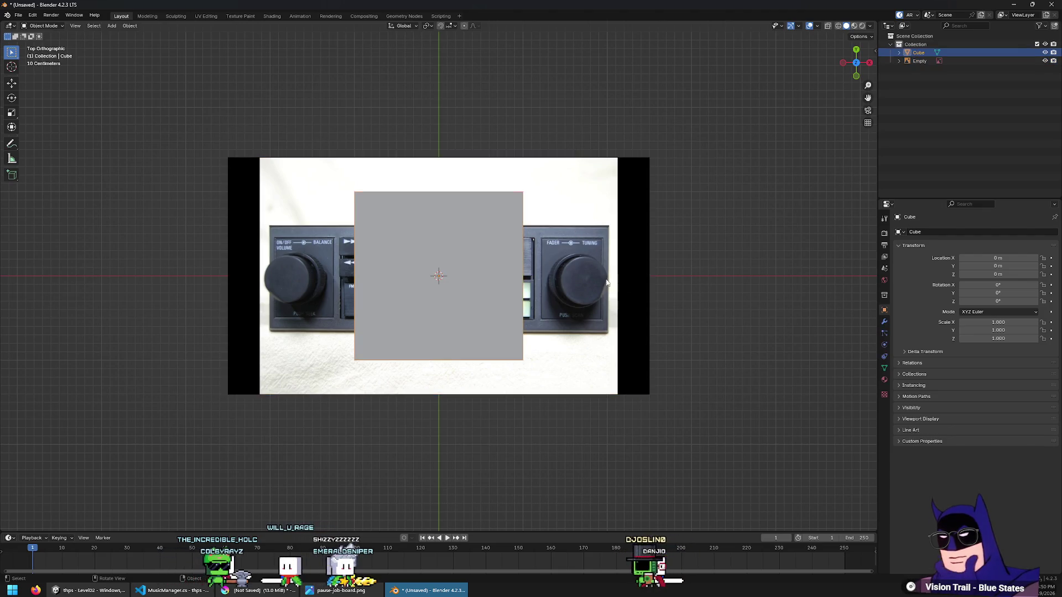
scroll(580, 291, "up", 3)
key("Tab")
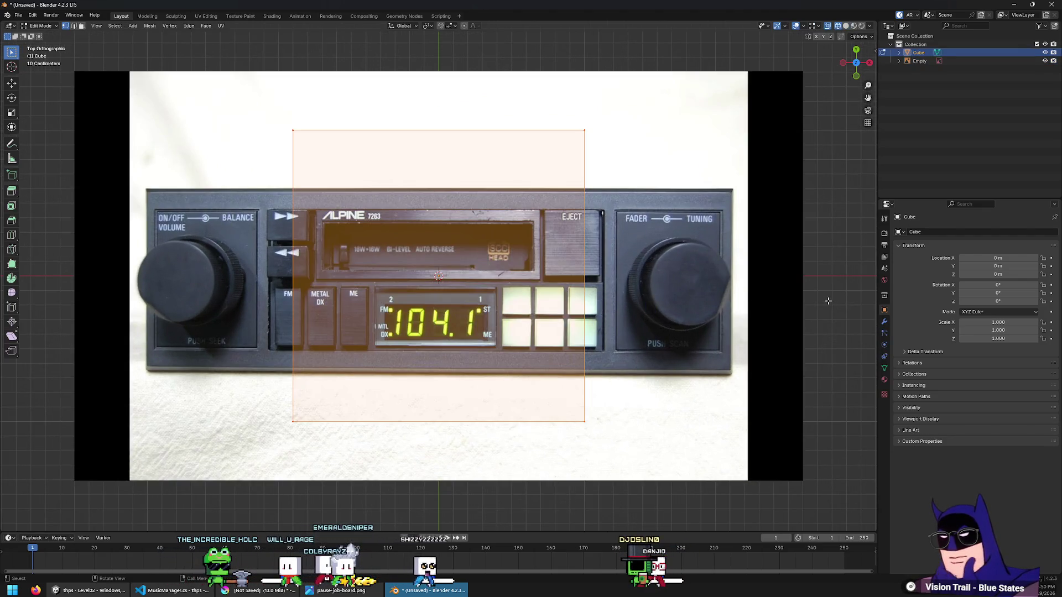
key("s")
left_click(680, 310)
scroll(680, 311, "up", 1)
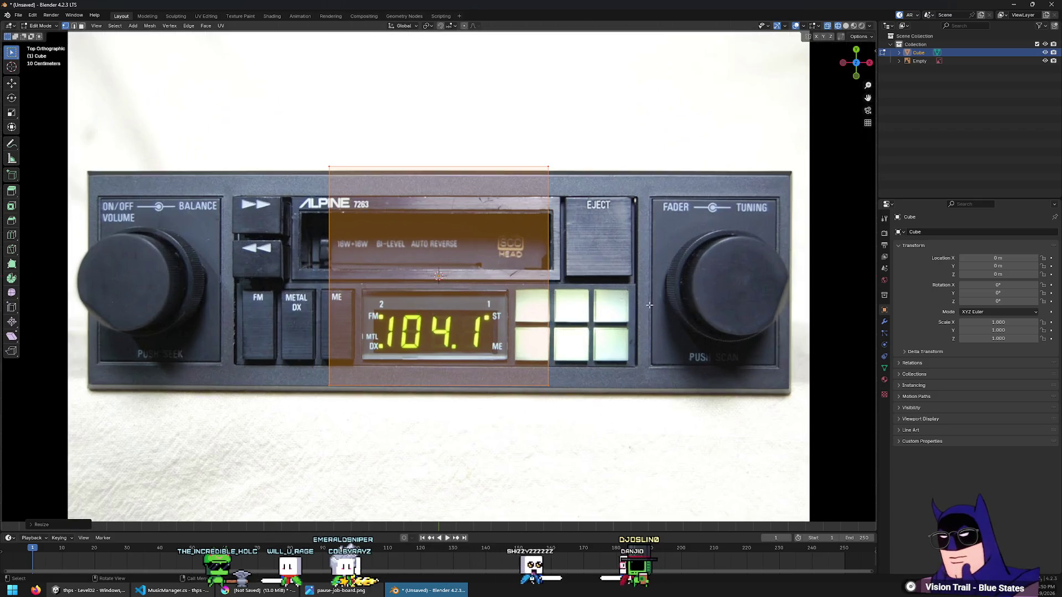
key("Tab")
Move the reference photo about 0.053 m along Y
left_click(698, 299)
key("g")
key("y")
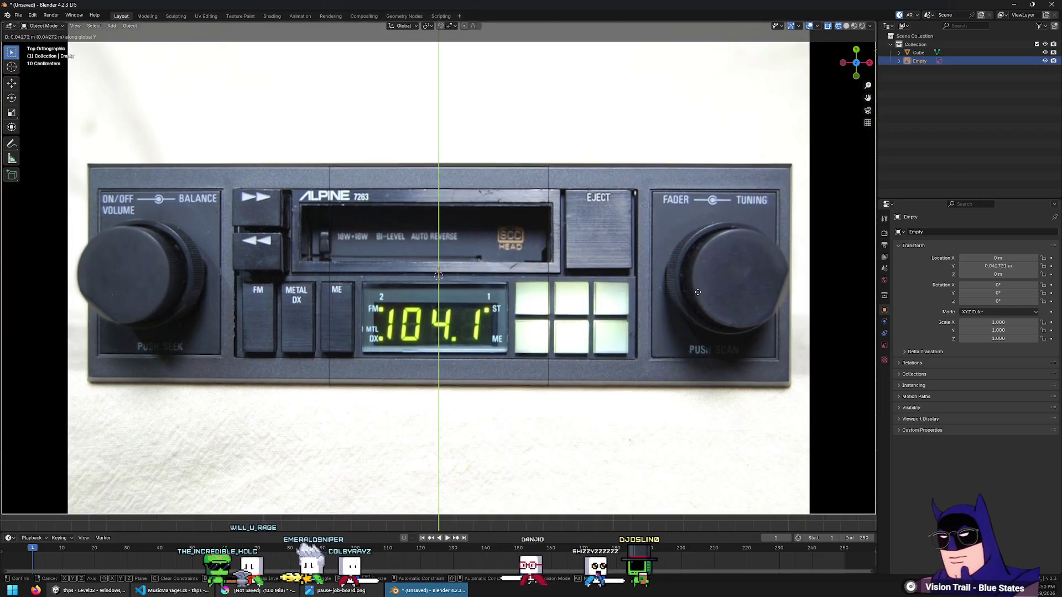
left_click(693, 294)
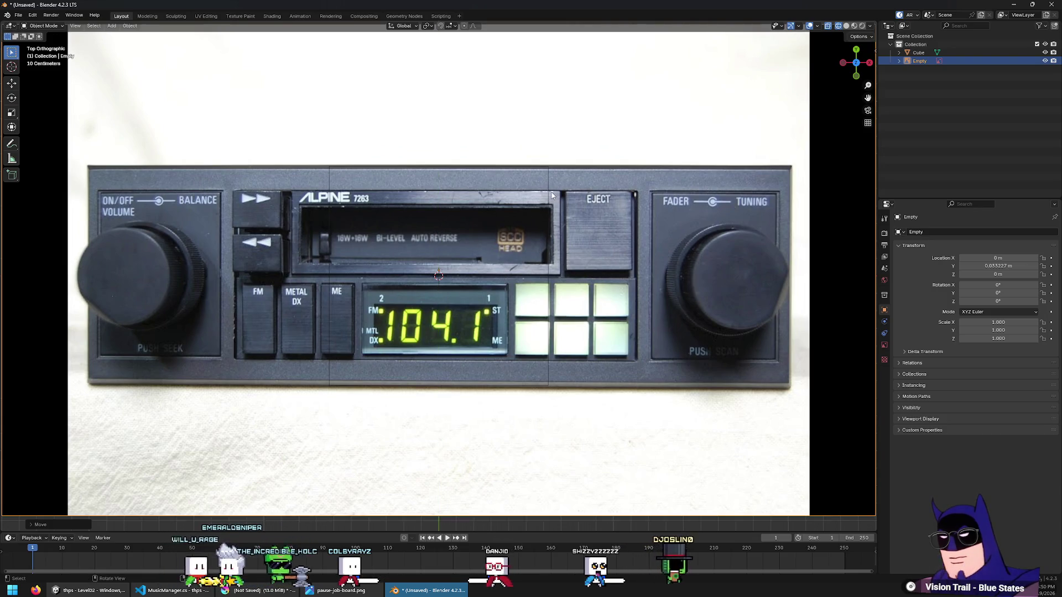
mouse_move(519, 216)
middle_mouse_down()
mouse_move(653, 271)
mouse_move(598, 226)
middle_mouse_up()
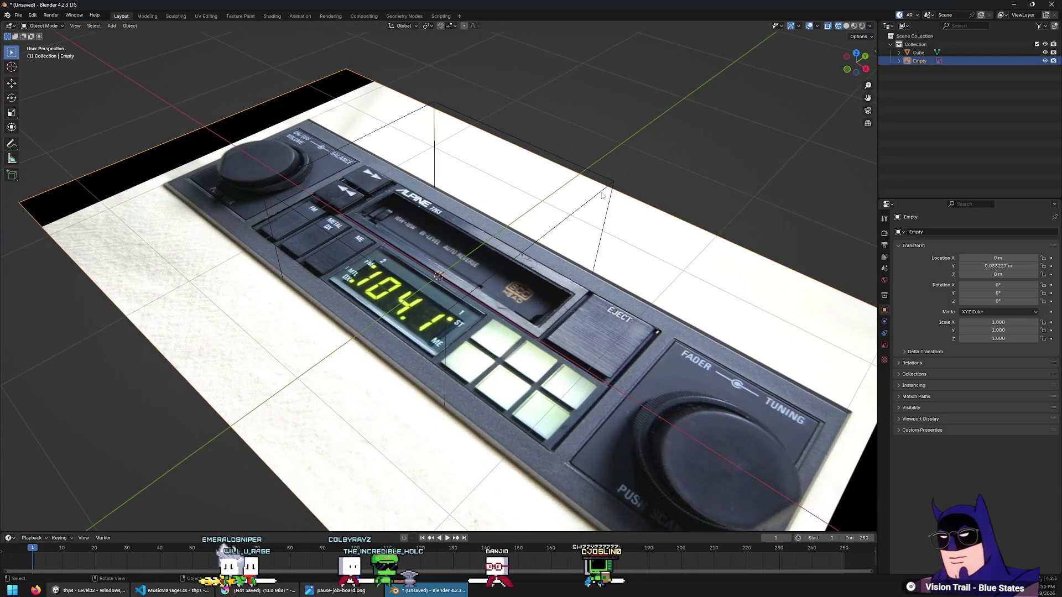
Delete all the cube's faces except the top one, then view it from above
left_click(611, 178)
mouse_move(612, 179)
middle_mouse_down()
mouse_move(642, 205)
mouse_move(528, 203)
middle_mouse_up()
key("Tab")
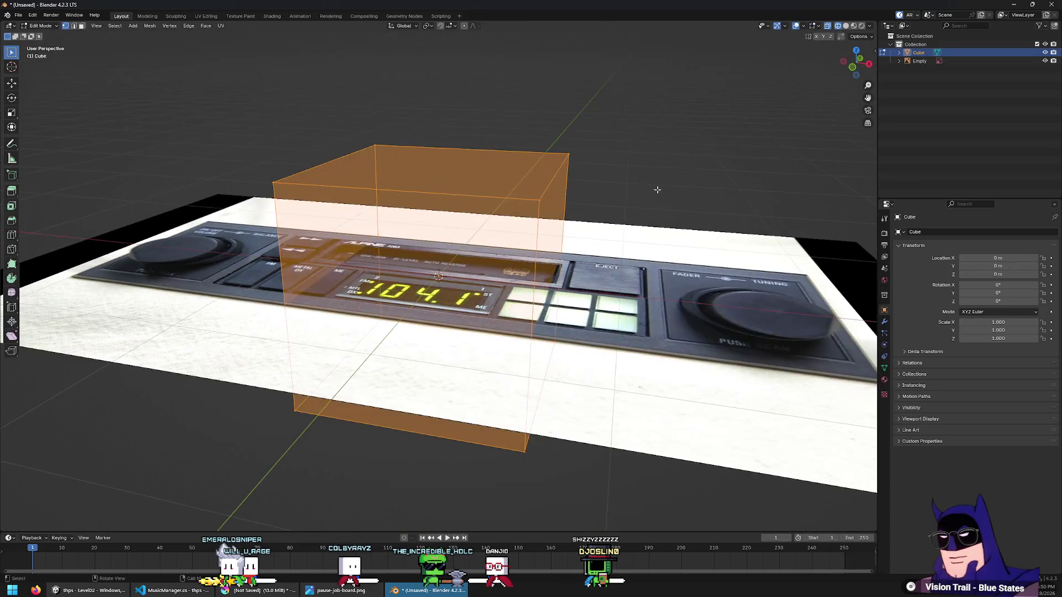
scroll(641, 237, "down", 2)
key("alt+z")
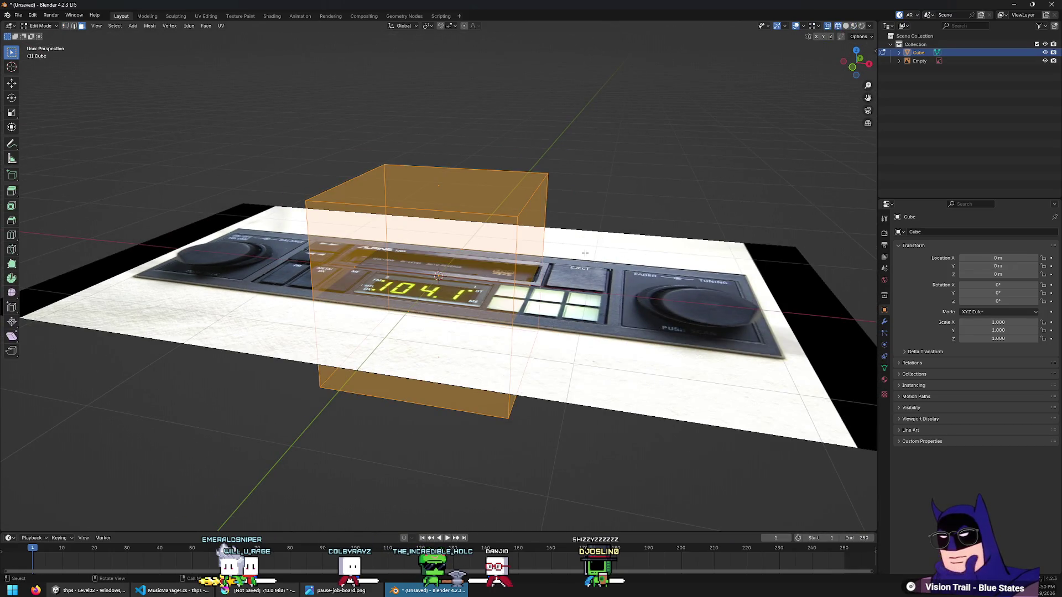
key("x")
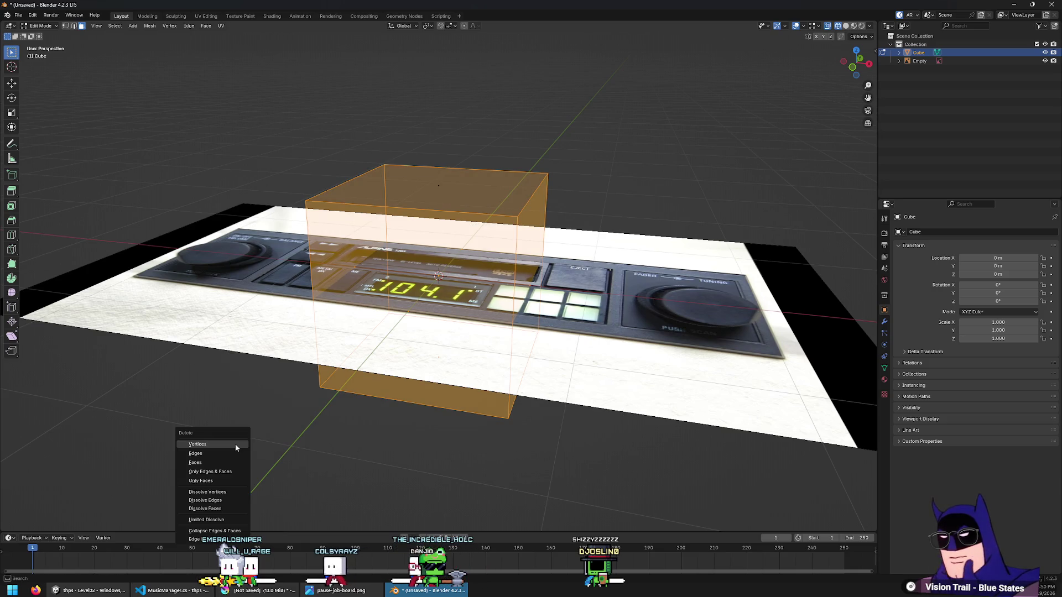
left_click(183, 463)
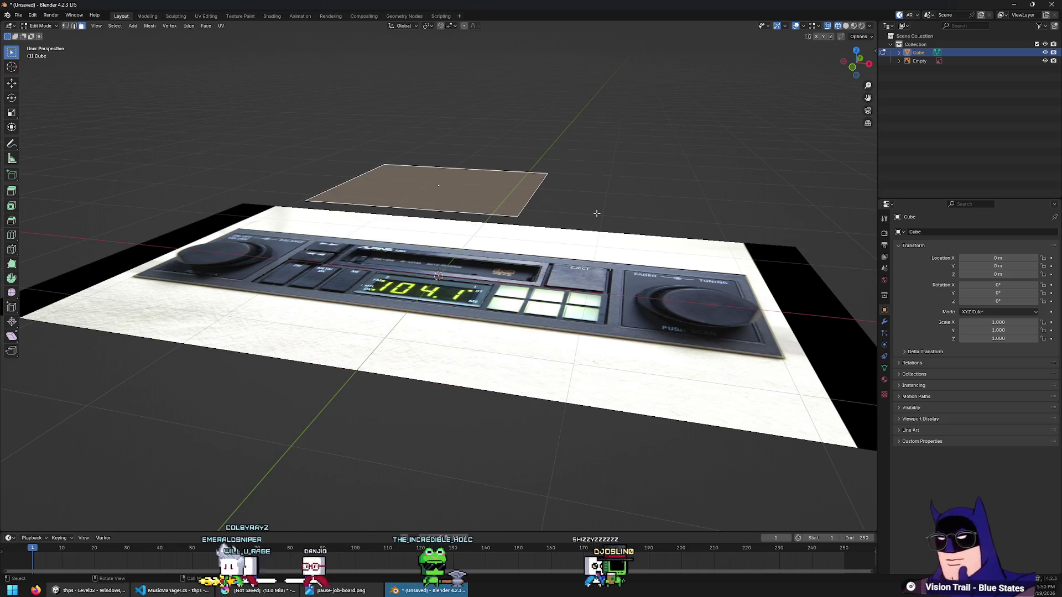
key("KP_7")
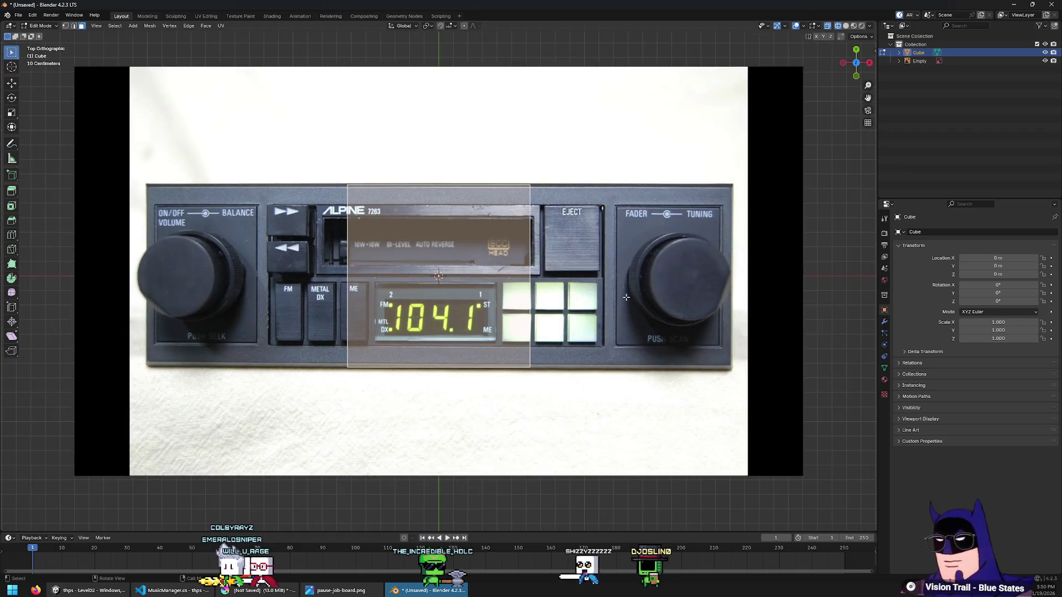
key("alt+z")
Move the face's side edges along X to the radio faceplate's left and right ends
scroll(625, 297, "up", 2)
mouse_move(372, 296)
middle_mouse_down("shift")
mouse_move(540, 301)
mouse_move(566, 312)
middle_mouse_up("shift")
key("g")
key("x")
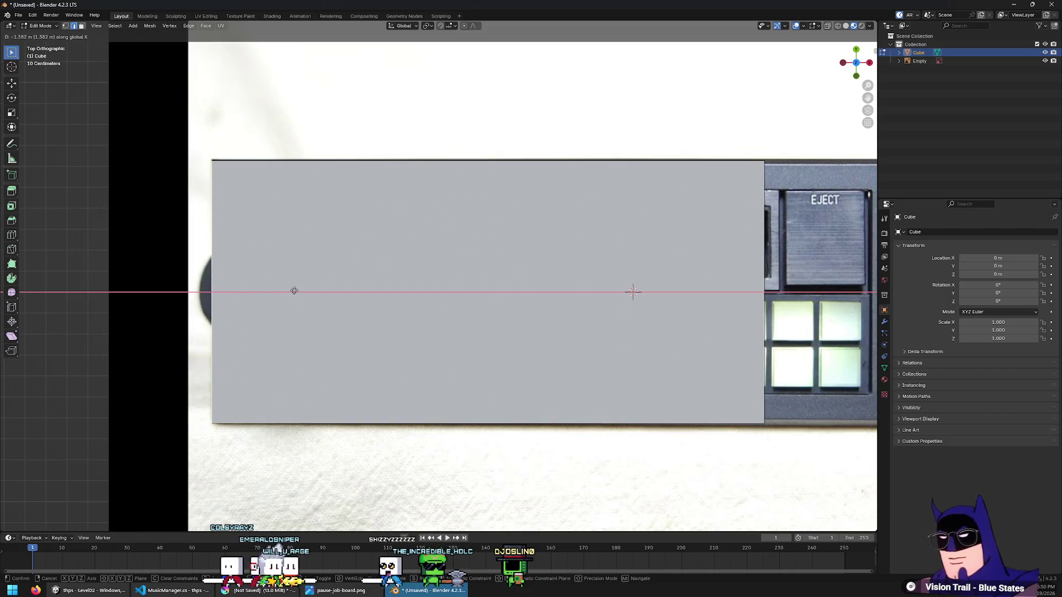
left_click(294, 290)
middle_click_drag(785, 274, 391, 301, "shift")
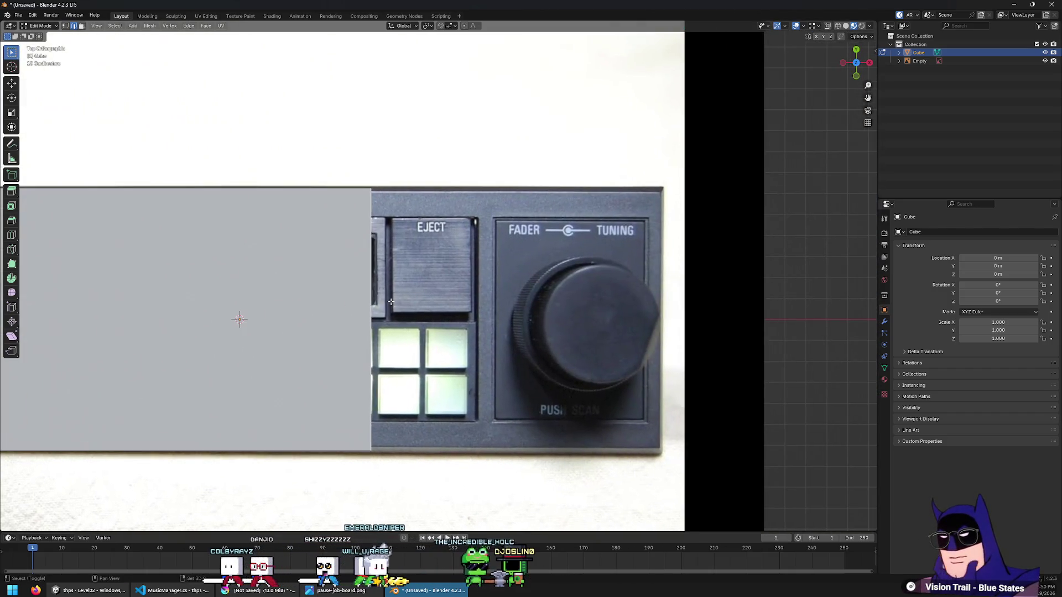
key("g")
key("x")
left_click(681, 330)
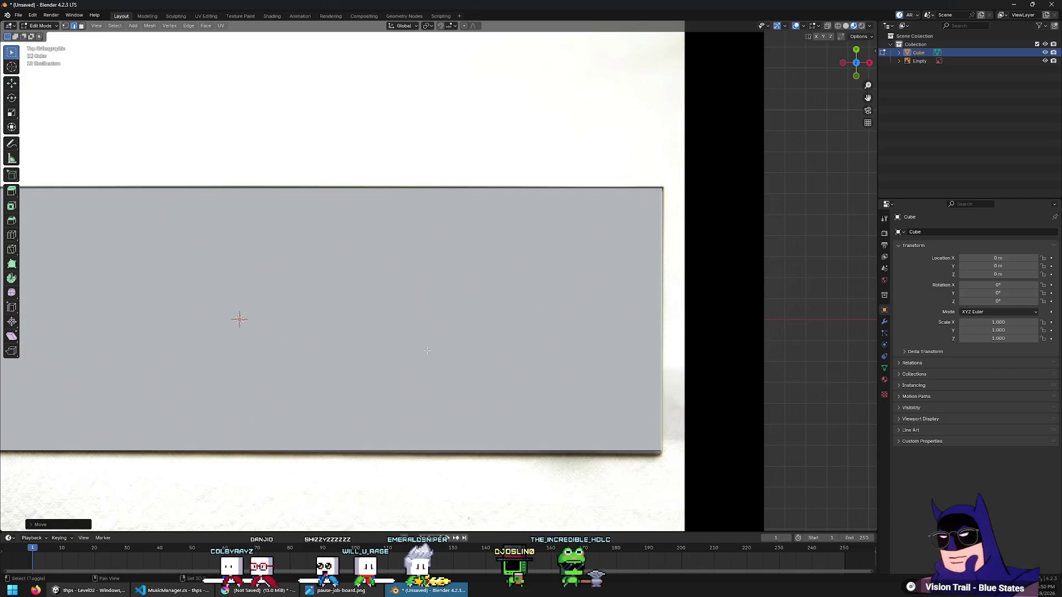
With X-ray showing the photo, add two vertical loop cuts through the faceplate
middle_click_drag(211, 328, 546, 311, "shift")
key("alt+z")
scroll(487, 256, "down", 2)
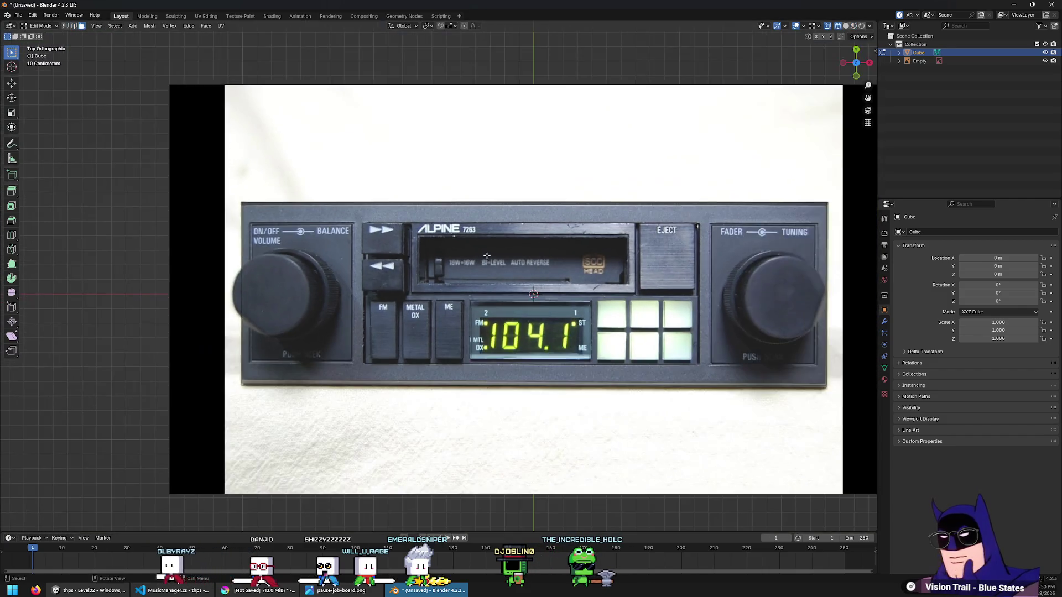
left_click(11, 236)
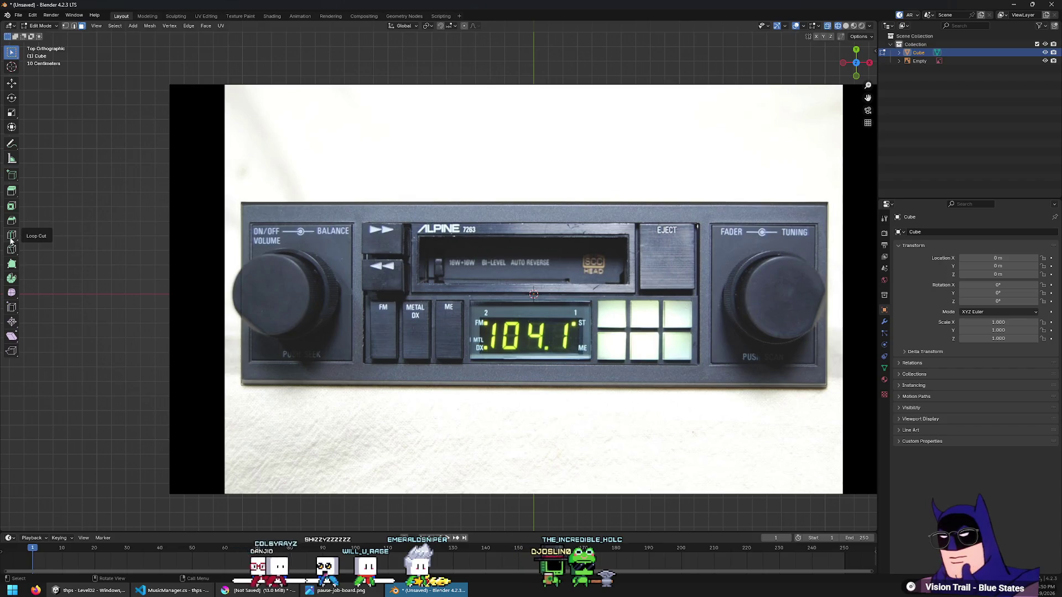
left_click(545, 210)
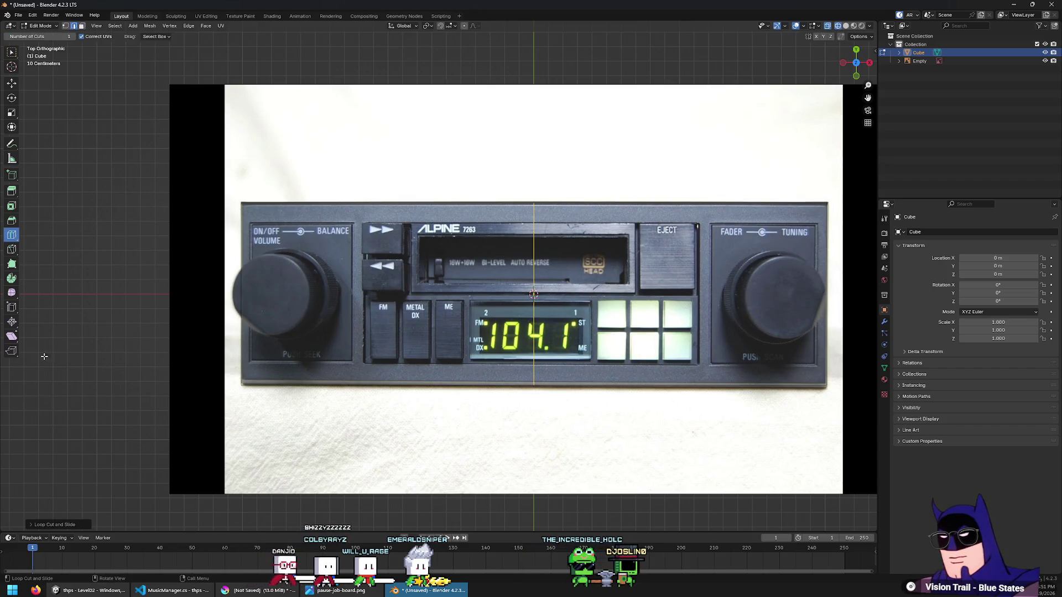
left_click(70, 526)
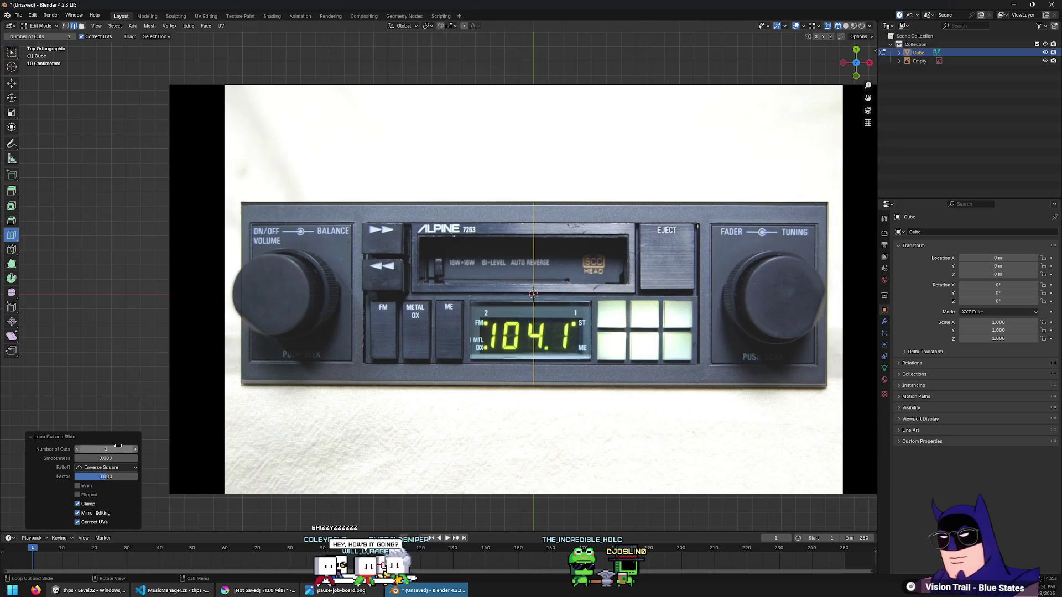
left_click(135, 449)
key("w")
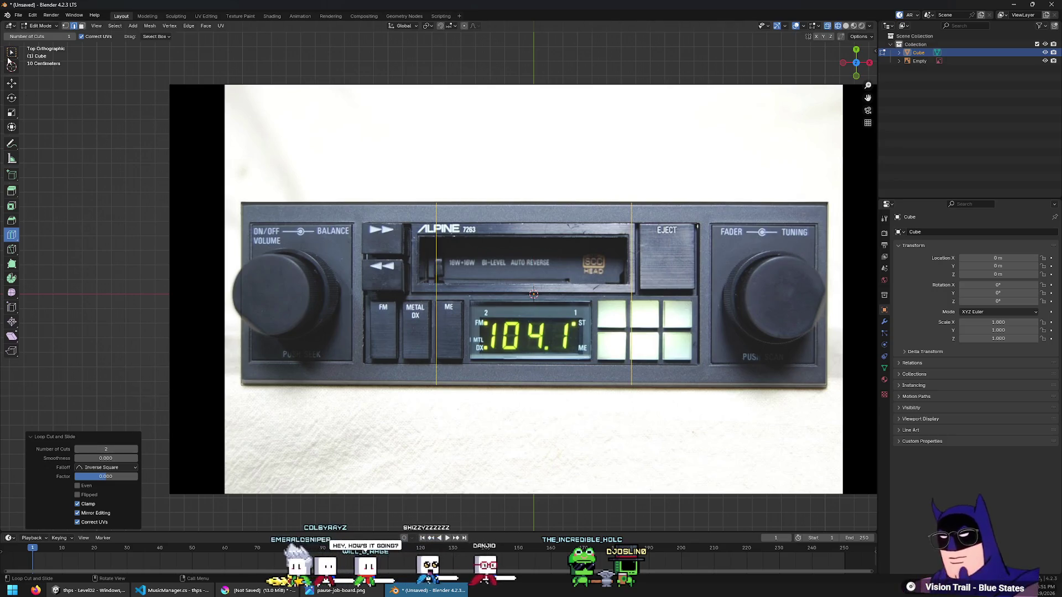
Move the two vertical cut edges to -0.57 m and 0.57 m along X
left_click(465, 268)
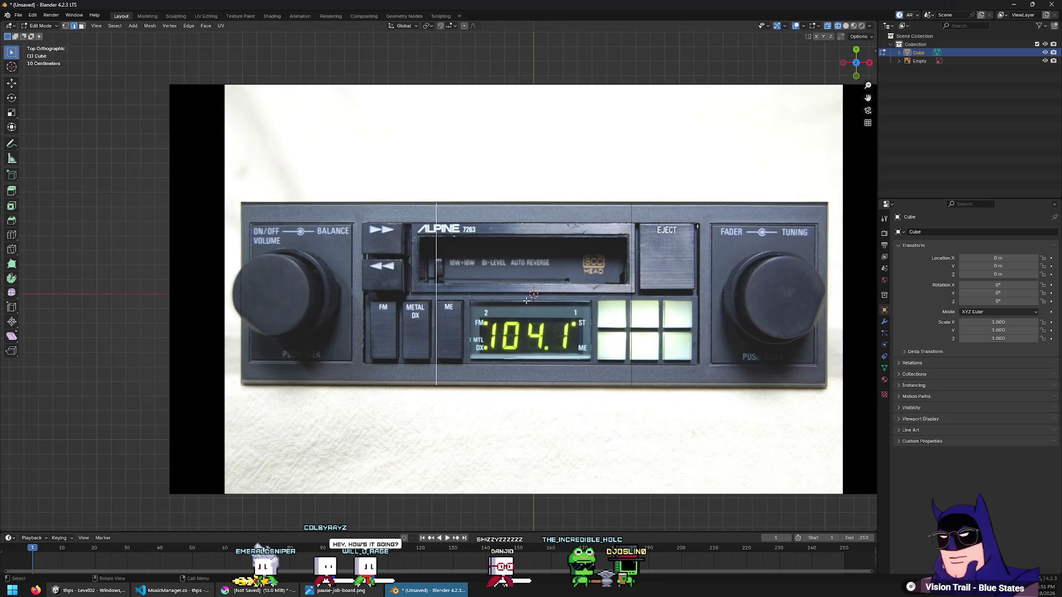
scroll(526, 300, "up", 2)
key("g")
key("x")
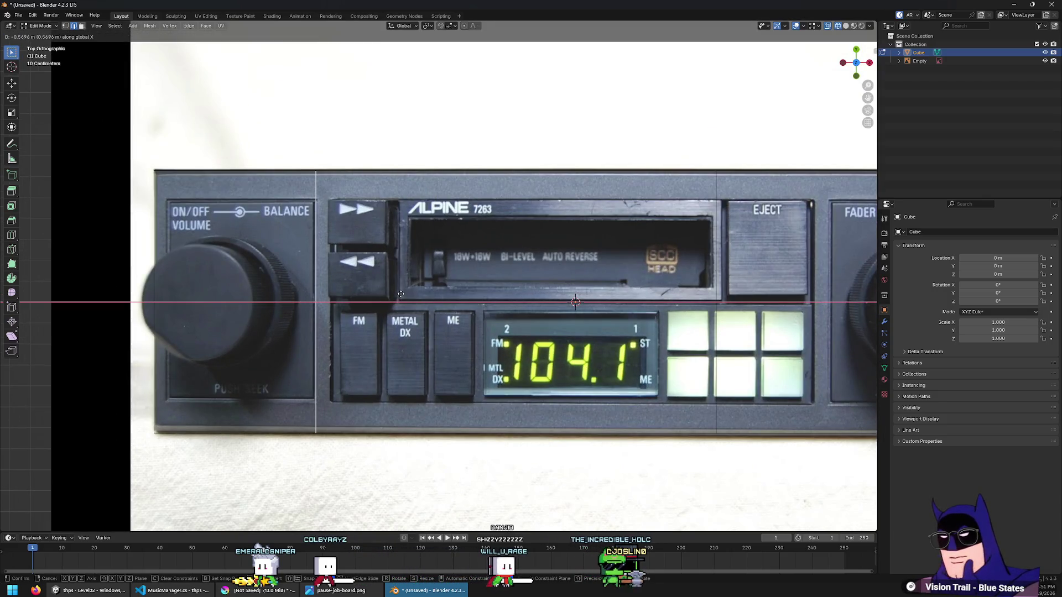
type("-.57")
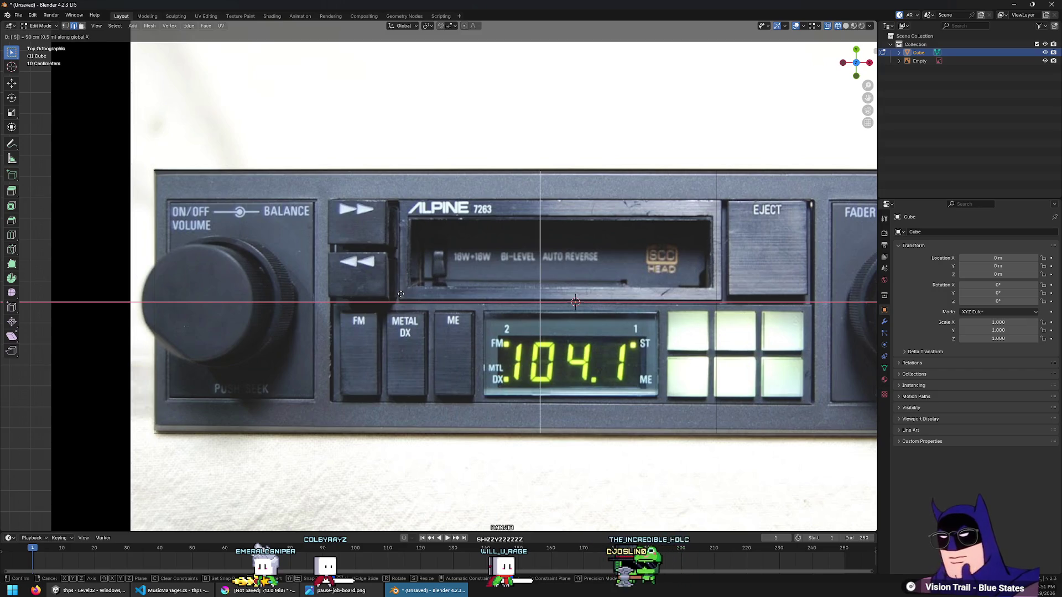
key("Return")
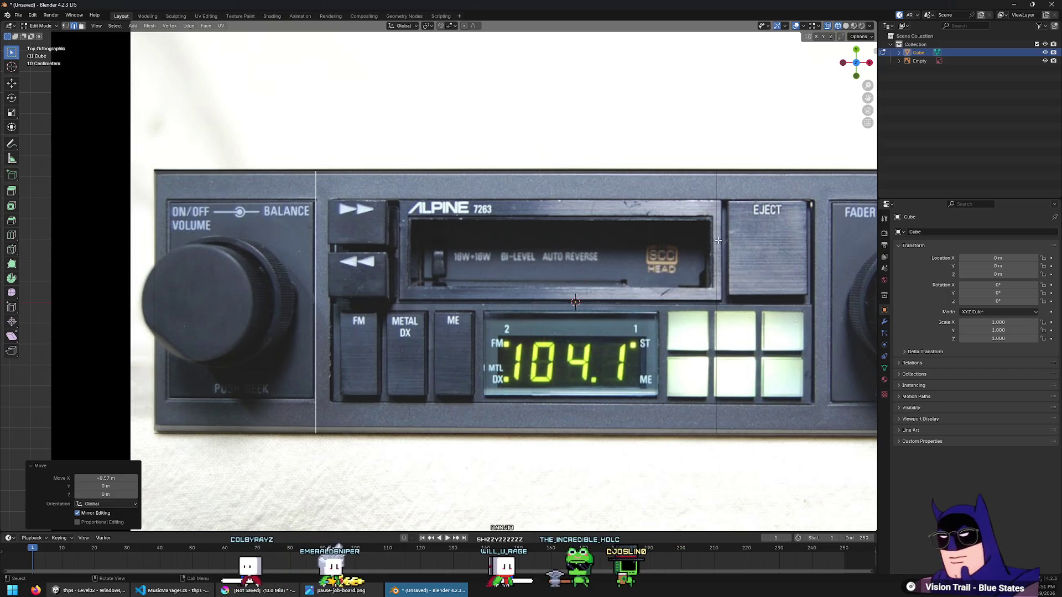
scroll(628, 264, "down", 2)
type("gx")
type(".57")
key("Return")
scroll(627, 263, "up", 3)
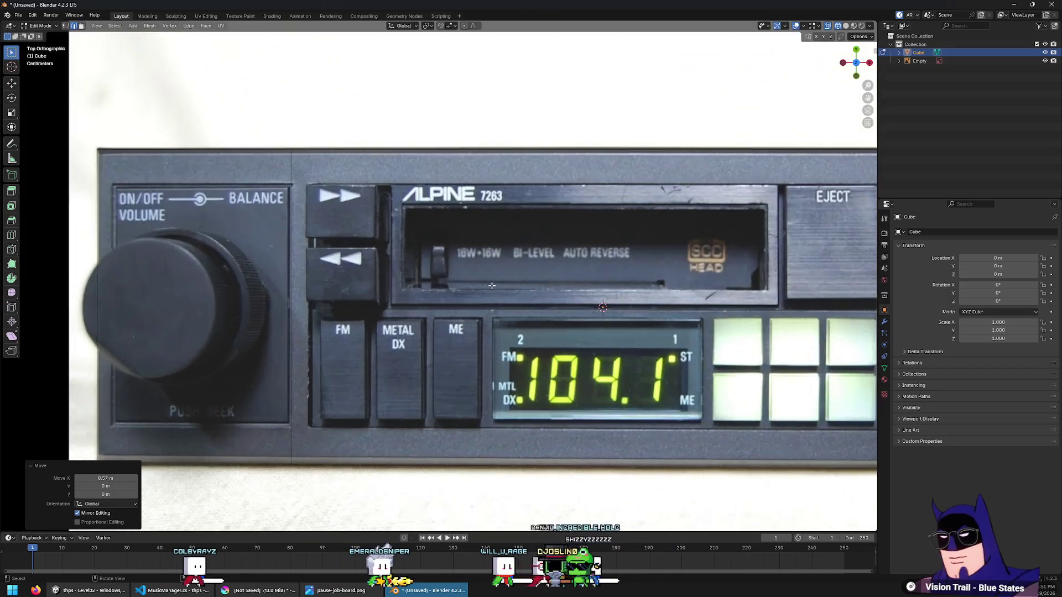
Select the left panel face over the volume knob
left_click(284, 237)
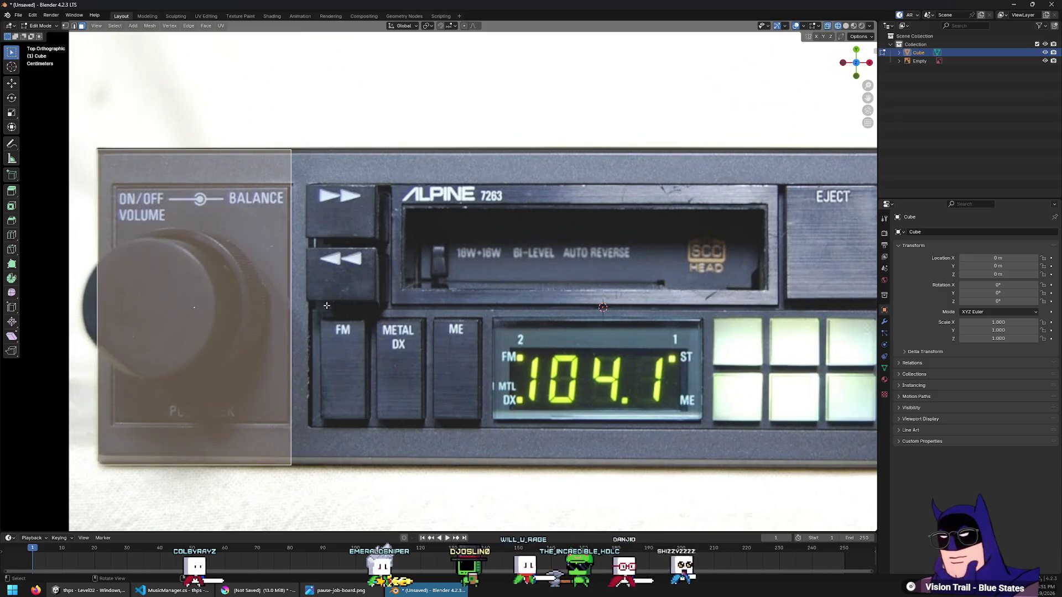
scroll(429, 262, "down", 2)
scroll(421, 261, "up", 2)
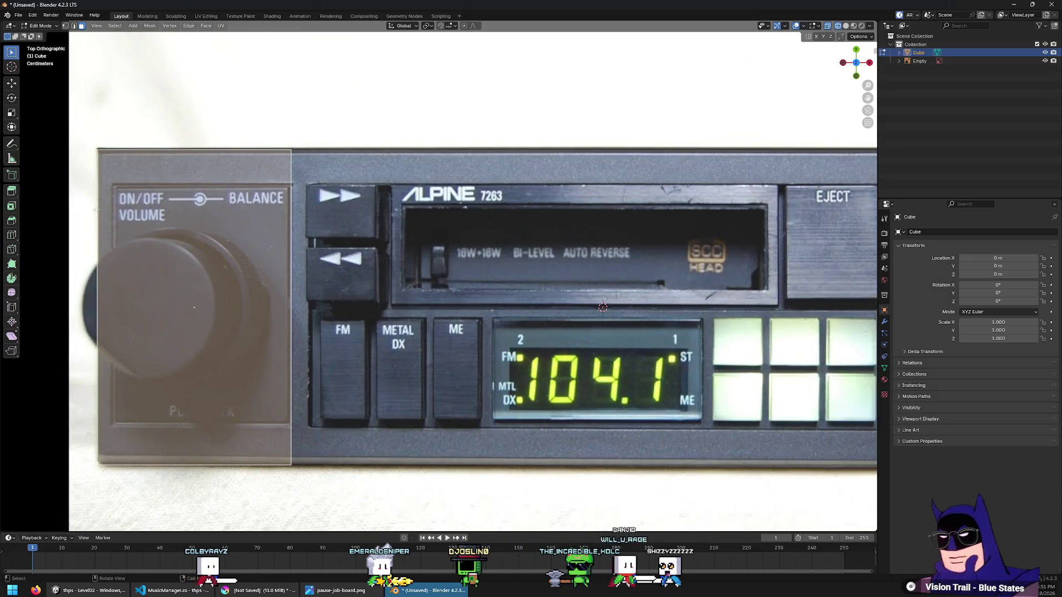
scroll(411, 213, "down", 2)
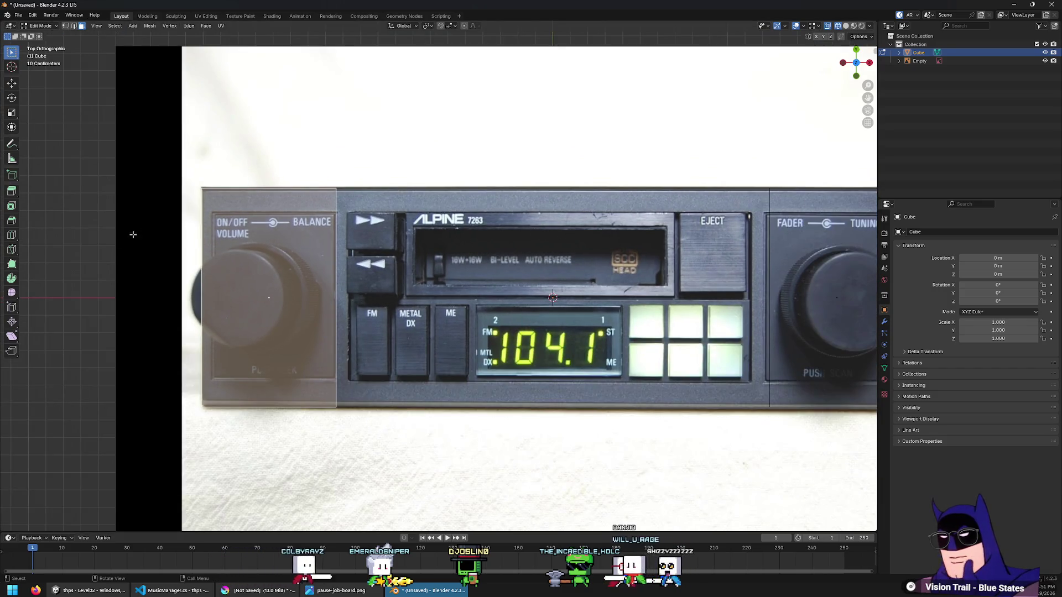
Cut two horizontal edge loops and raise the upper one 0.28 m along Y
left_click(349, 300)
left_click(134, 450)
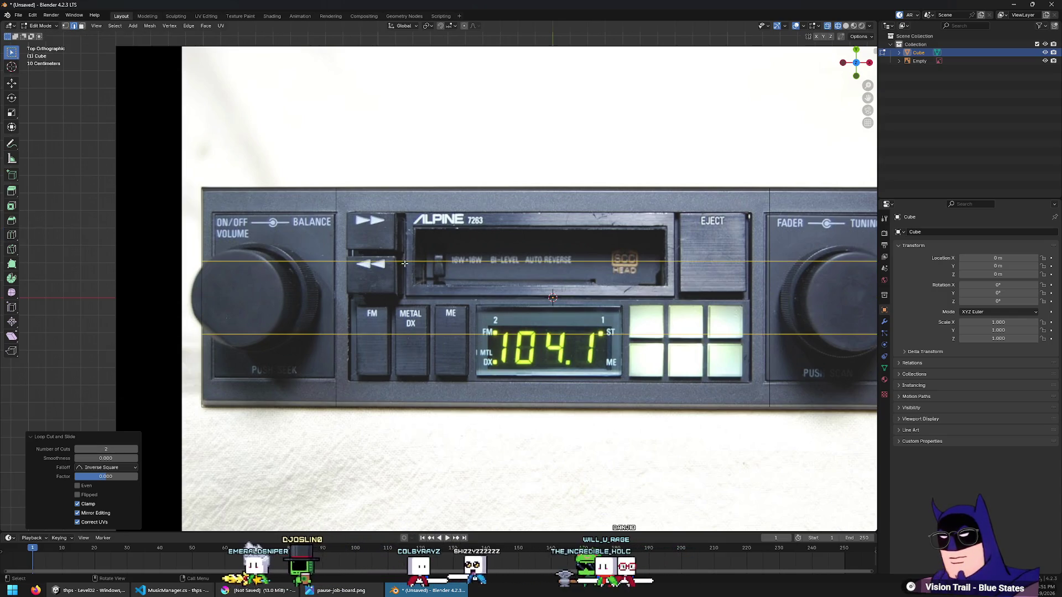
left_click(11, 52)
key("alt+a")
scroll(327, 250, "up", 1)
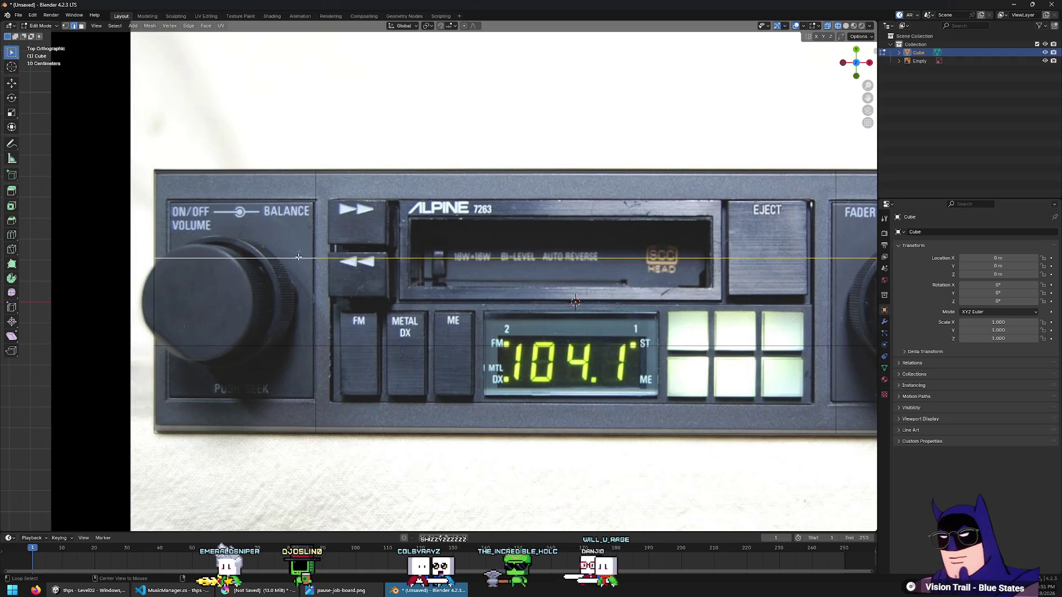
key("y")
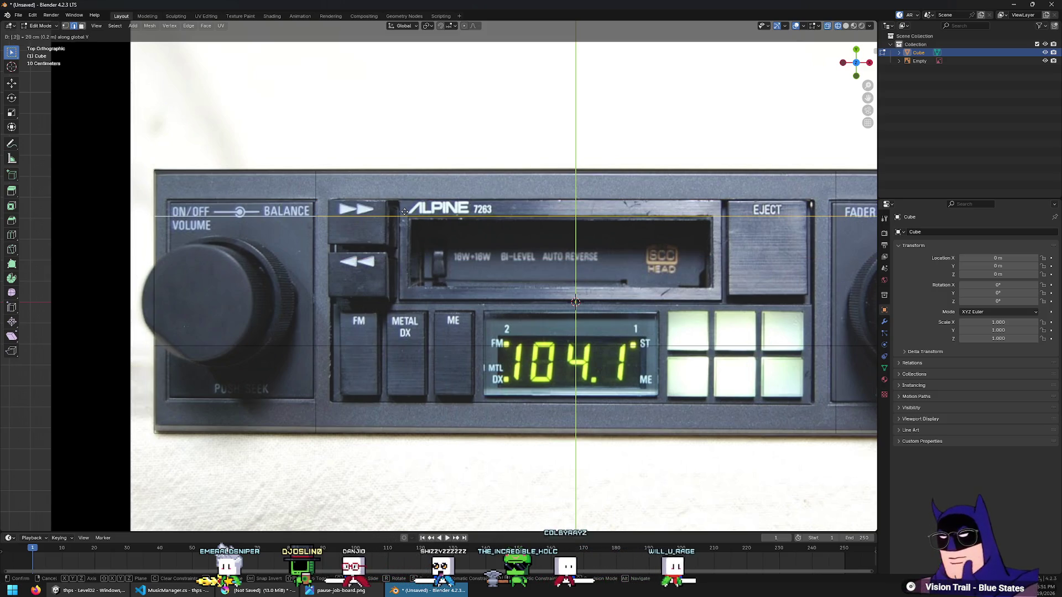
left_click(404, 211)
Lower the other horizontal loop 0.28 m along Y and select the top-left strip face
left_click(509, 345, "alt")
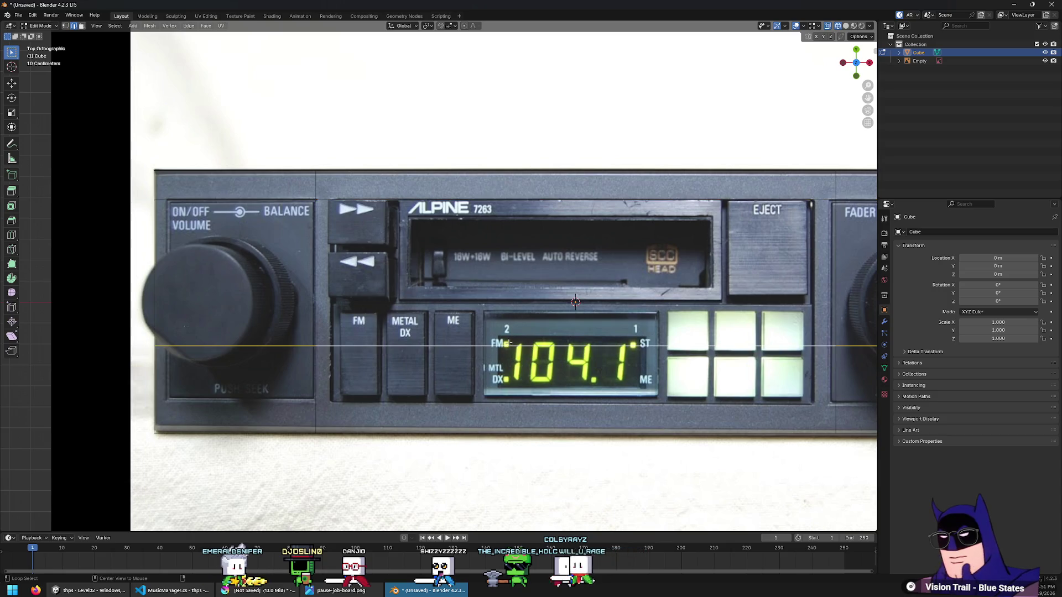
type("gy")
type(".28-")
key("Return")
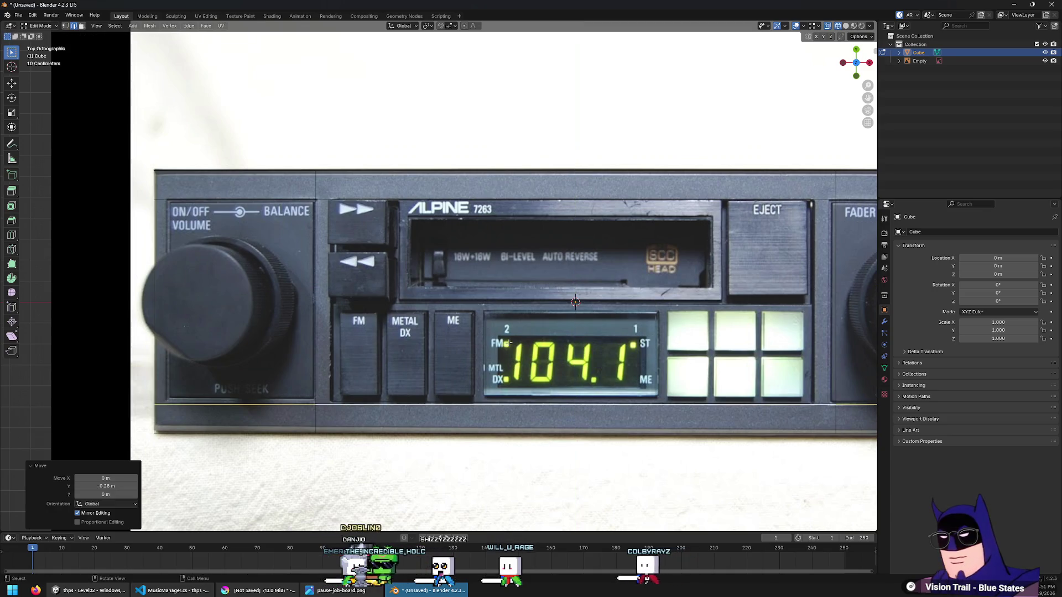
left_click(261, 184)
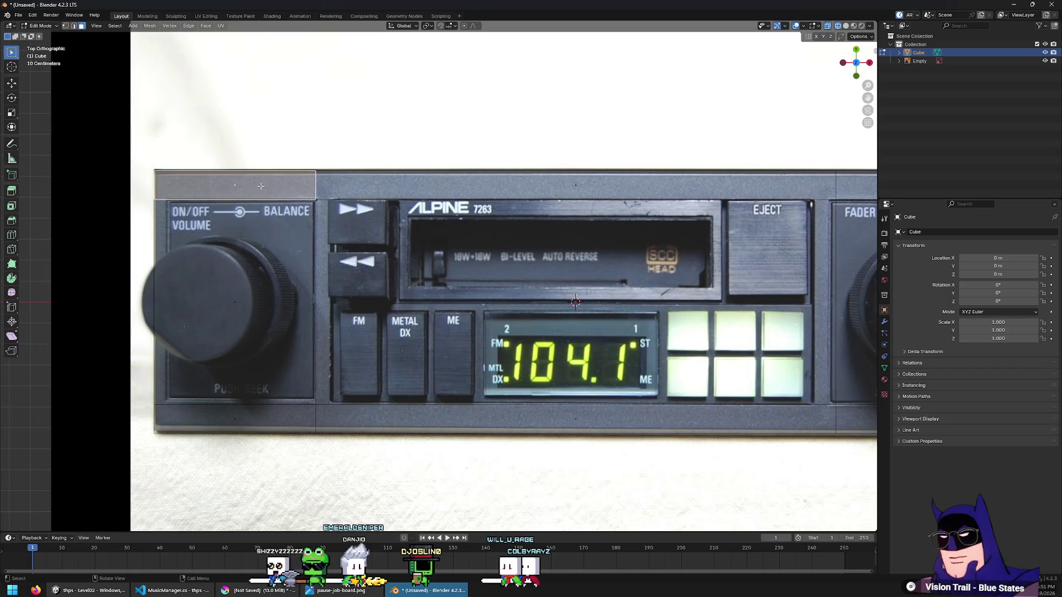
mouse_move(699, 300)
middle_mouse_down("shift")
mouse_move(505, 284)
mouse_move(630, 278)
mouse_move(723, 295)
middle_mouse_up("shift")
left_click(11, 234)
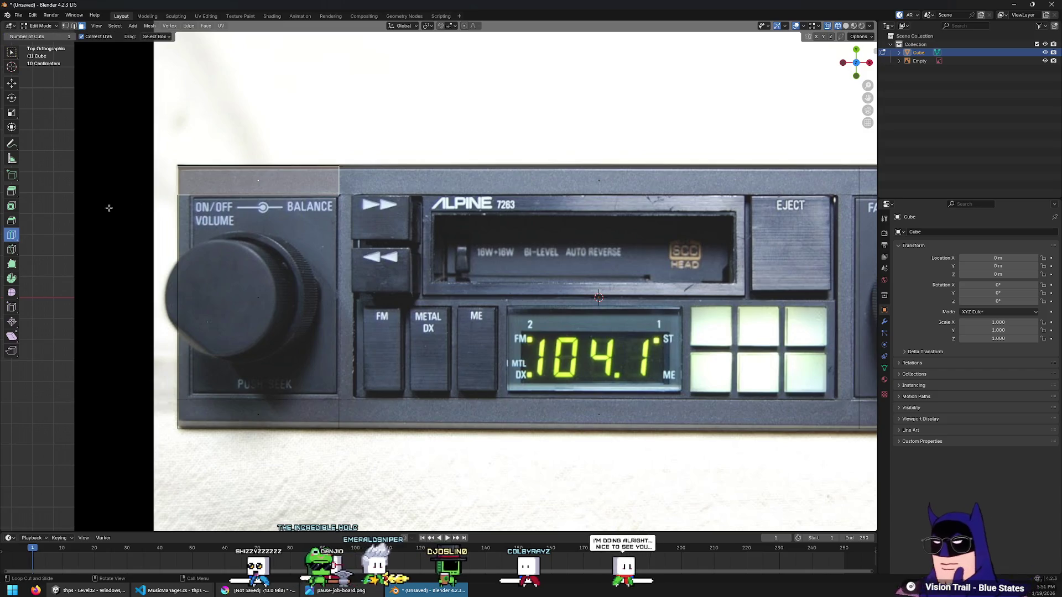
Cut a vertical edge loop and move it 0.32 m left along X
left_click(260, 399)
left_click(10, 51)
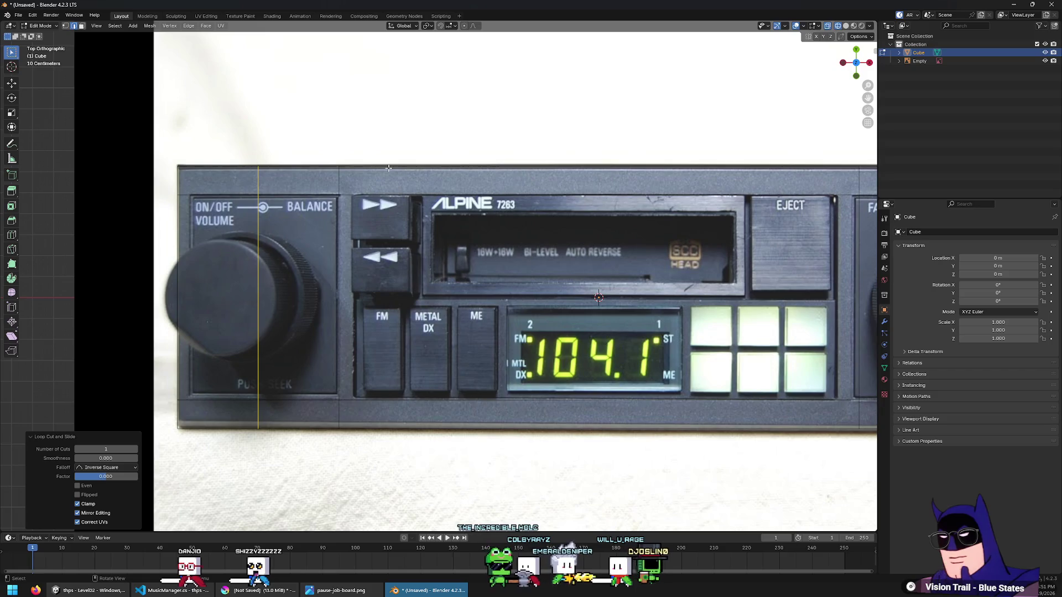
key("g")
key("x")
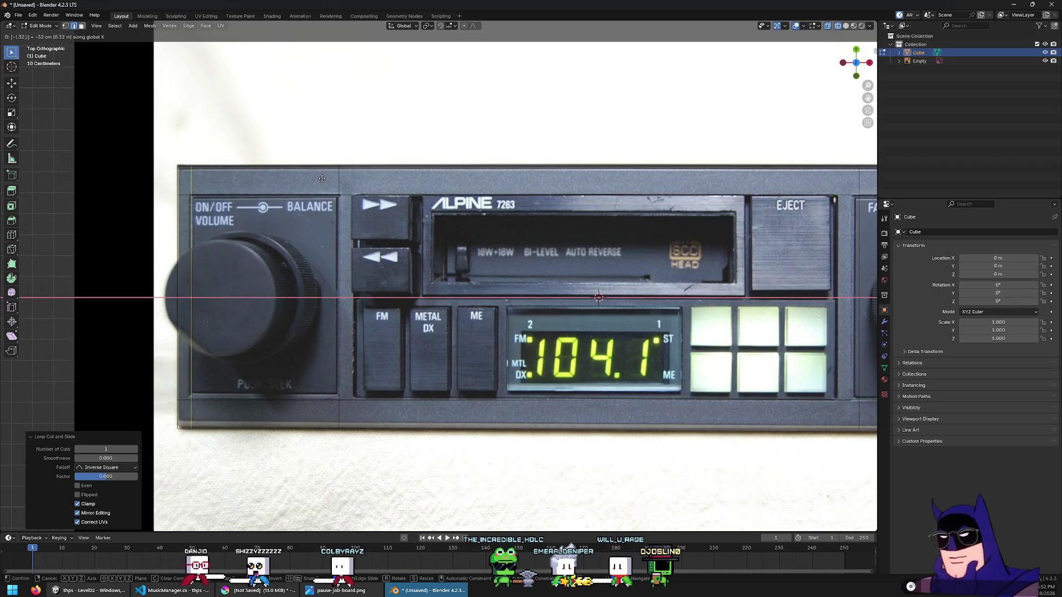
key("Return")
Cut a second vertical edge loop and move it 0.32 m right along X
scroll(322, 179, "down", 3)
middle_click_drag(133, 225, 37, 226, "shift")
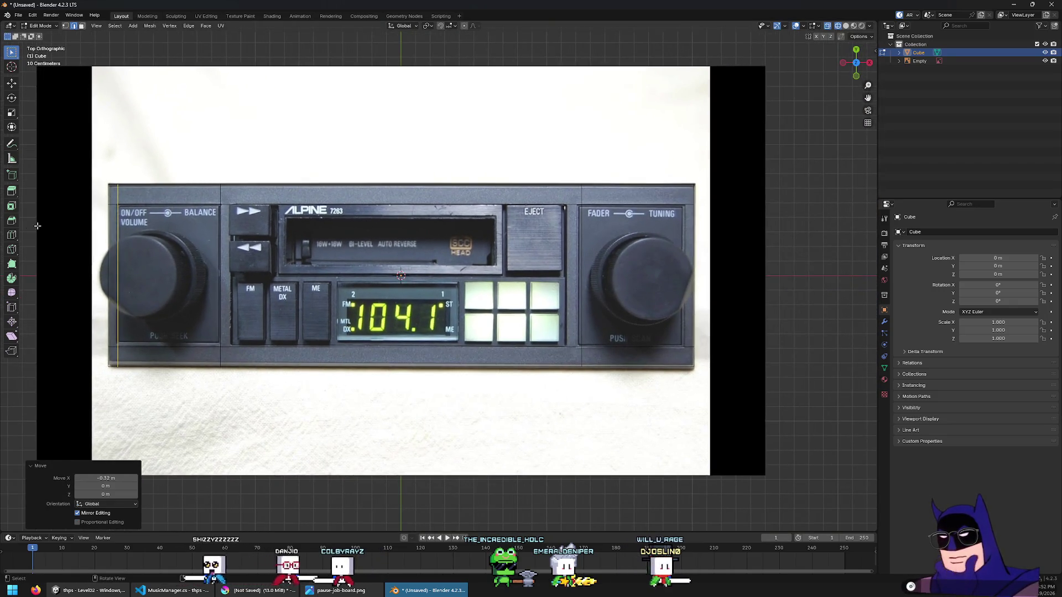
left_click(11, 235)
left_click(636, 187)
left_click(11, 52)
type("gx.32")
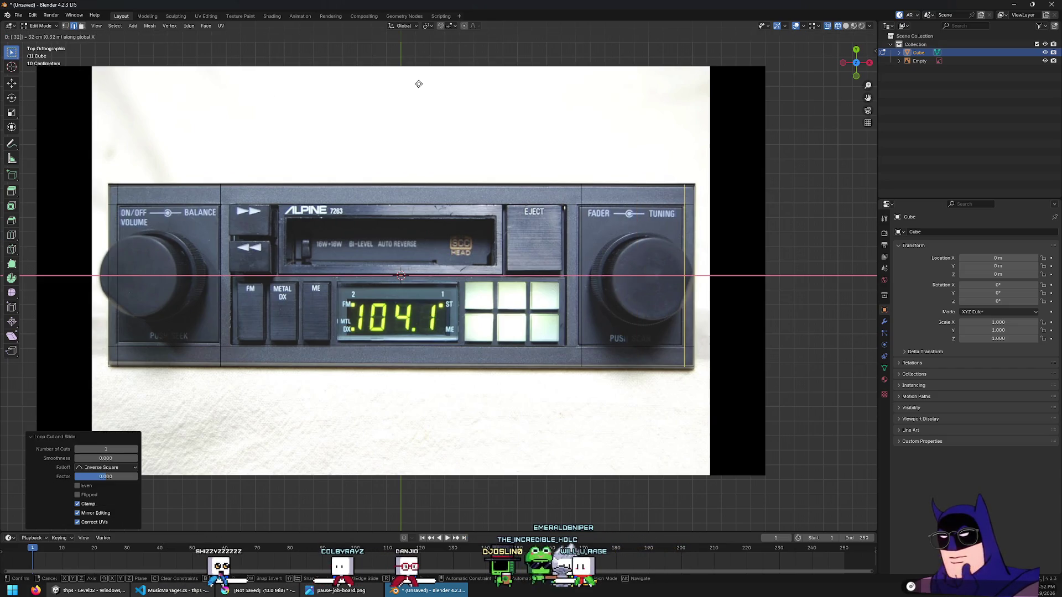
key("Return")
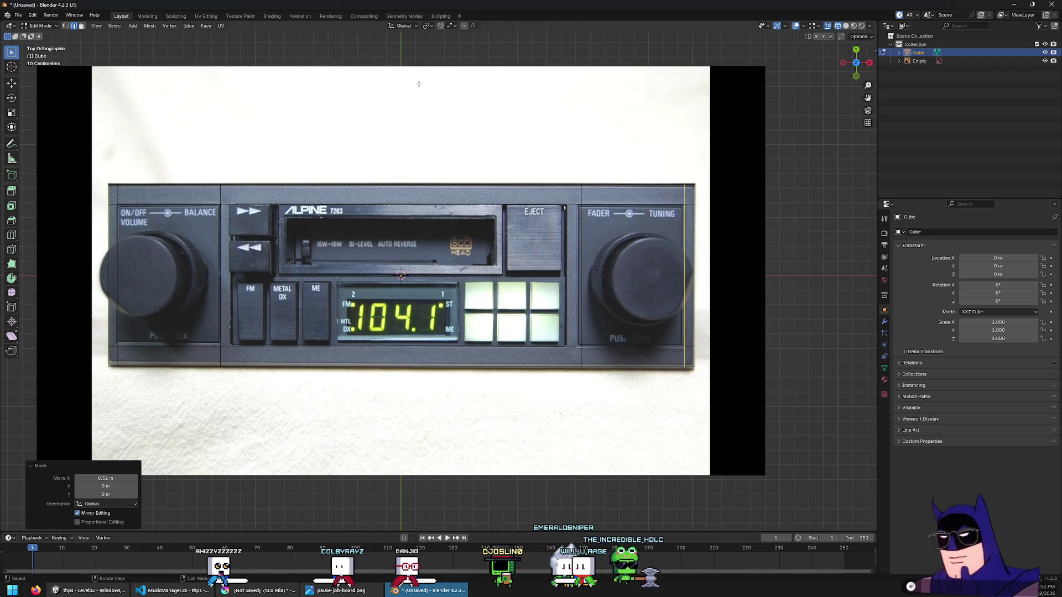
scroll(263, 242, "up", 1)
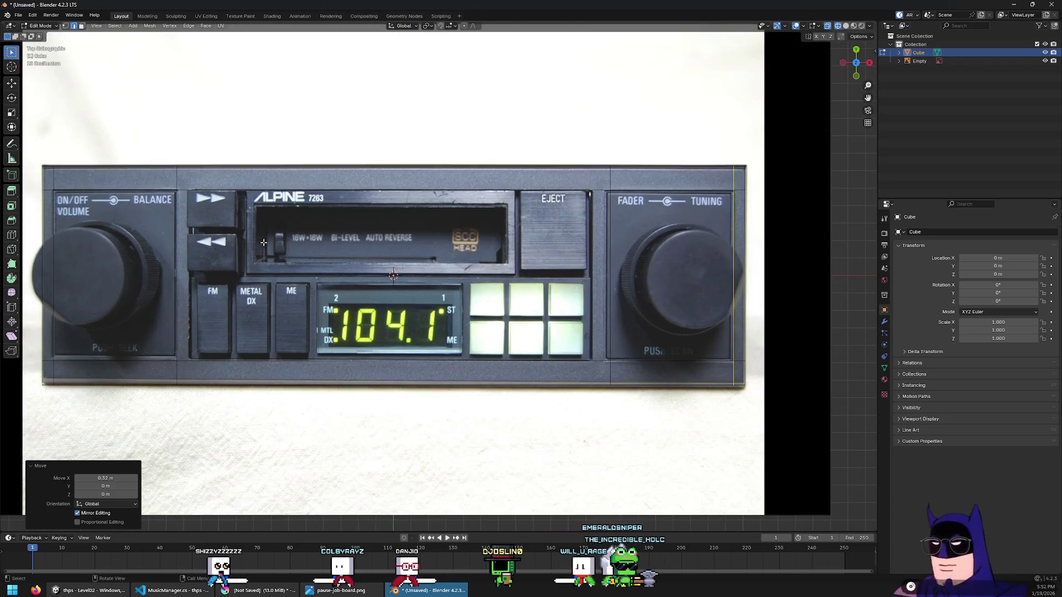
Cut a single centre vertical loop, try sliding it along X, then cancel
left_click(11, 234)
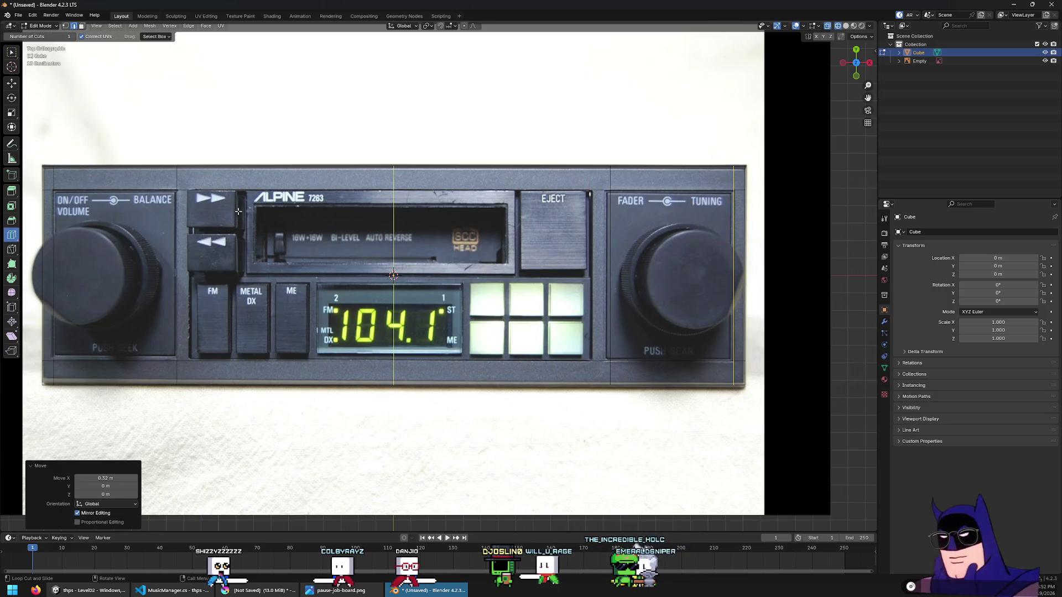
left_click(399, 198)
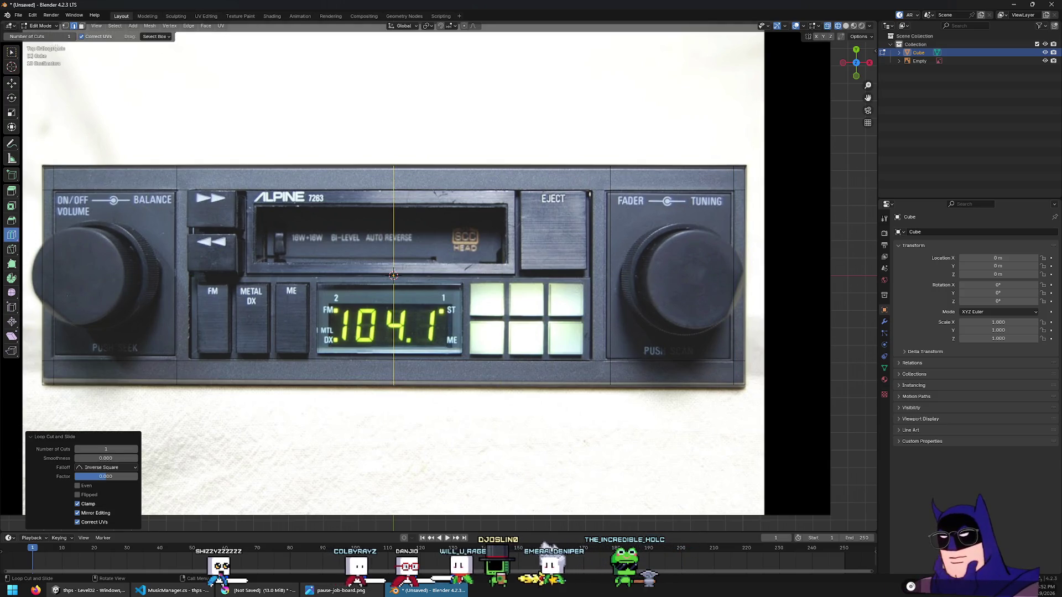
key("w")
key("g")
key("x")
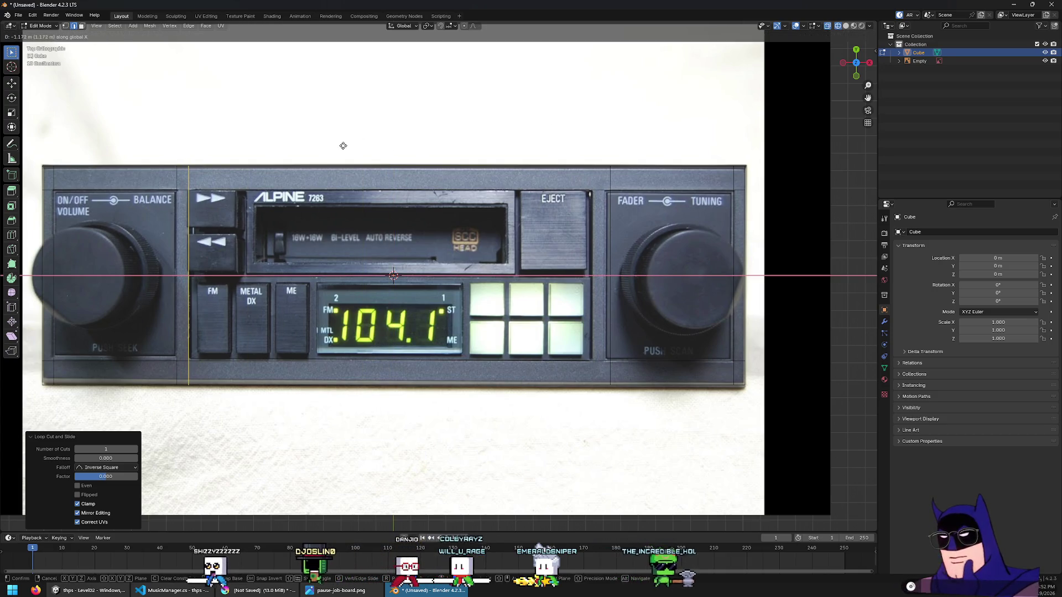
type("-[1.")
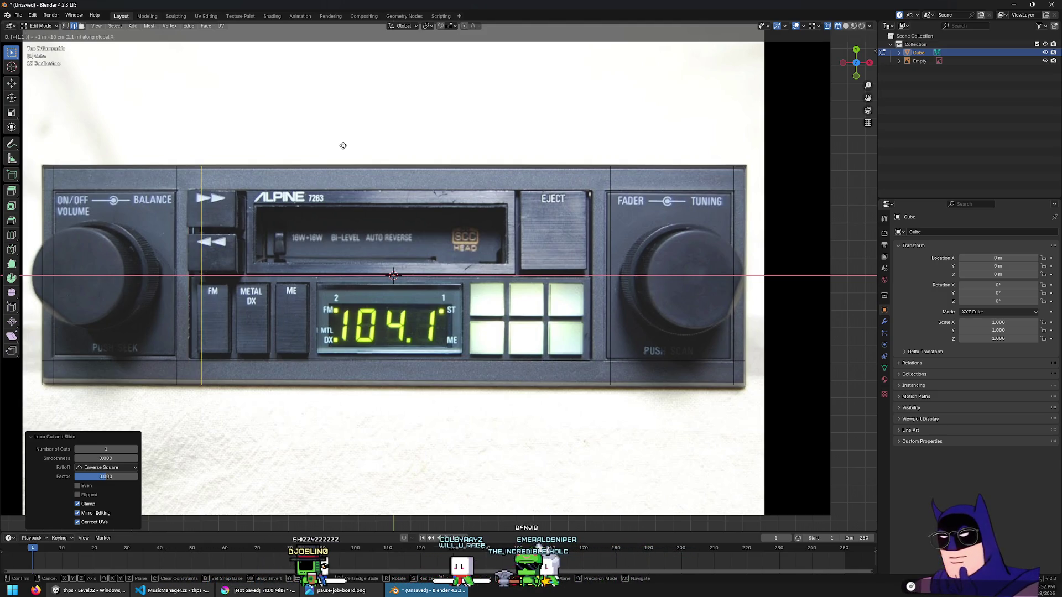
type("17")
key("BackSpace")
type("8")
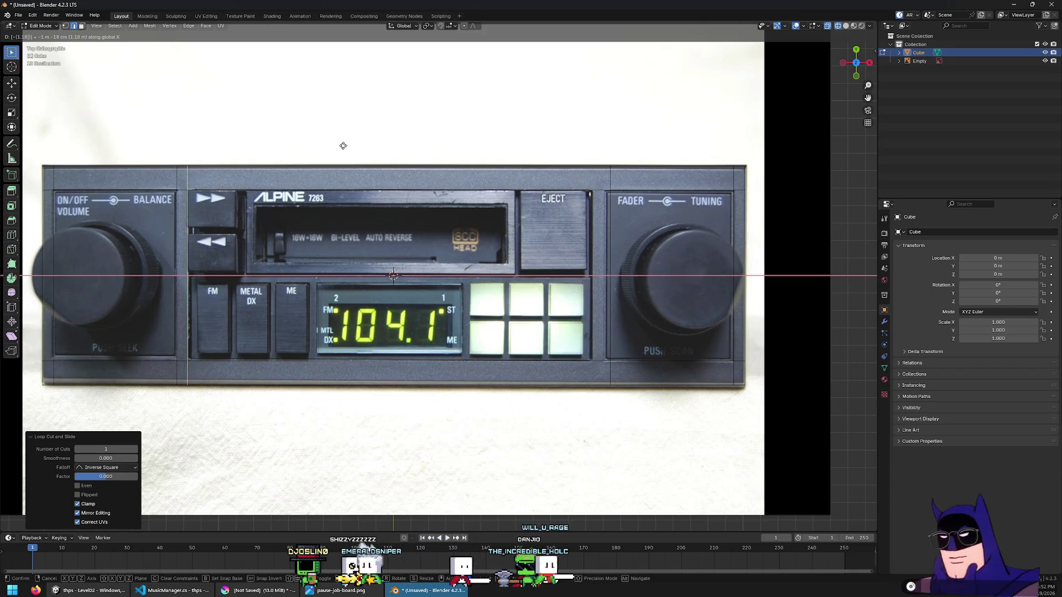
key("Escape")
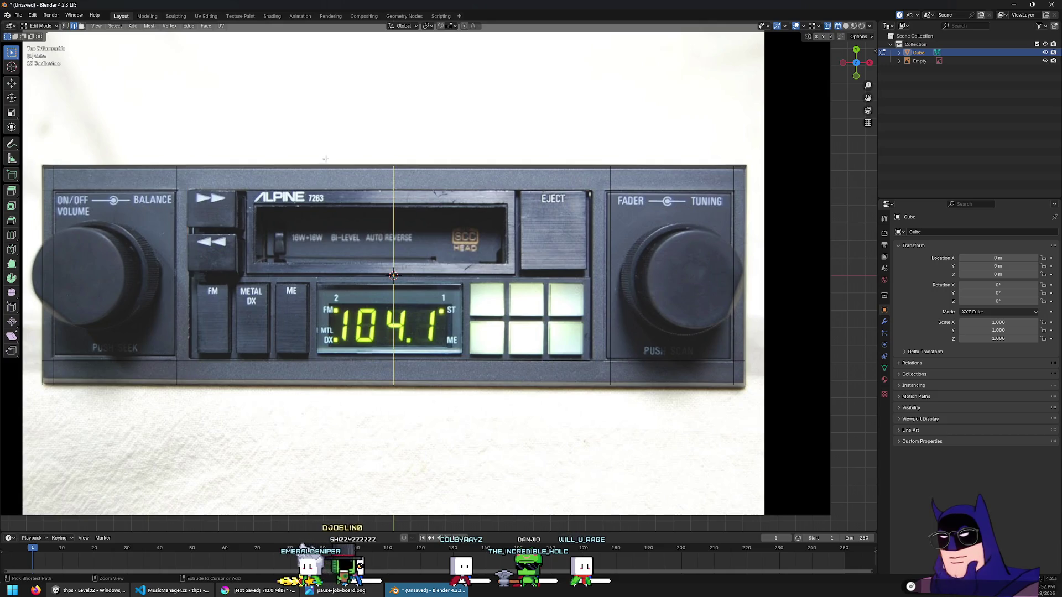
Add two vertical loops in the centre section and place them at -0.75 m and 0.75 m along X
left_click(13, 235)
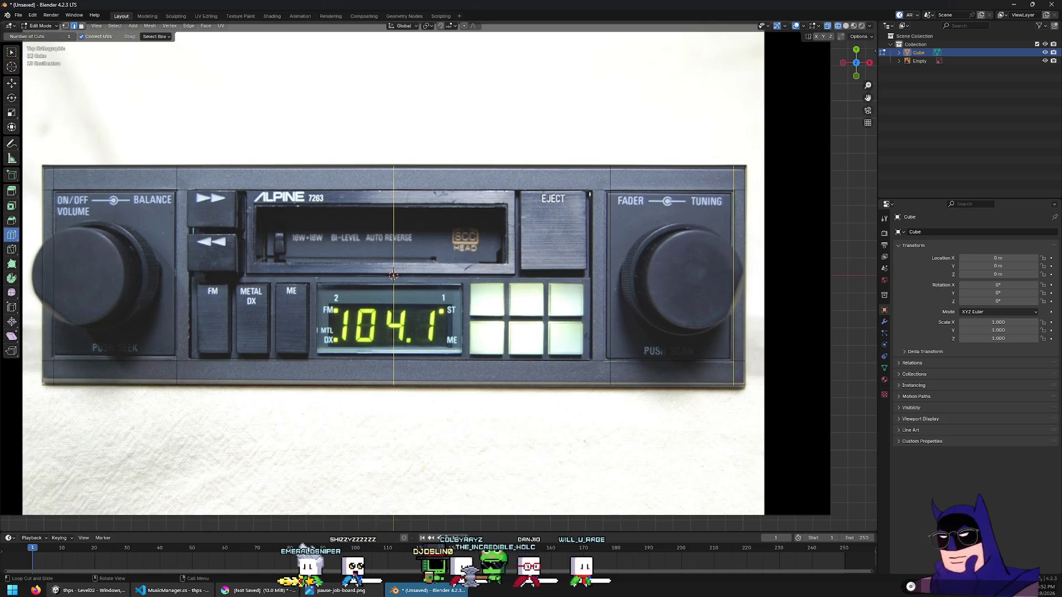
left_click(394, 274)
left_click(135, 449)
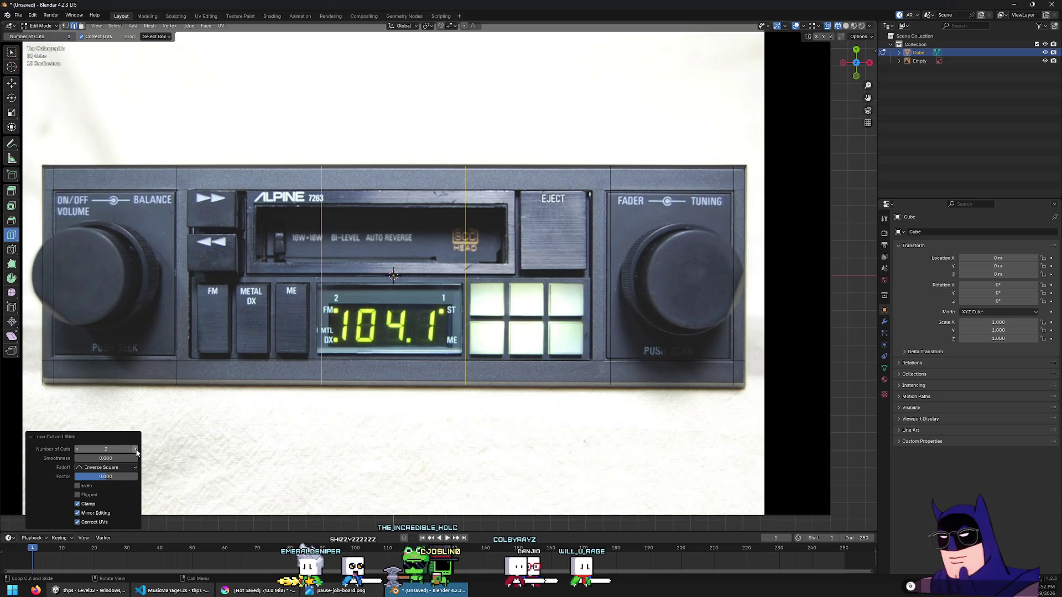
left_click(11, 53)
left_click(336, 114)
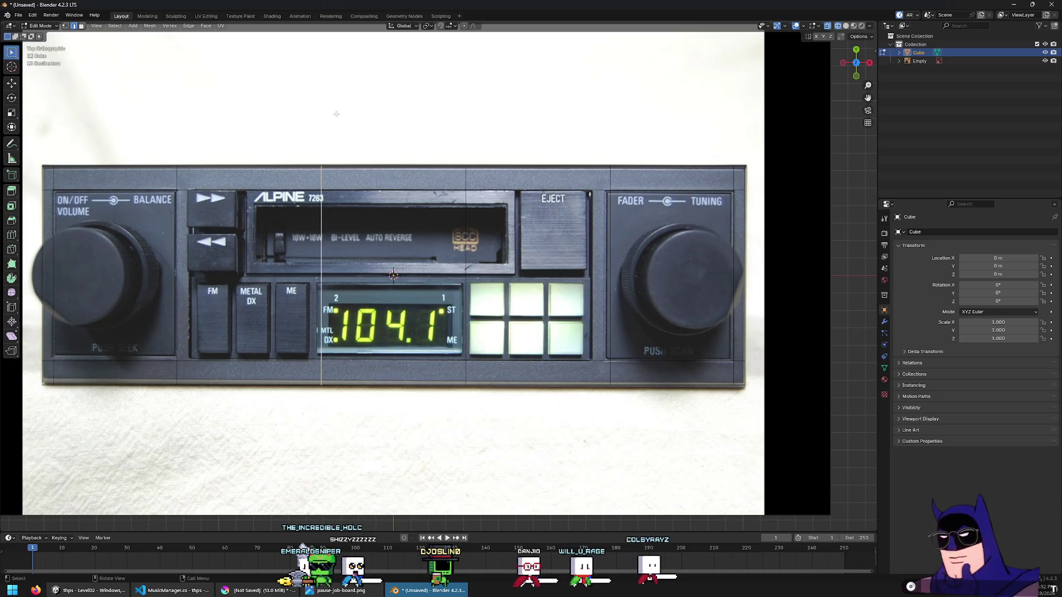
key("g")
key("x")
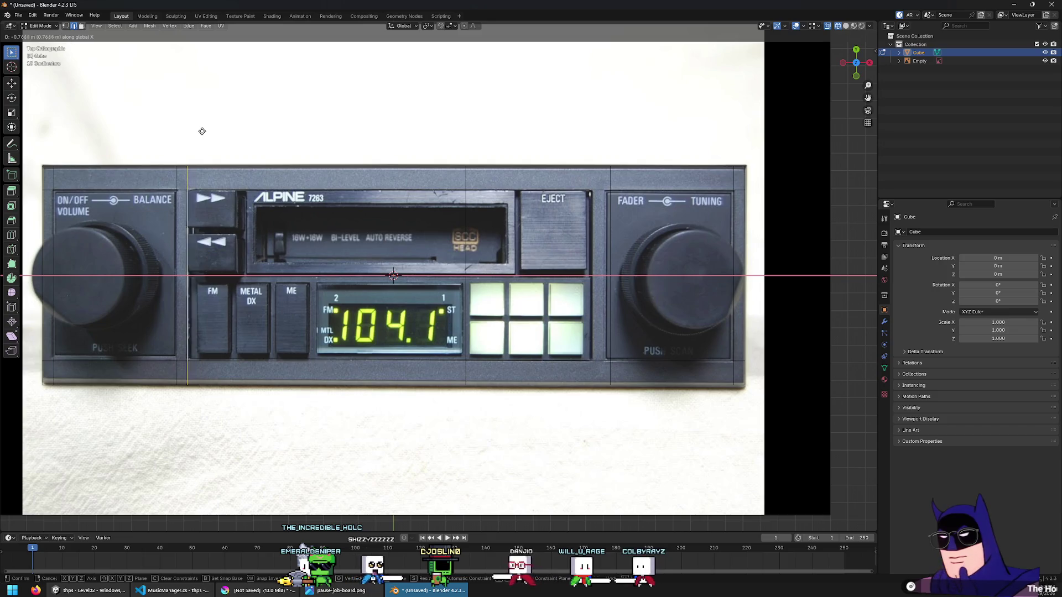
type("-0.7")
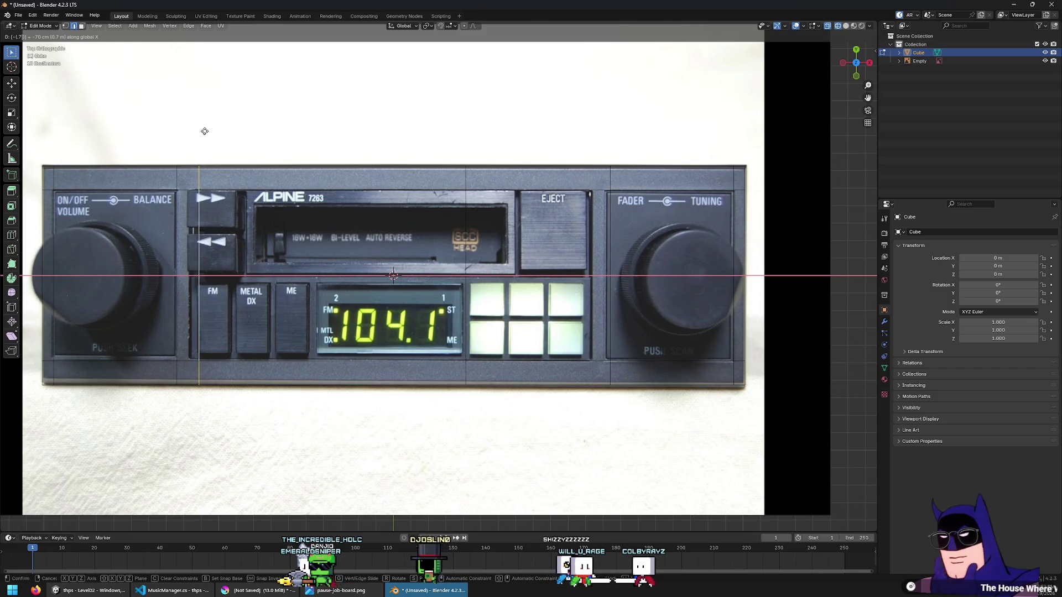
type("5")
key("Return")
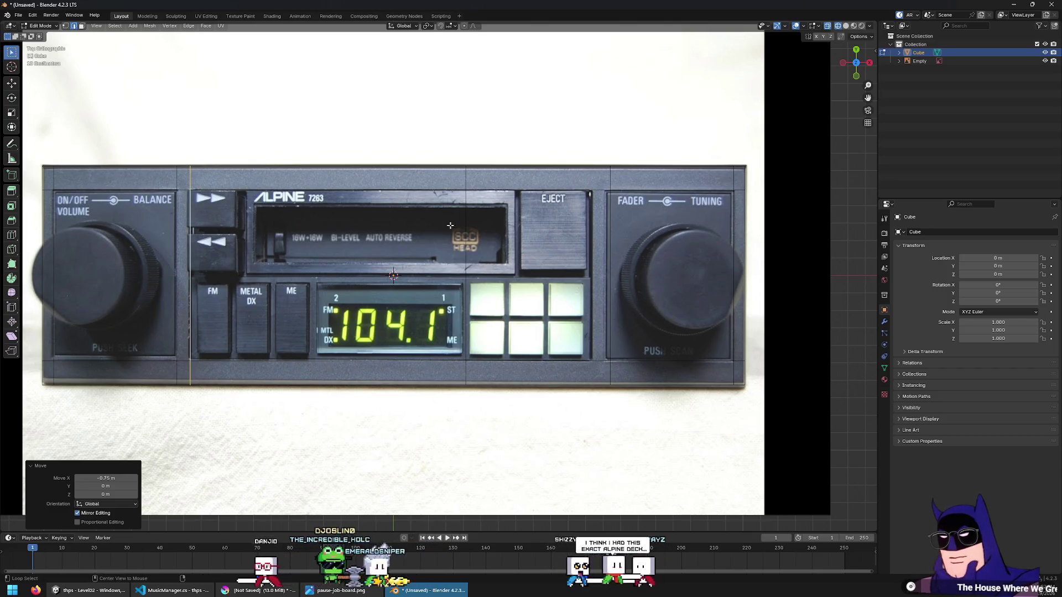
left_click(465, 224, "alt")
type("gx")
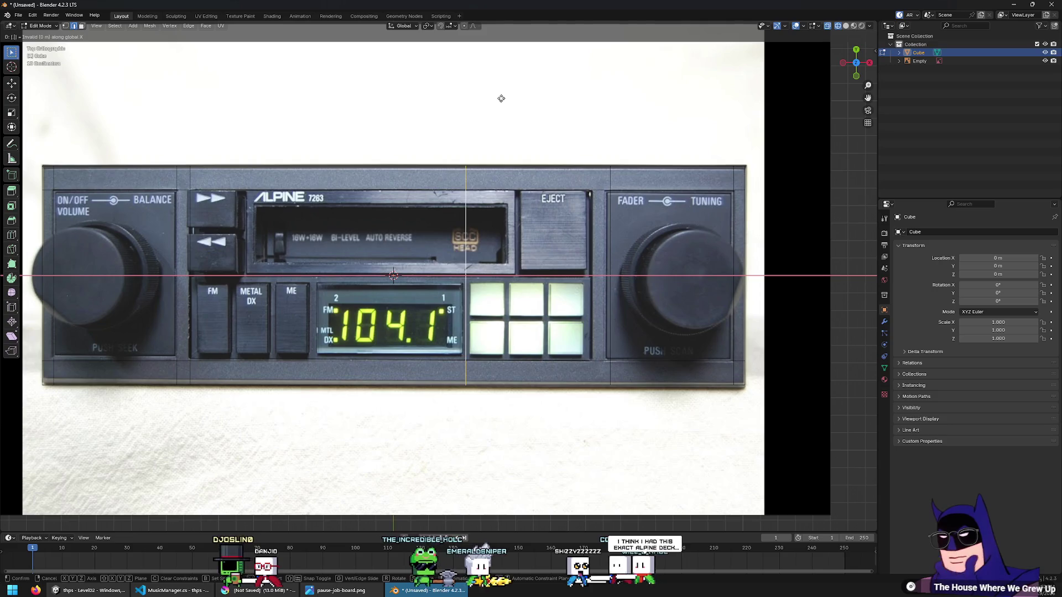
type(".75")
key("Return")
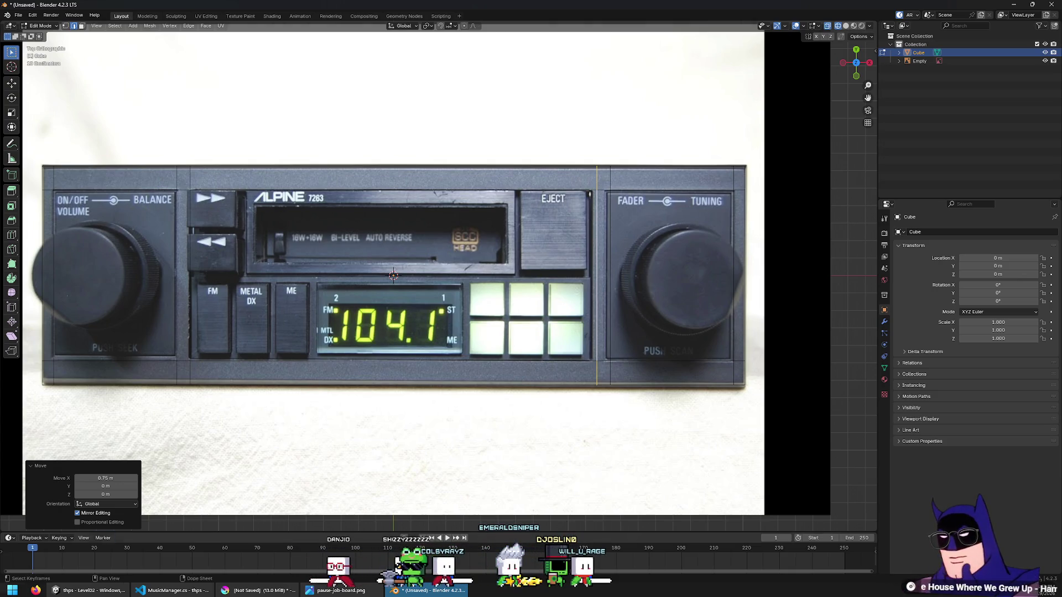
Switch over to the Krita canvas, then back to Blender
left_click(263, 593)
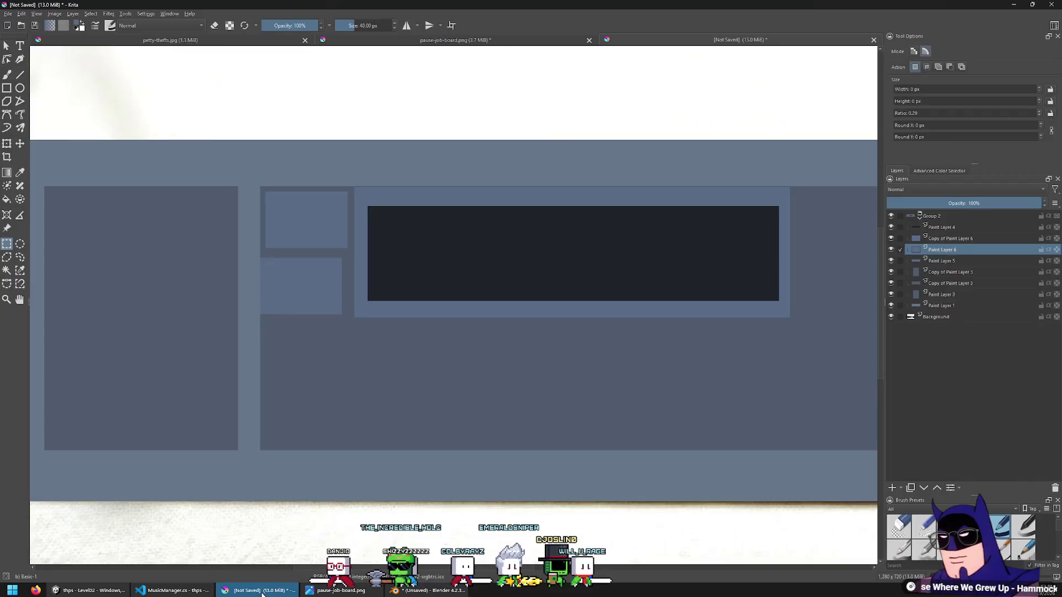
left_click(455, 587)
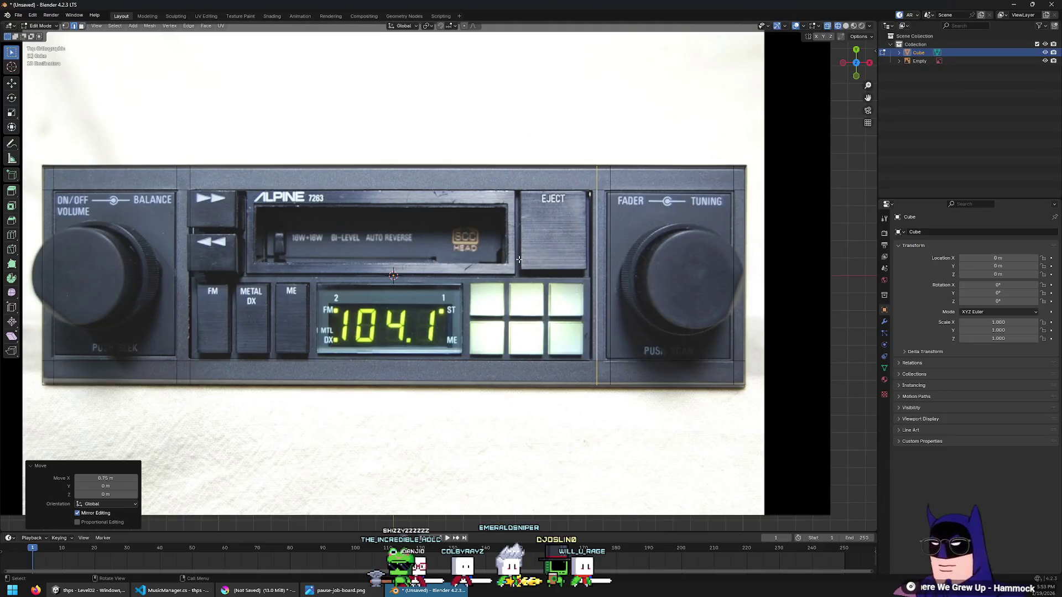
left_click(155, 282)
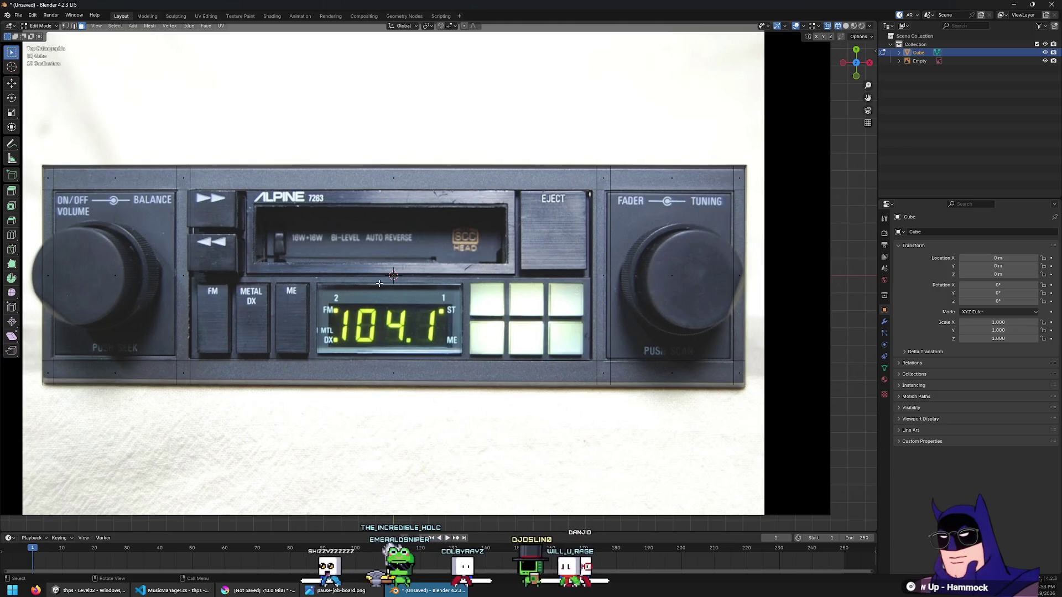
left_click(298, 209)
key("alt+a")
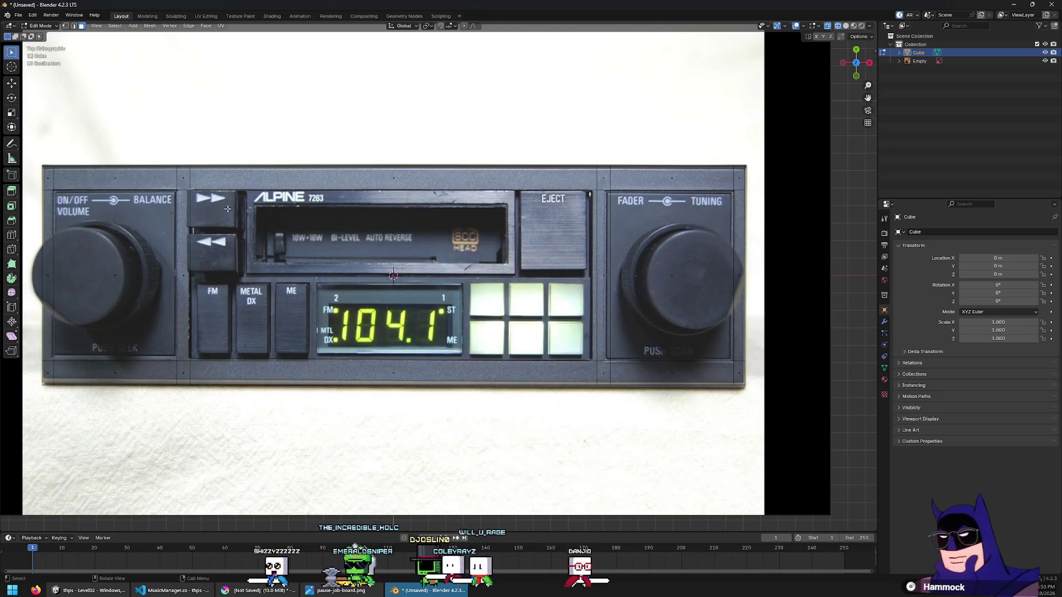
left_click(46, 179)
key("alt+a")
left_click(48, 277)
key("alt+a")
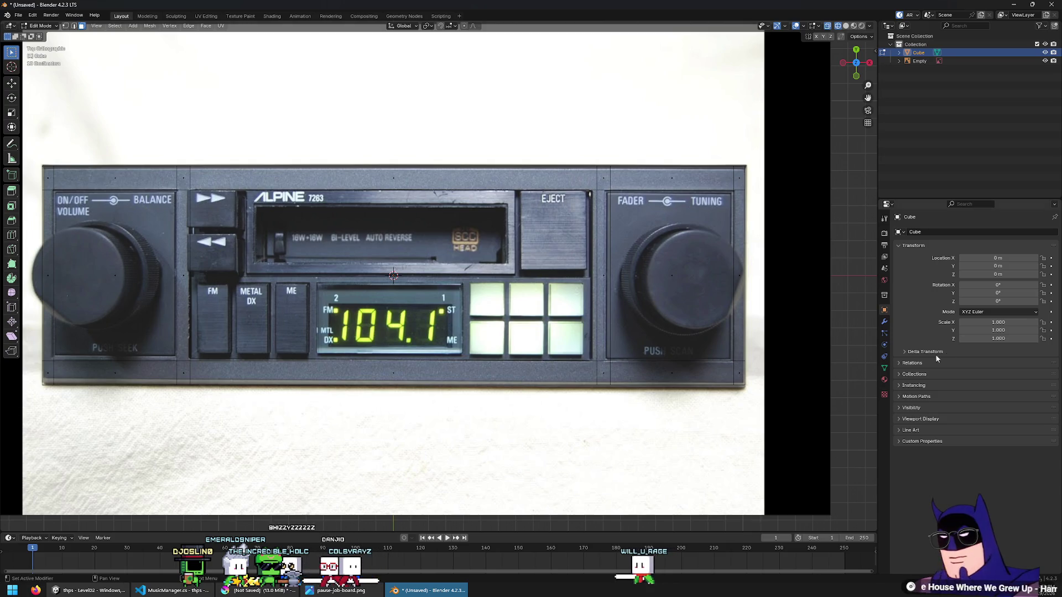
left_click(679, 262)
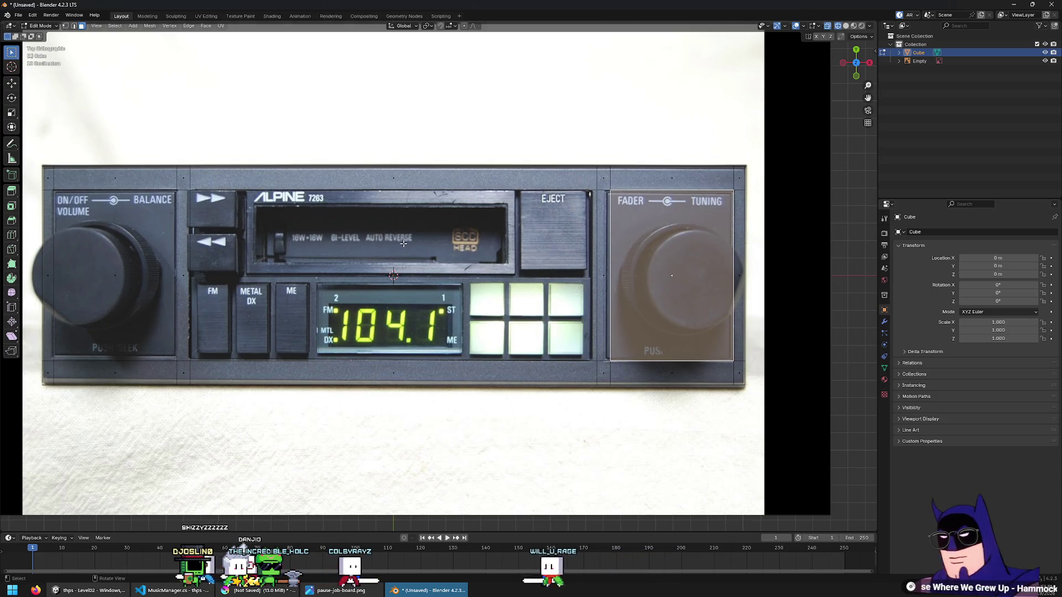
Select the centre cassette/display panel, left Volume panel and right Fader/Tuning panel faces, viewed in perspective
left_click(186, 176)
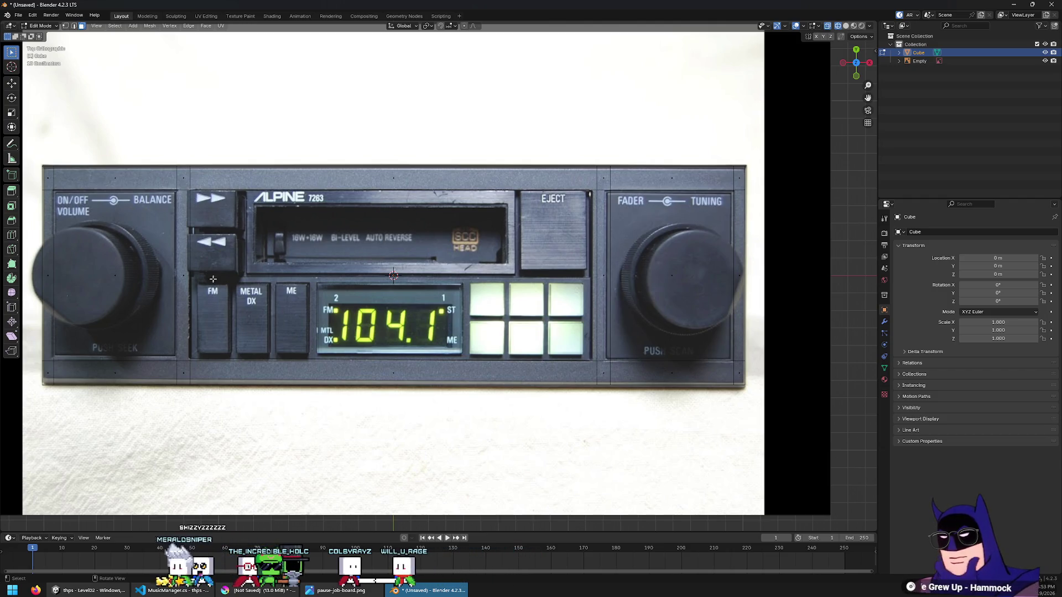
left_click(395, 293)
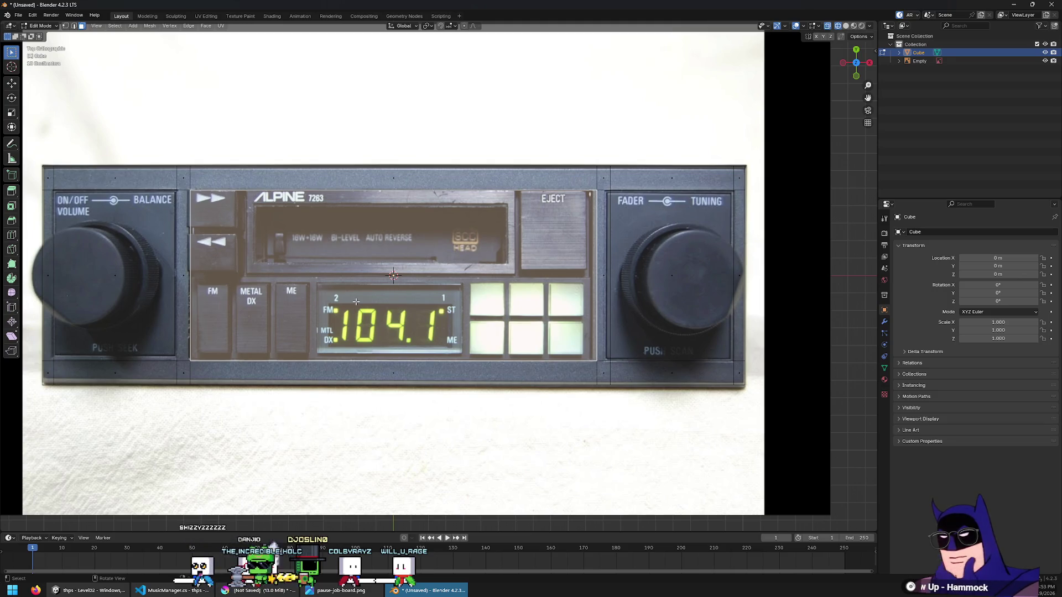
left_click(122, 273, "shift")
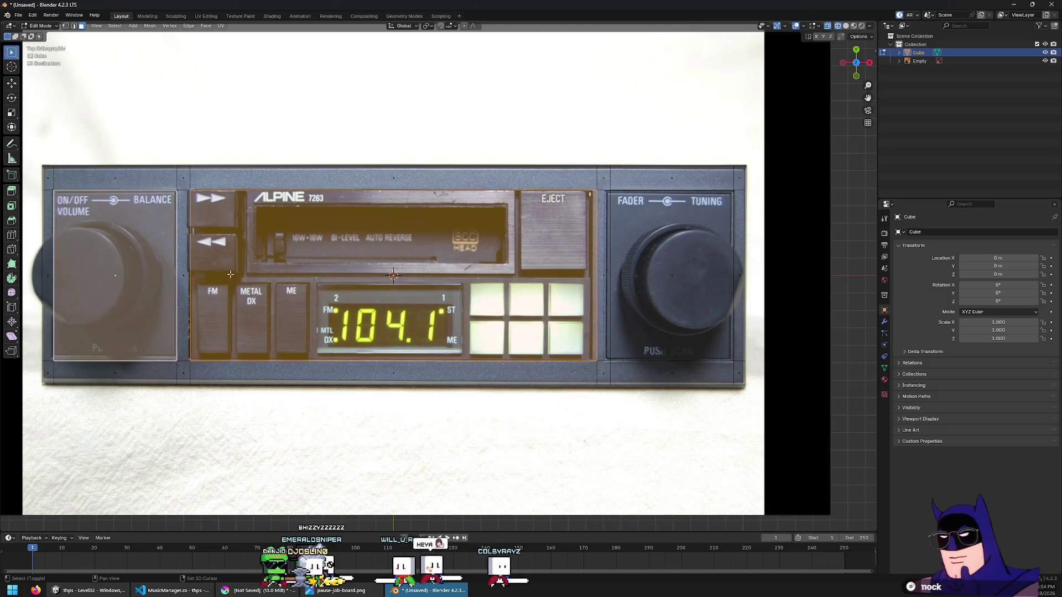
left_click(671, 275, "shift")
mouse_move(471, 370)
middle_mouse_down()
mouse_move(608, 233)
mouse_move(701, 279)
middle_mouse_up()
Extrude the three selected panels straight up along Z
key("g")
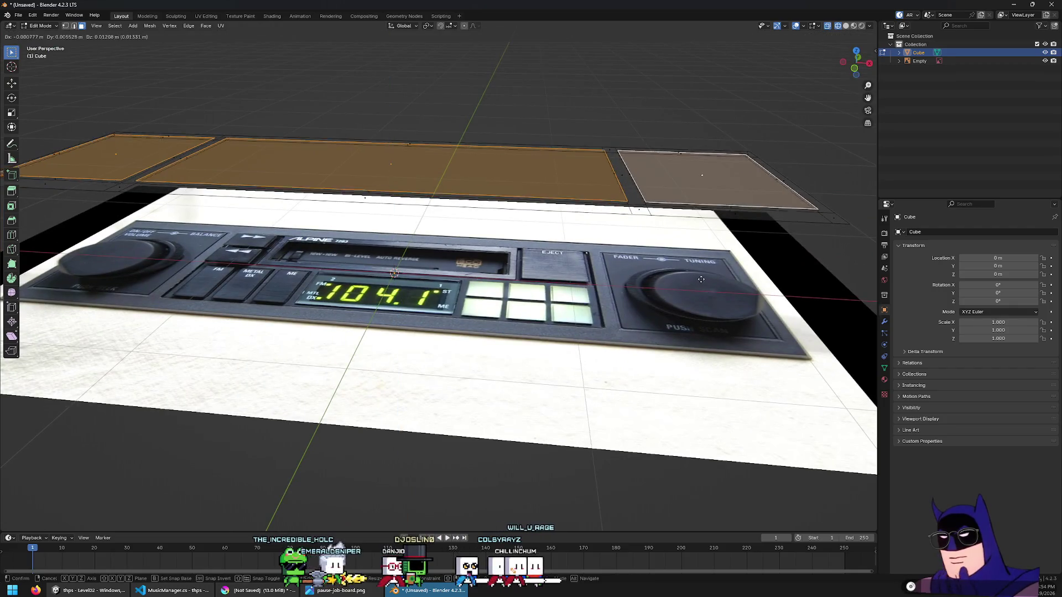
key("z")
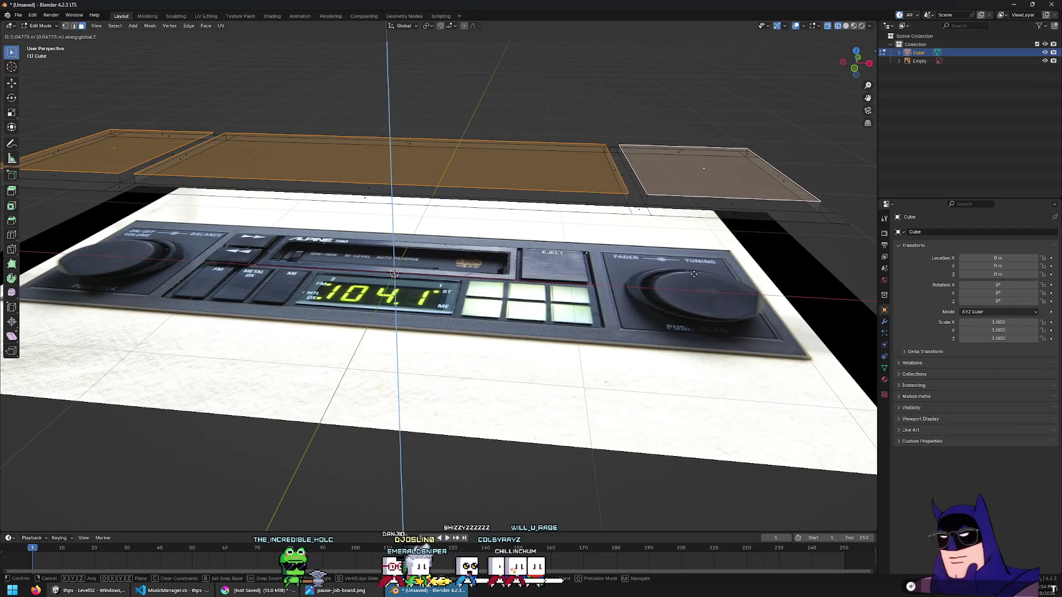
left_click(700, 273)
Return to the top-down see-through view and select only the centre panel face
mouse_move(701, 274)
middle_mouse_down()
mouse_move(458, 247)
mouse_move(487, 288)
middle_mouse_up()
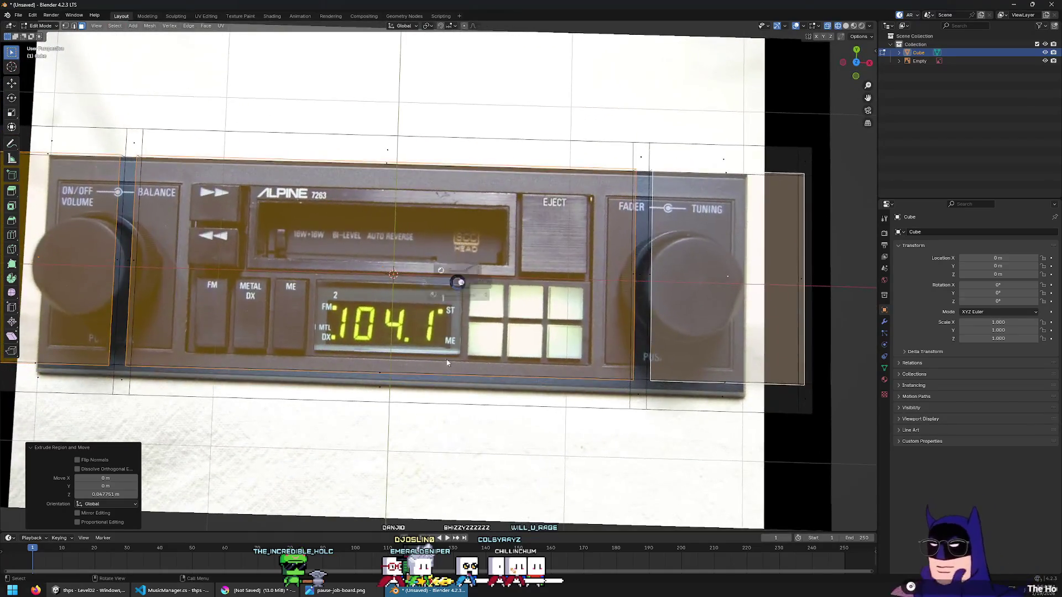
key("alt+z")
key("KP_7")
key("alt+z")
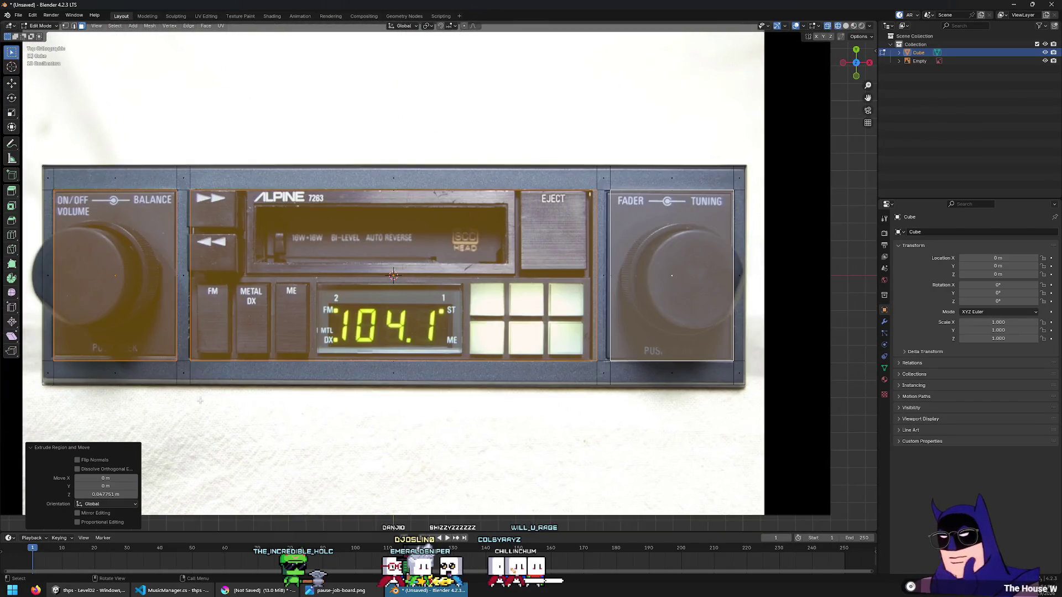
left_click(382, 284)
scroll(394, 289, "up", 1)
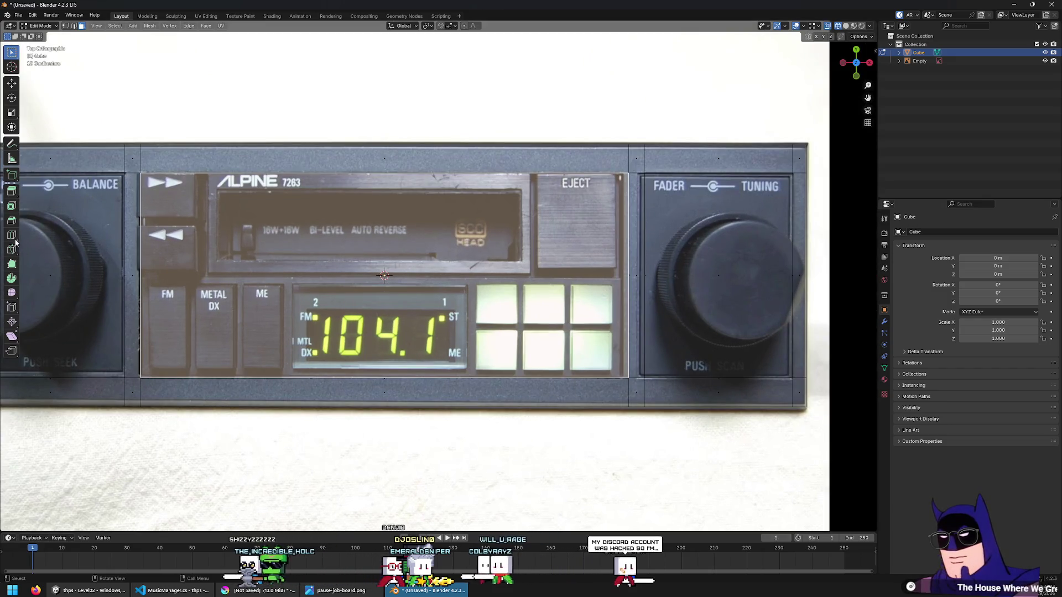
Check the selected centre faces in perspective, then cut an edge loop across the centre panel from top view
left_click(497, 277, "ctrl")
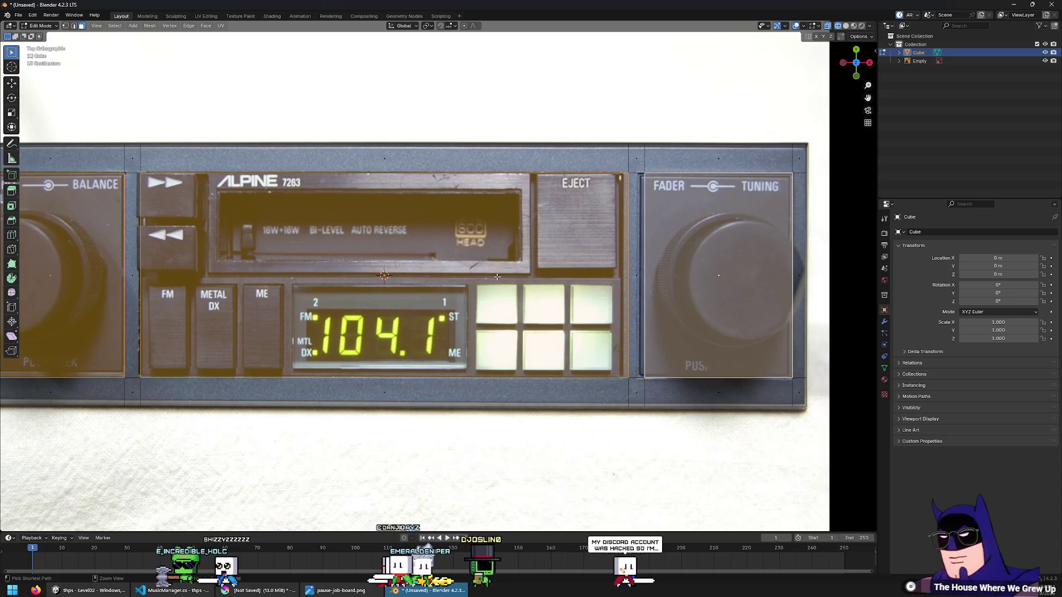
middle_click_drag(489, 336, 476, 311)
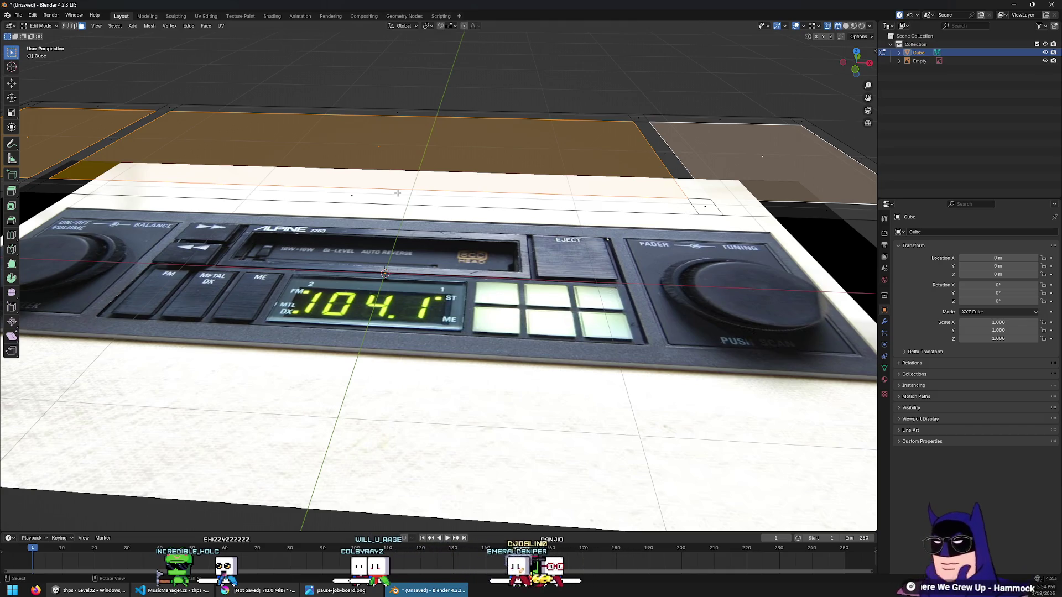
key("KP_7")
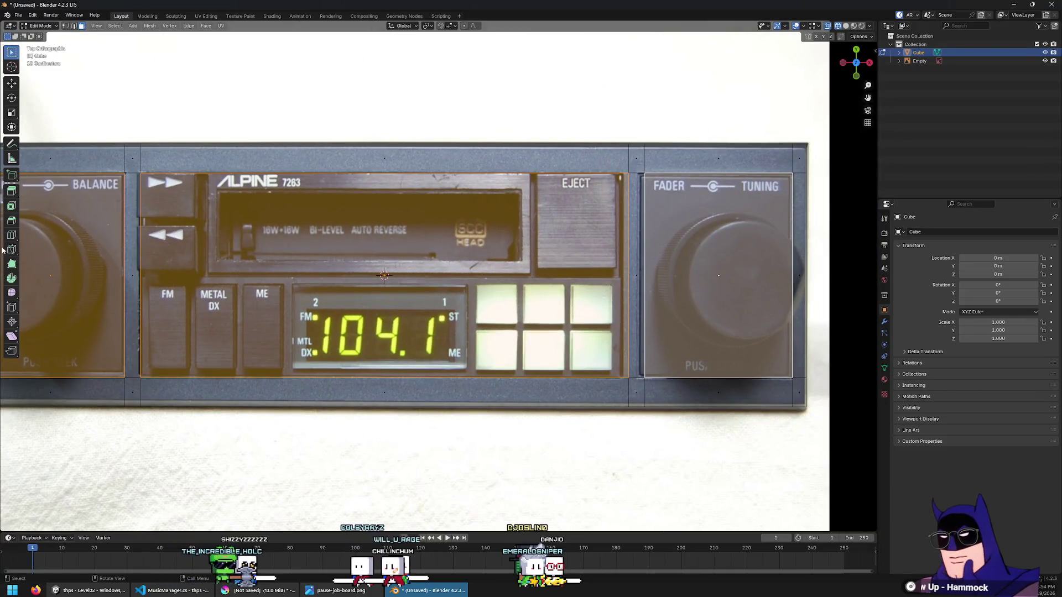
left_click(15, 237)
left_click(630, 274)
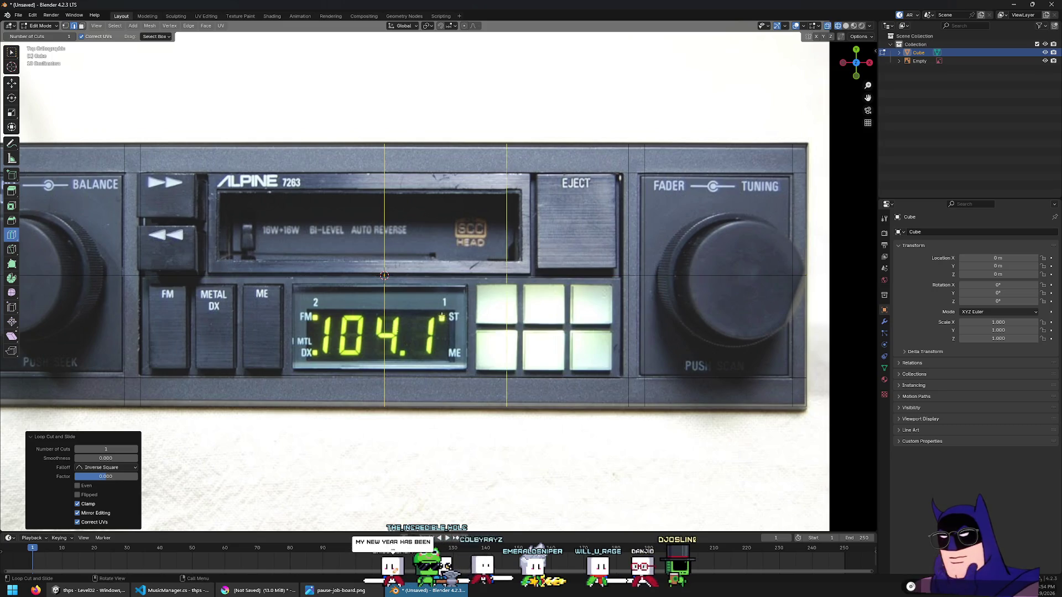
Make it two cuts, placing one left of the cassette slot and one at the EJECT face's left edge
left_click(135, 450)
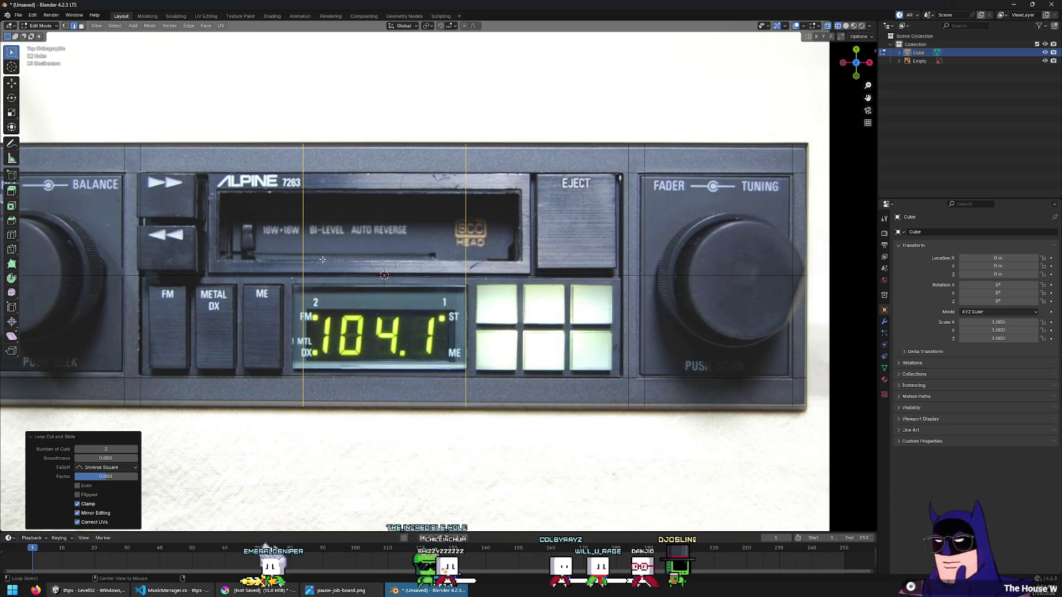
left_click(306, 223, "alt")
key("g")
key("x")
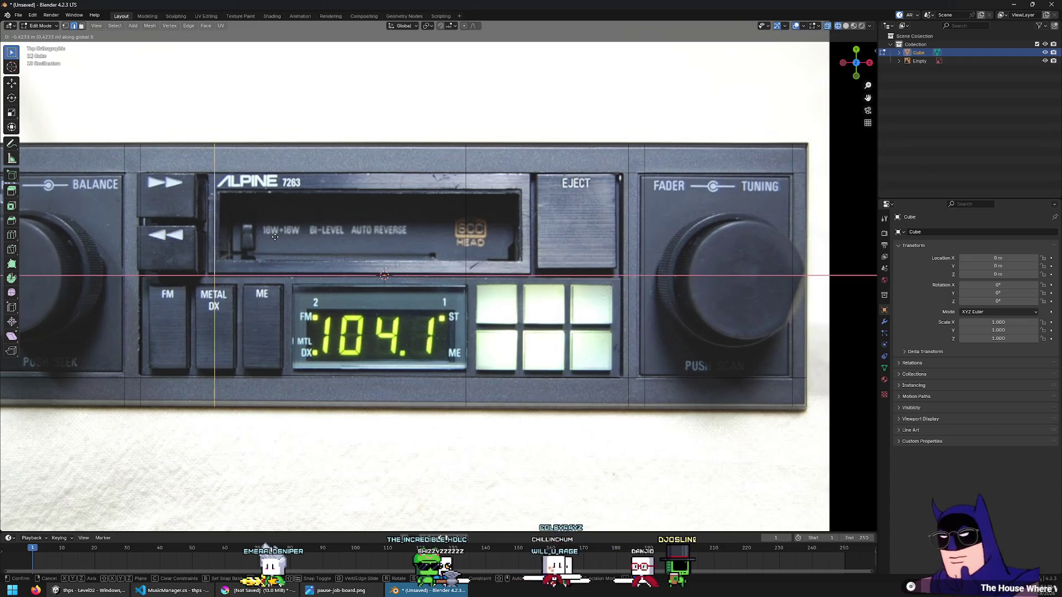
left_click(267, 238)
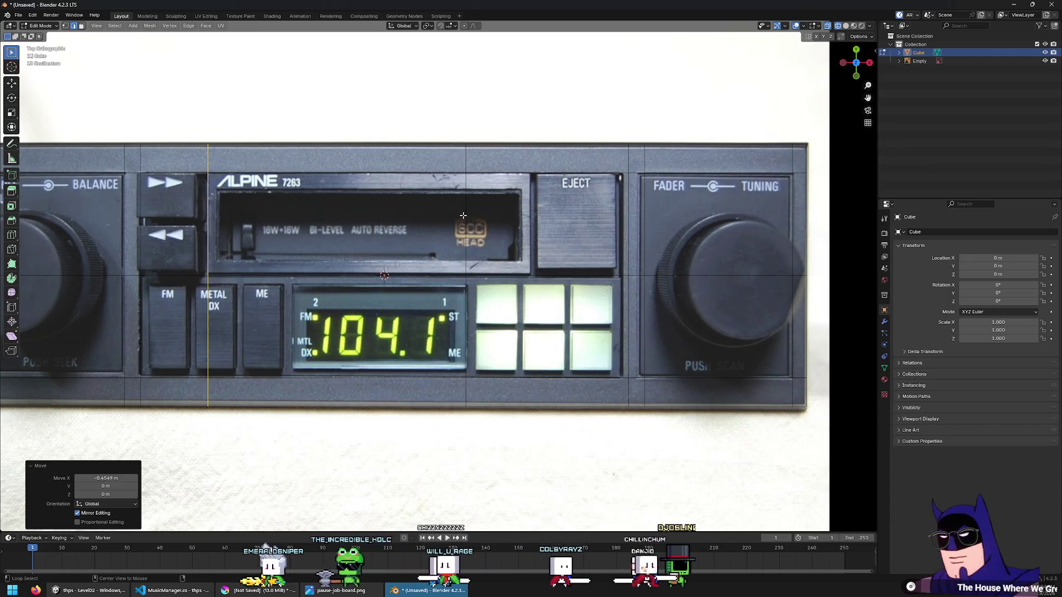
left_click(517, 227, "alt")
key("g")
key("g")
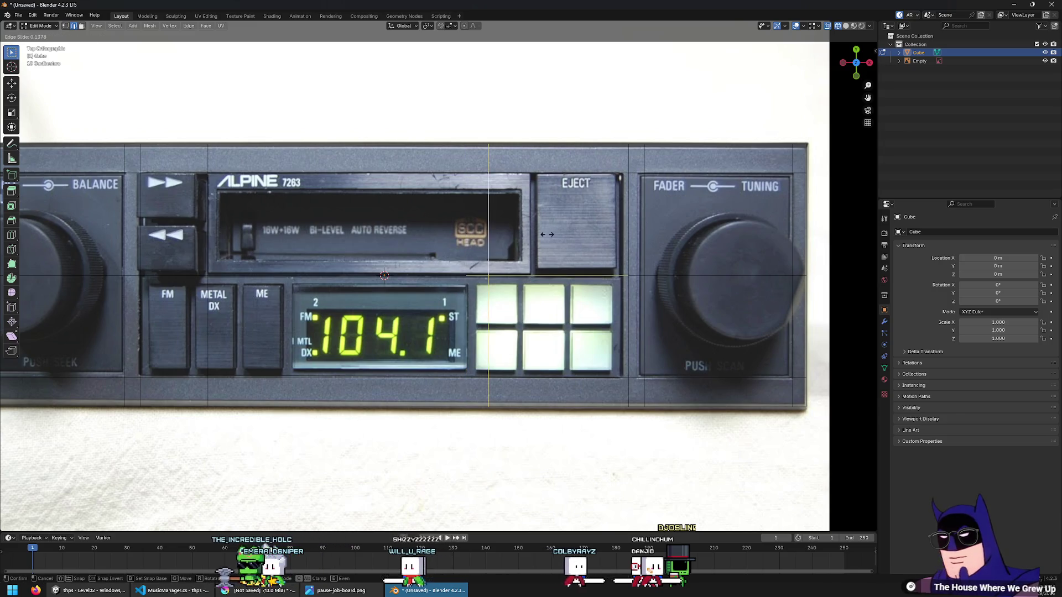
left_click(602, 236)
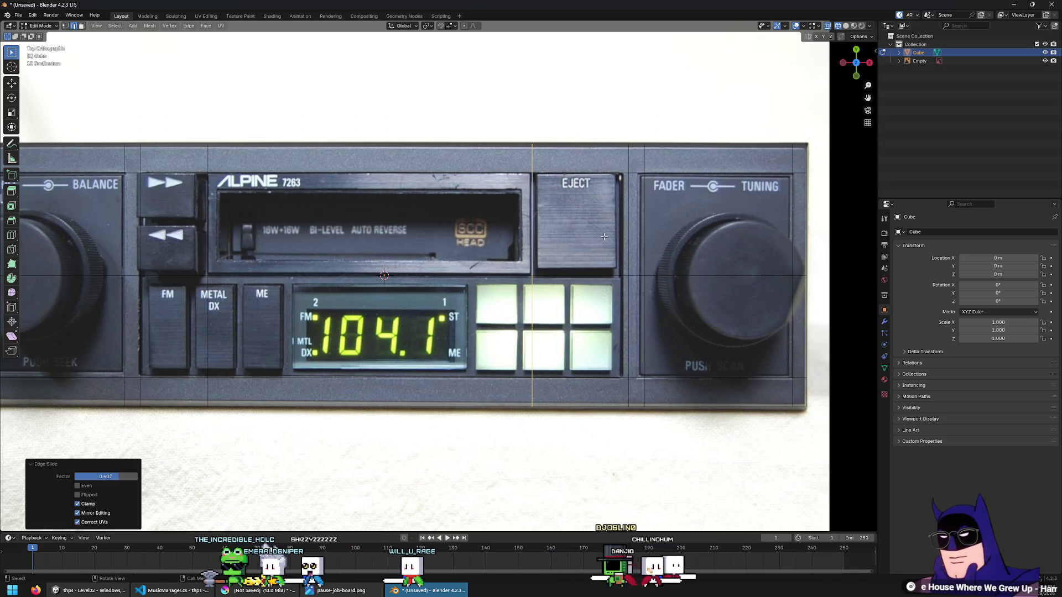
middle_click_drag(284, 323, 420, 297, "shift")
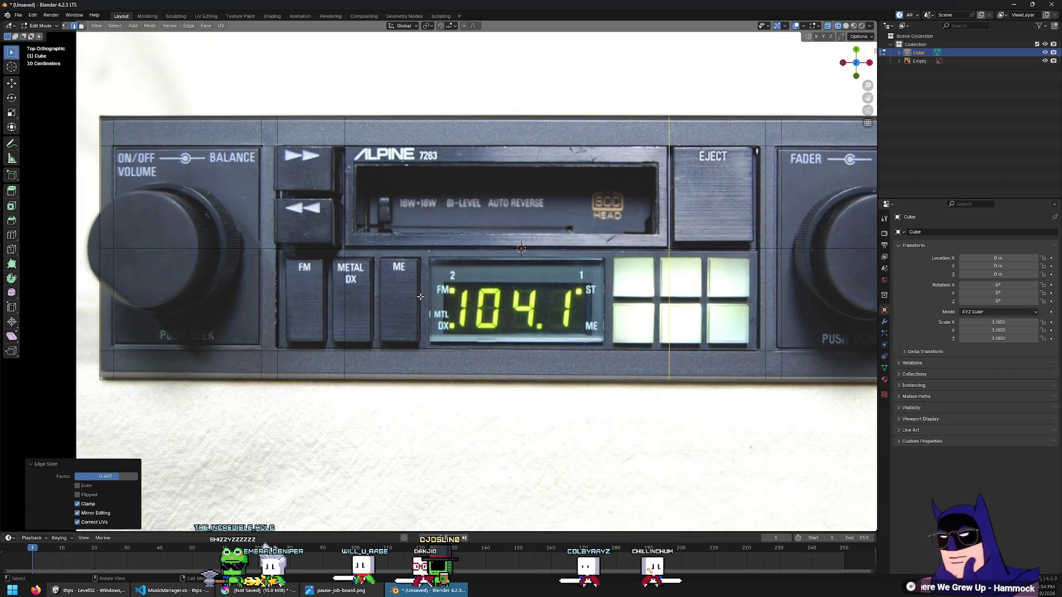
Inset the cassette-window face to create a border
scroll(437, 274, "up", 1)
left_click(290, 173)
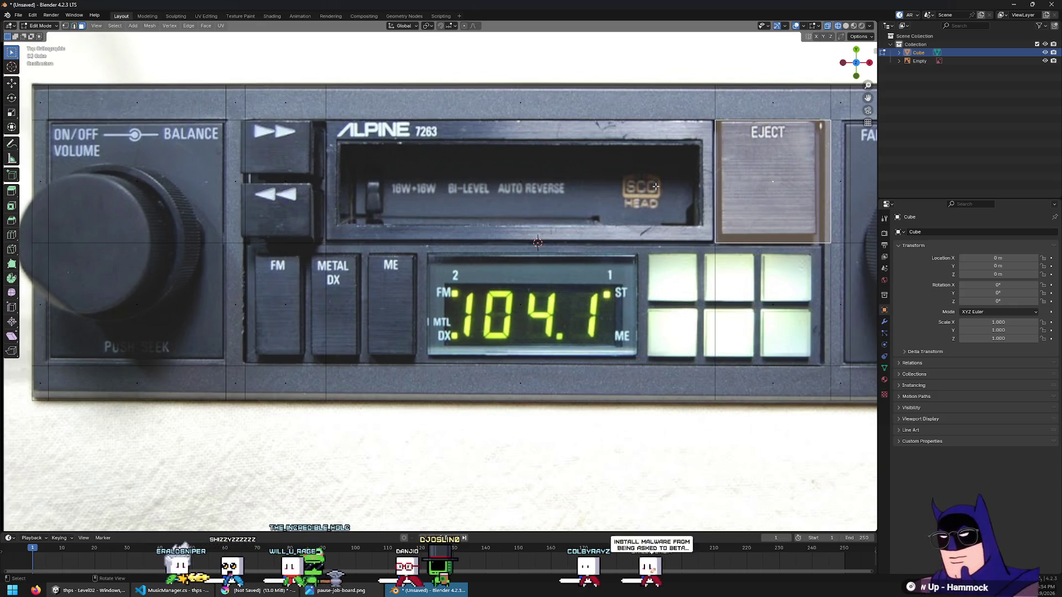
left_click(511, 164)
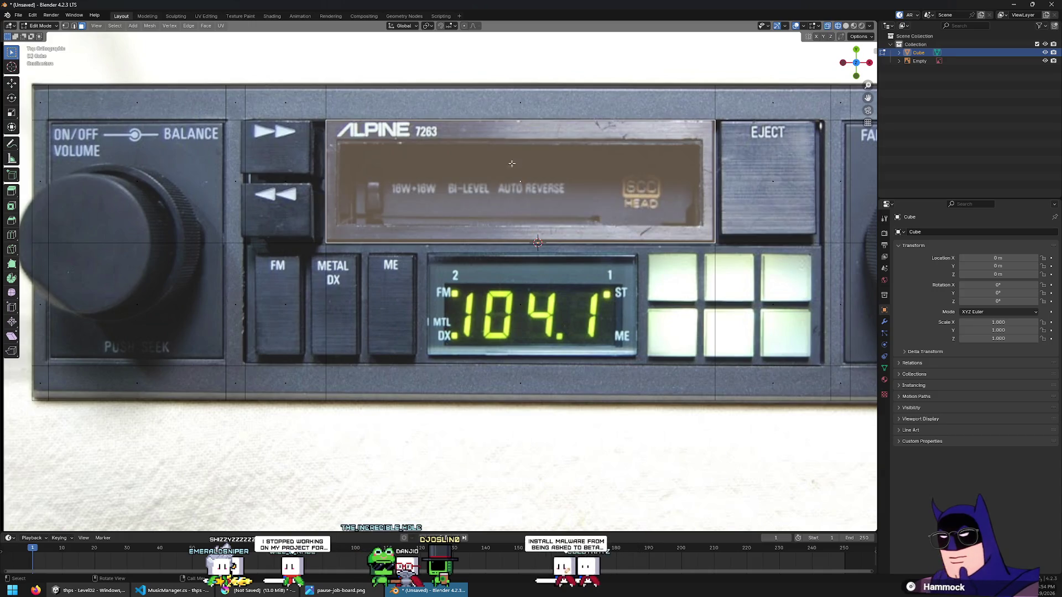
key("i")
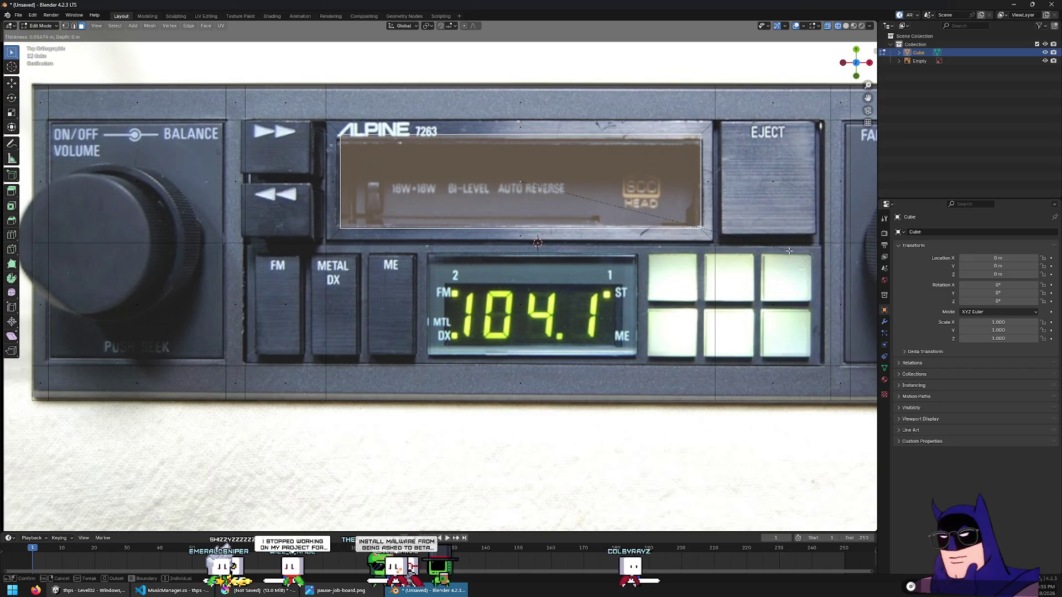
left_click(791, 250)
Nudge the inset face along Y and squash it vertically to 0.993 to fit the slot
key("s")
key("y")
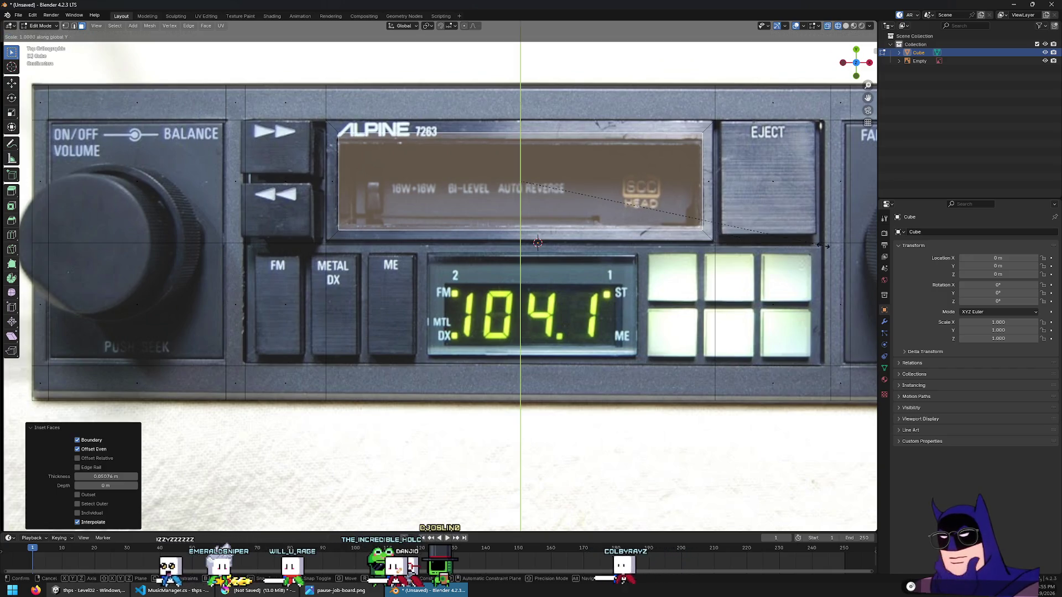
key("g")
left_click(790, 244)
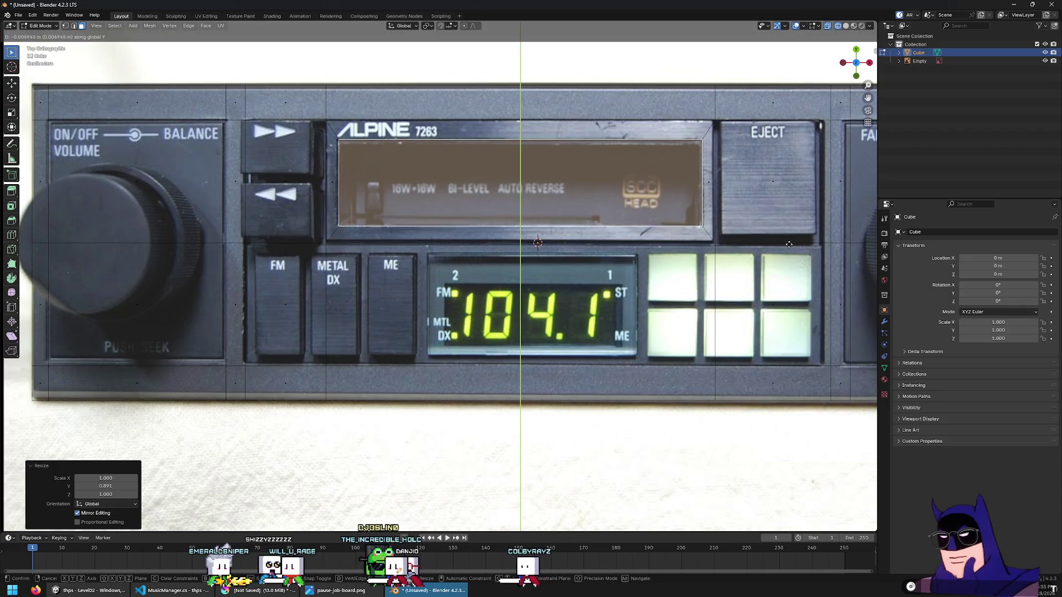
key("s")
key("y")
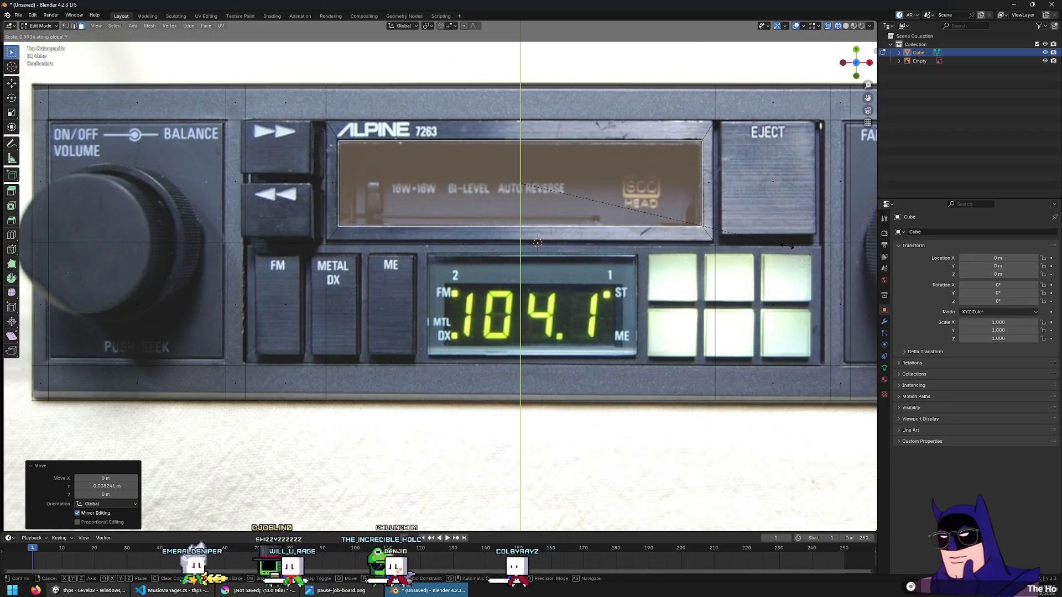
left_click(787, 246)
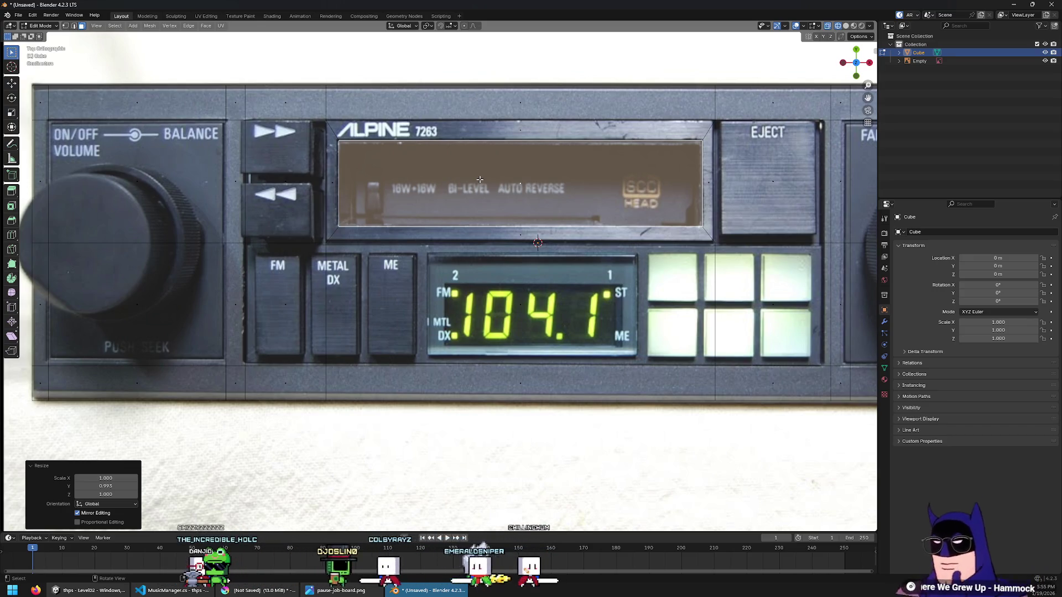
left_click(760, 193)
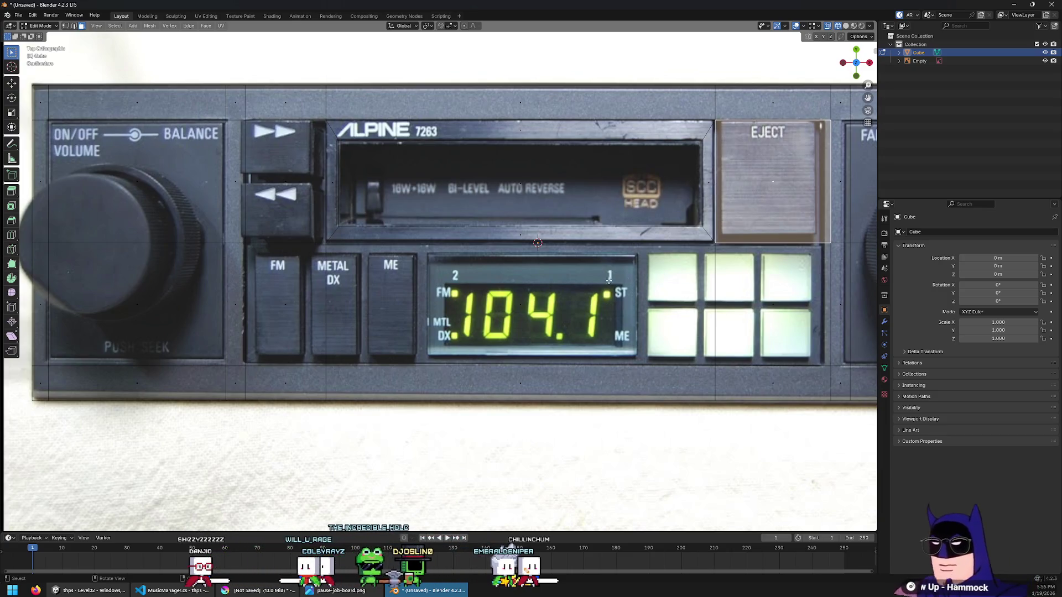
After trial picks, box-select the faceplate faces over the FM buttons, 104.1 display and preset keys
left_click(434, 281)
left_click(390, 312)
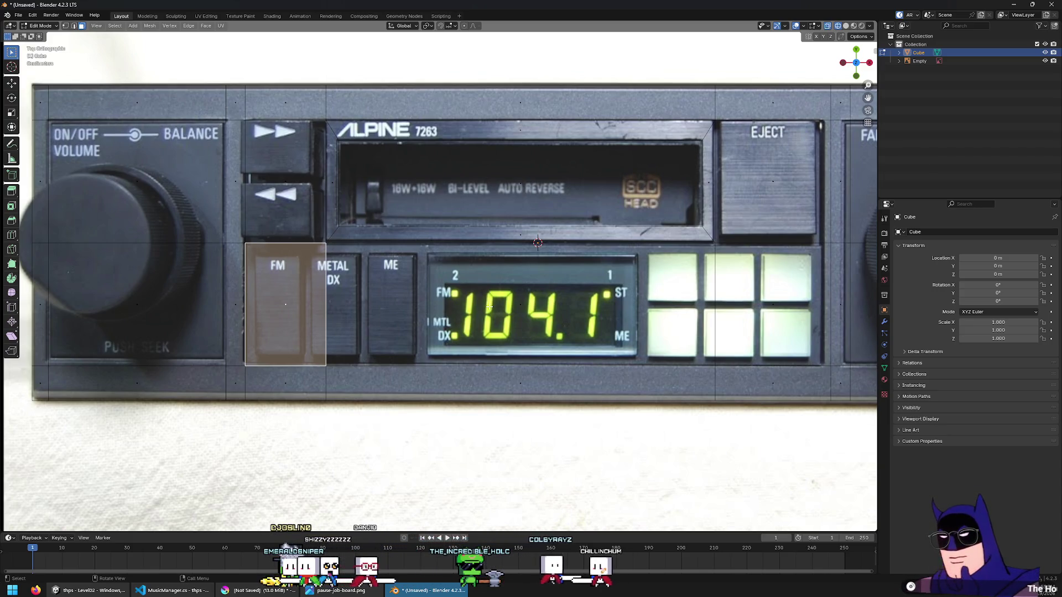
key("alt+a")
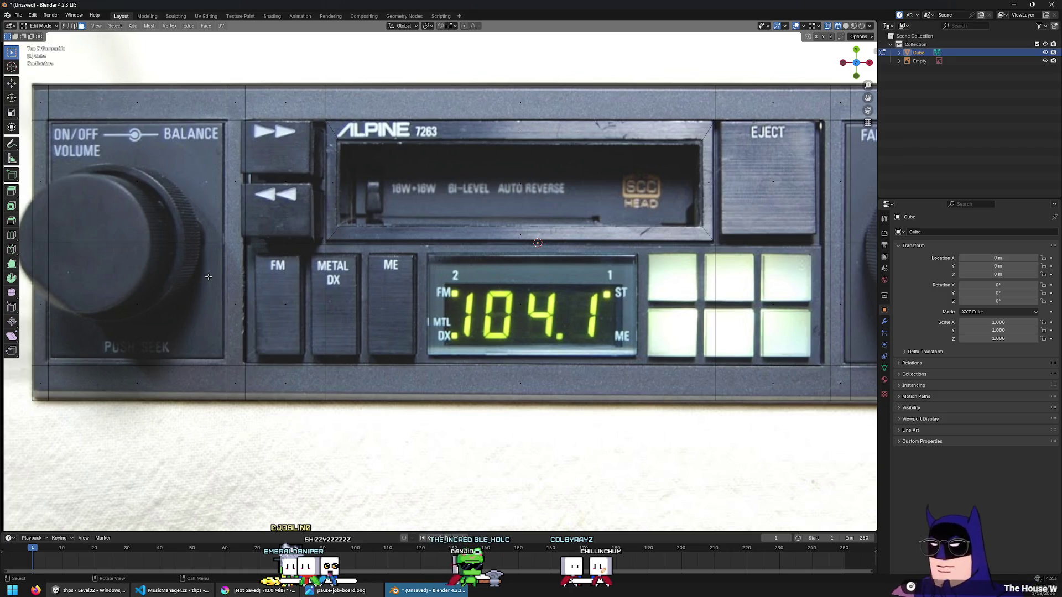
left_click(268, 304)
key("alt+a")
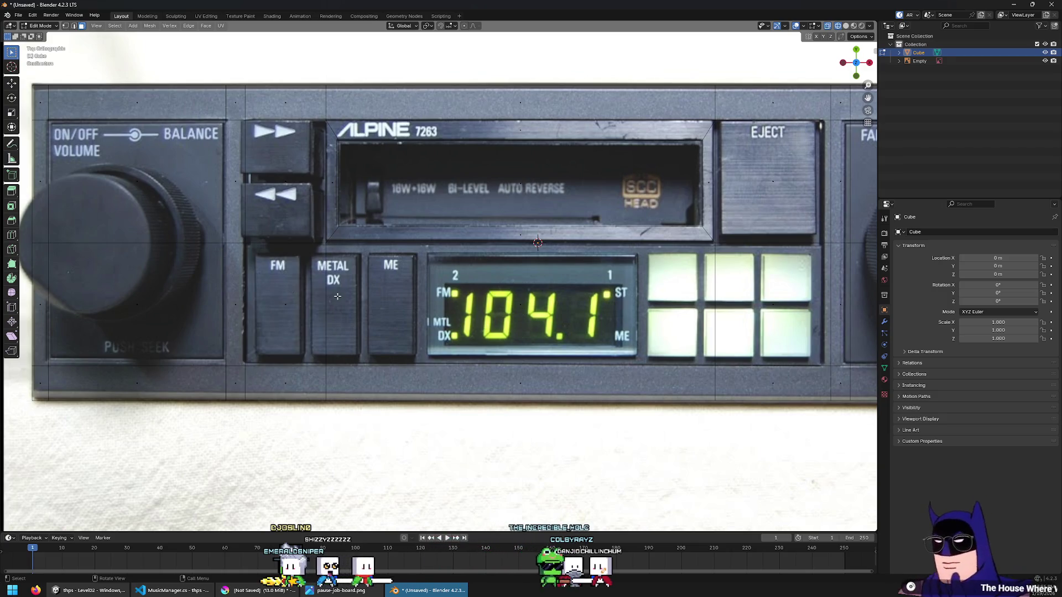
left_click_drag(141, 290, 368, 337)
key("alt+a")
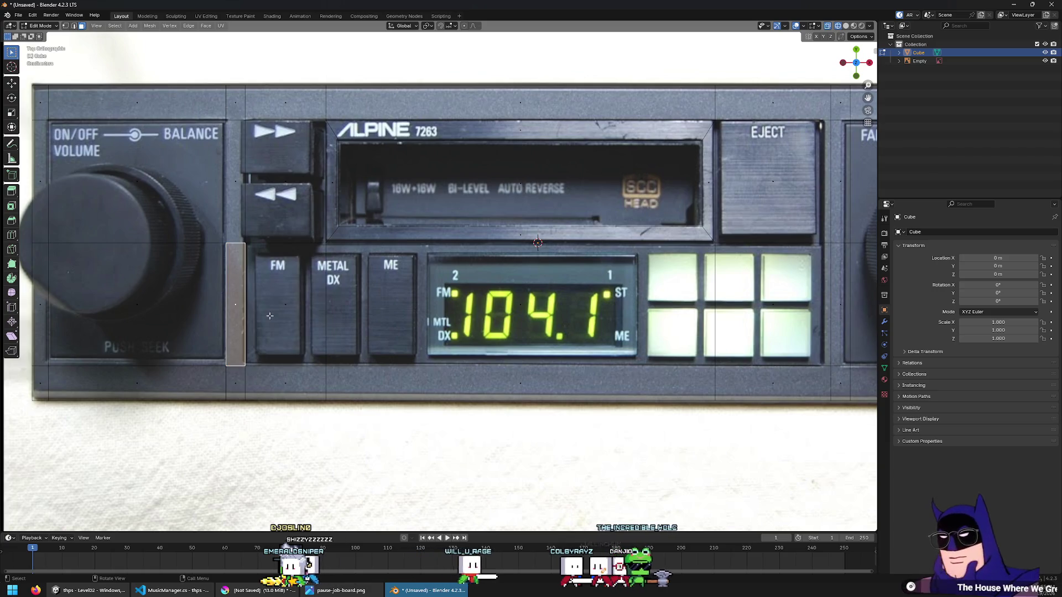
key("ctrl+z")
key("alt+a")
mouse_move(775, 271)
left_mouse_down()
mouse_move(586, 327)
mouse_move(250, 330)
left_mouse_up()
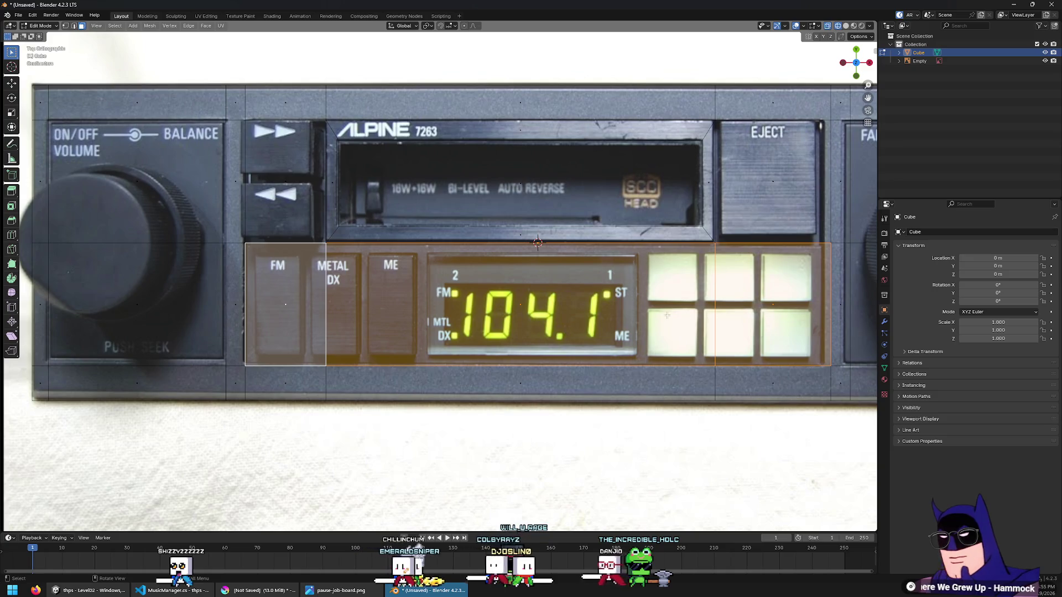
scroll(496, 276, "down", 2)
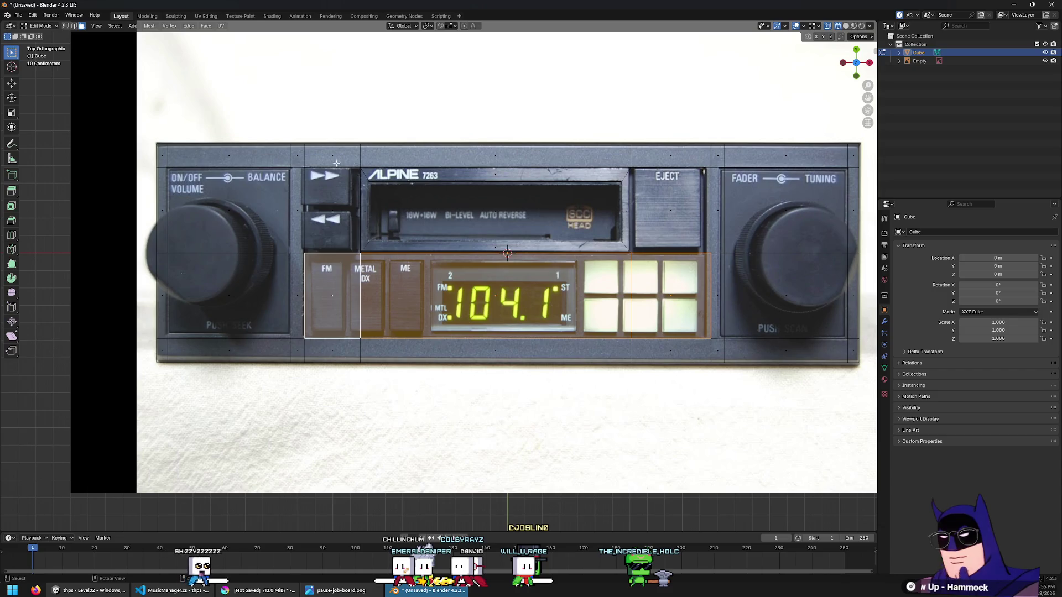
left_click(670, 192)
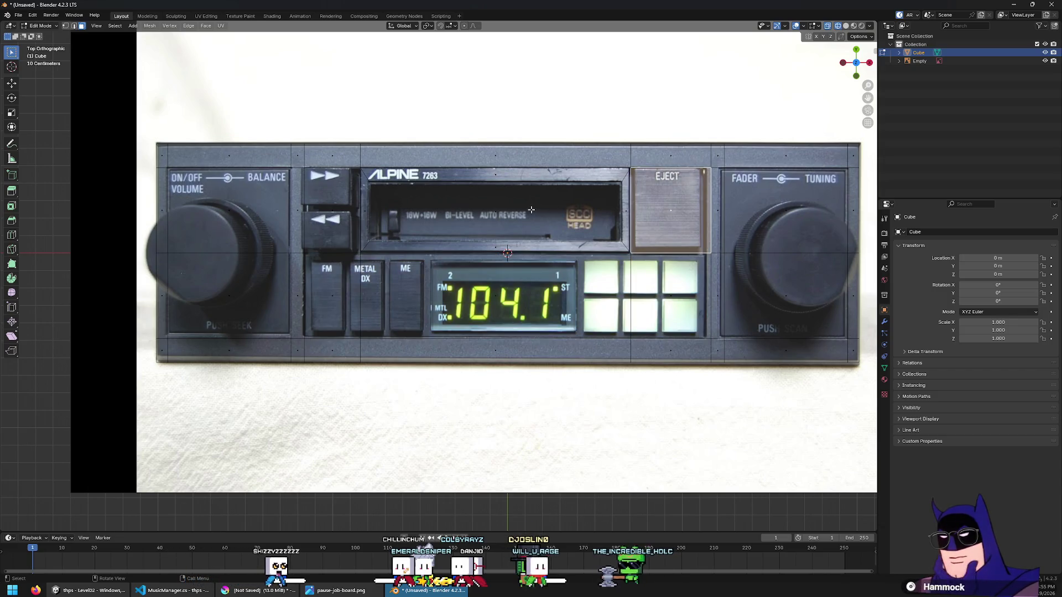
left_click(498, 212)
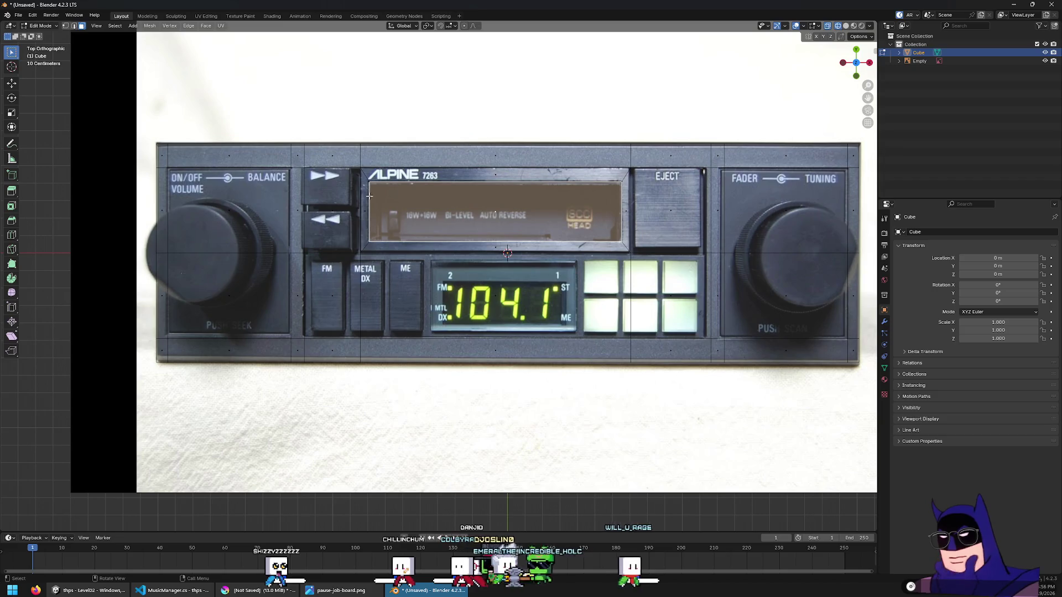
left_click(322, 214)
scroll(322, 215, "up", 1)
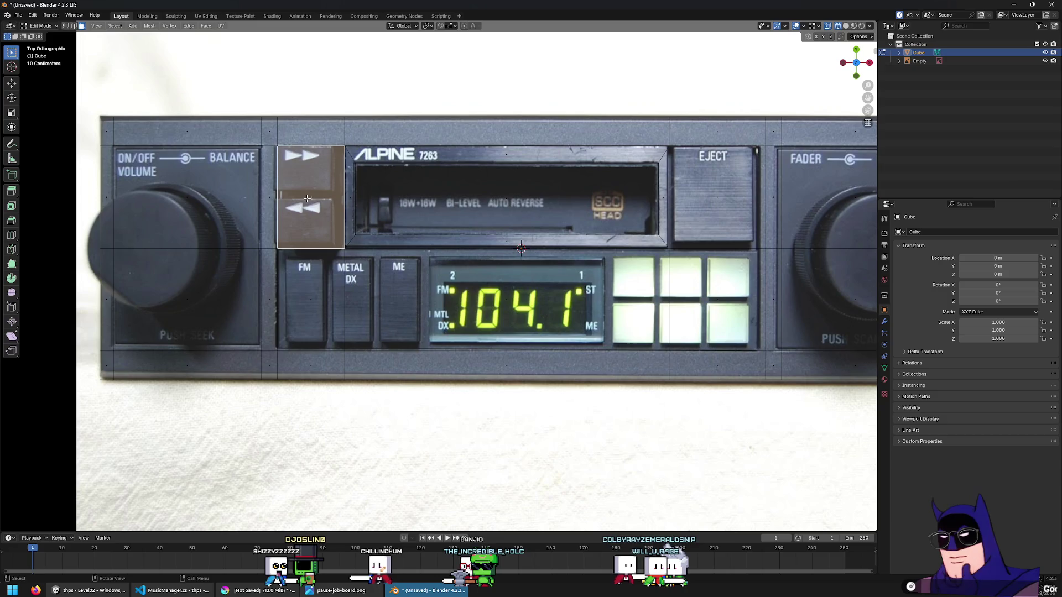
key("ctrl+z")
key("ctrl+z")
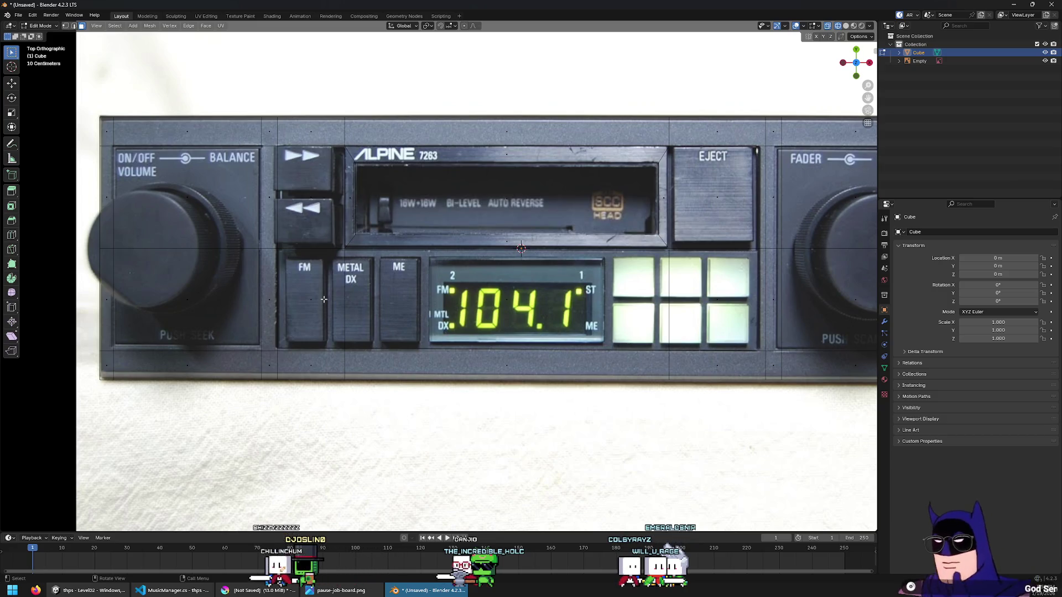
left_click(296, 297)
left_click(553, 293, "shift")
left_click(736, 290)
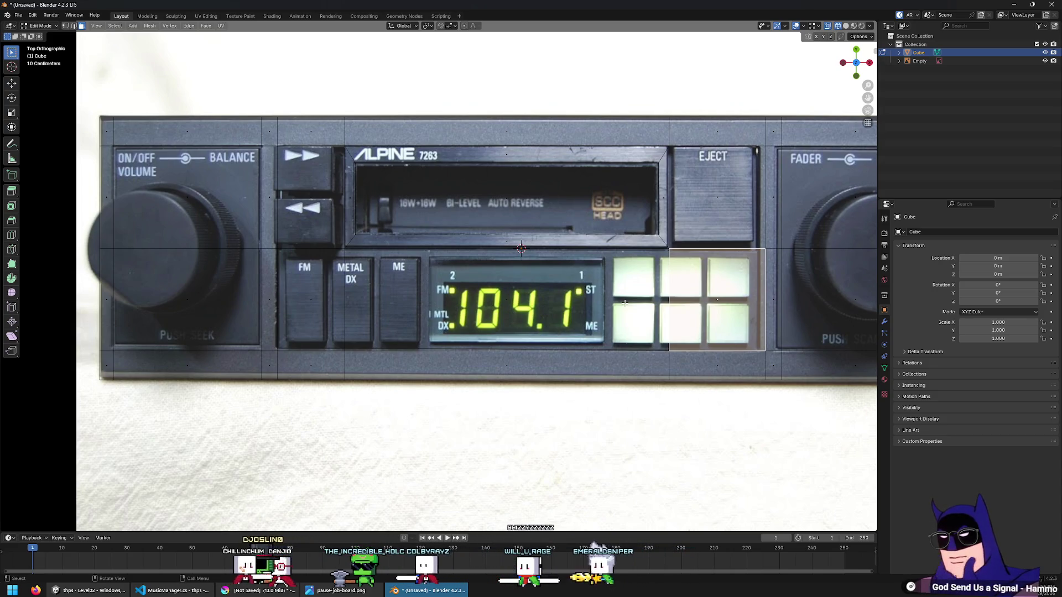
left_click(319, 175)
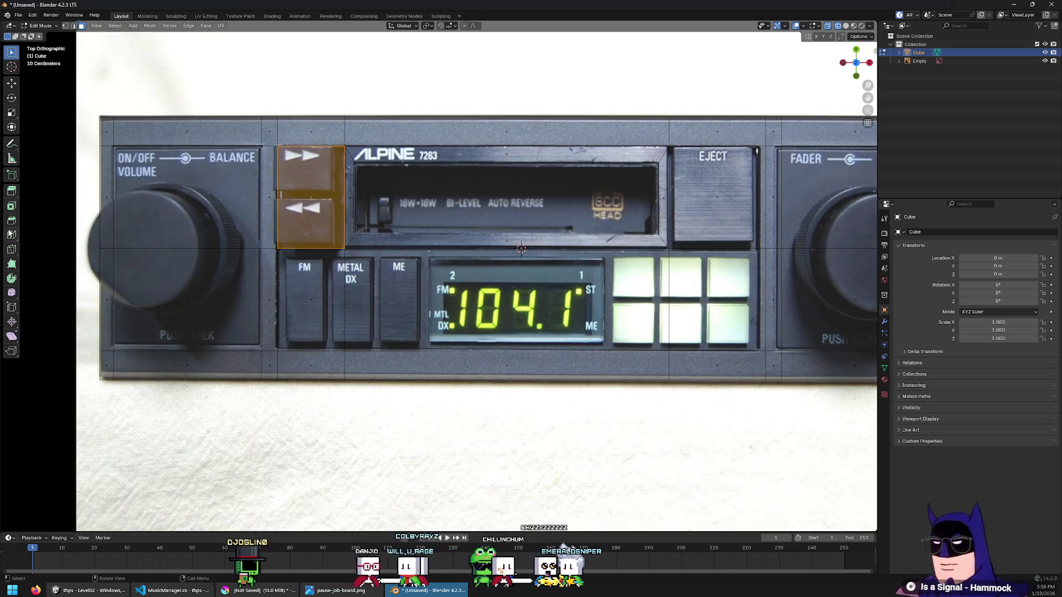
Raise the currently selected faceplate face along Z
left_click(11, 235)
key("w")
mouse_move(521, 249)
middle_mouse_down()
mouse_move(442, 230)
mouse_move(442, 265)
middle_mouse_up()
key("g")
key("z")
left_click(442, 231)
Add a loop cut across the faceplate
left_click(11, 235)
mouse_move(314, 94)
middle_mouse_down()
mouse_move(354, 192)
mouse_move(352, 144)
mouse_move(332, 163)
middle_mouse_up()
left_click(354, 192)
key("w")
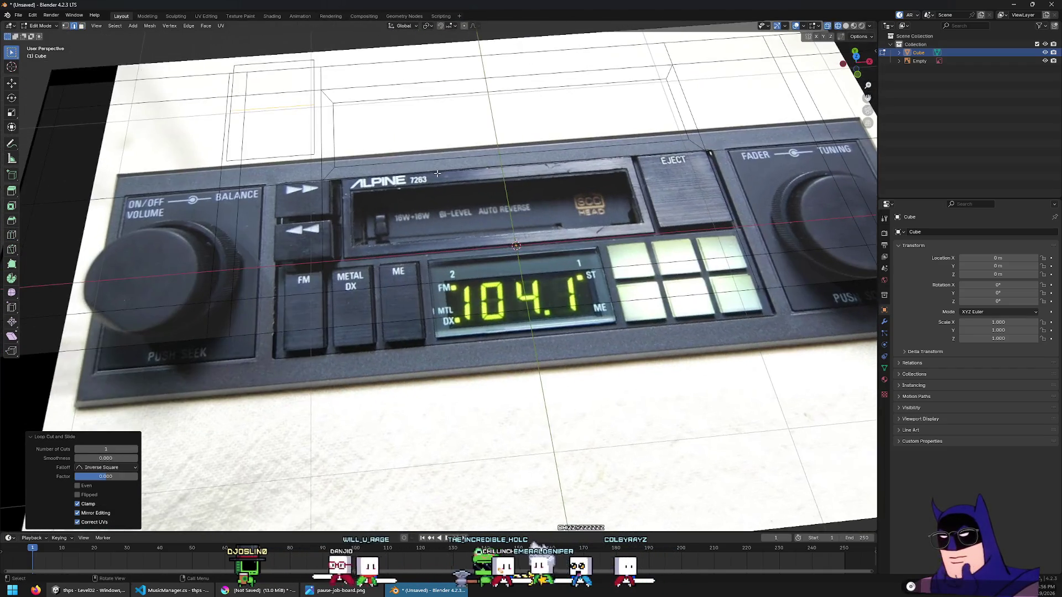
From the top view with X-ray on, select the upper, cassette-window, fast-forward and rewind faces
key("KP_7")
key("shift+z")
left_click(314, 180)
left_click(313, 221)
middle_click_drag(448, 352, 404, 334, "shift")
left_click(417, 200)
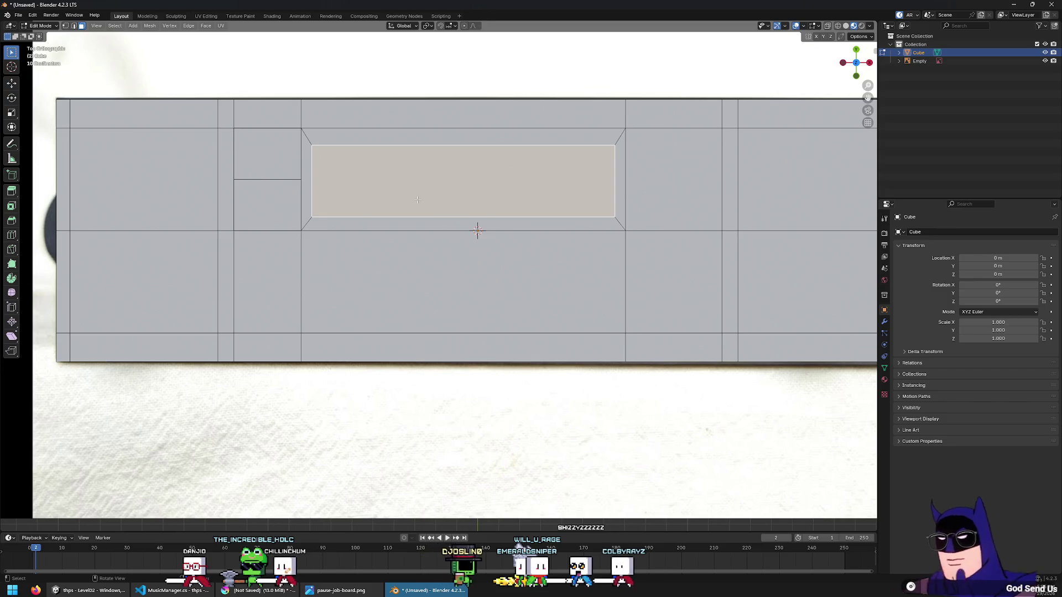
key("alt+z")
left_click(258, 146)
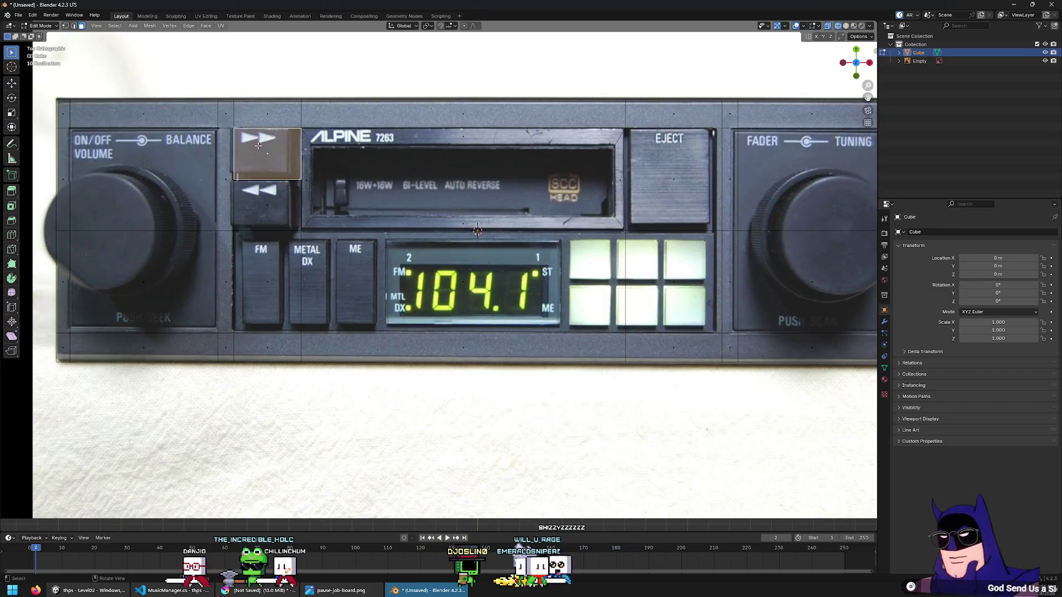
left_click(264, 202, "shift")
scroll(222, 181, "up", 2)
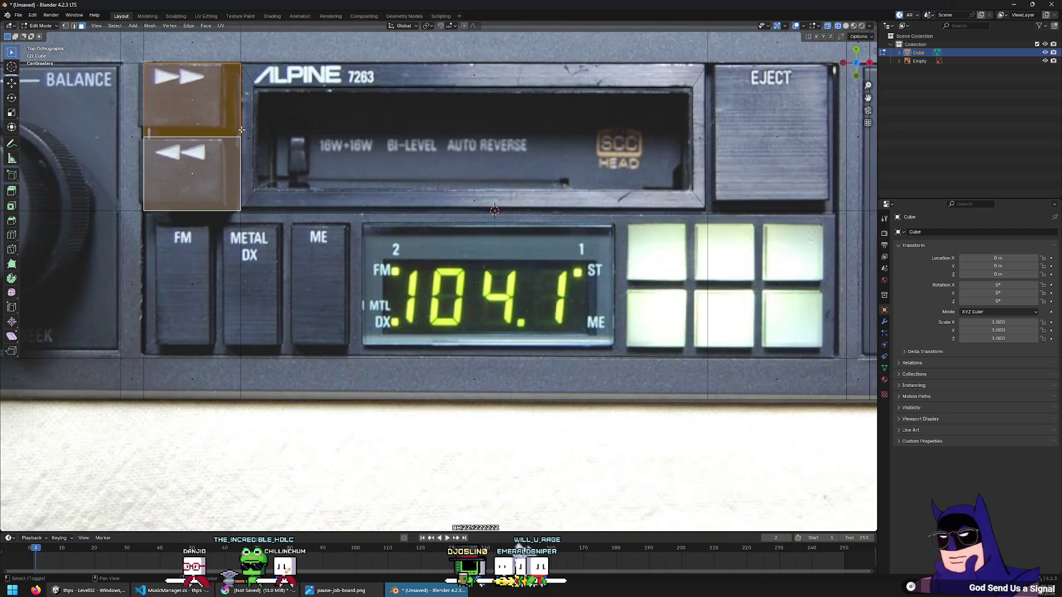
middle_click_drag(498, 175, 529, 219, "shift")
Select just the ALPINE cassette bezel face and the inner cassette-window face
key("alt+a")
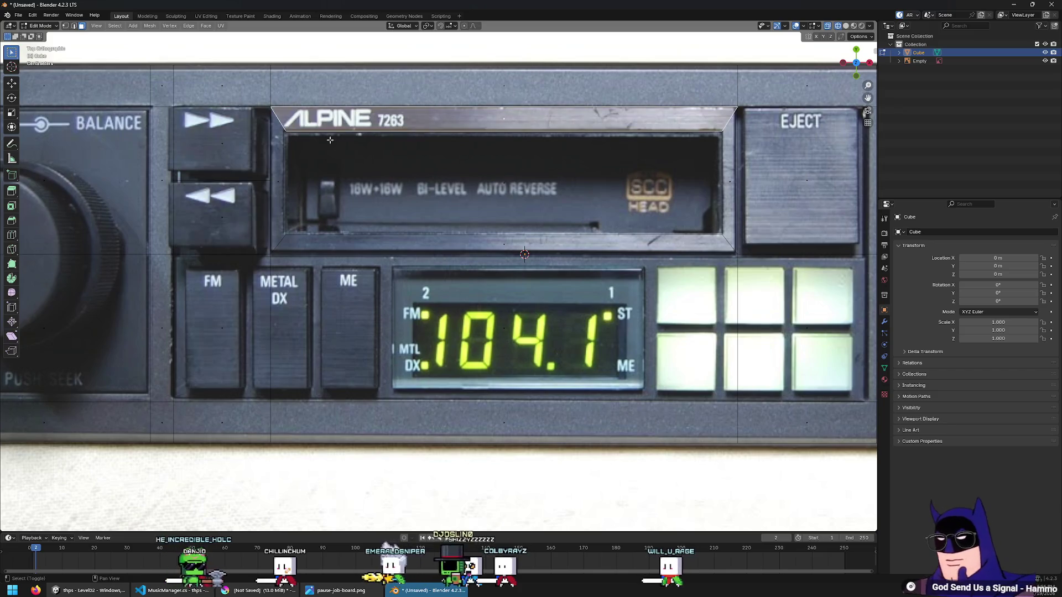
left_click(553, 248)
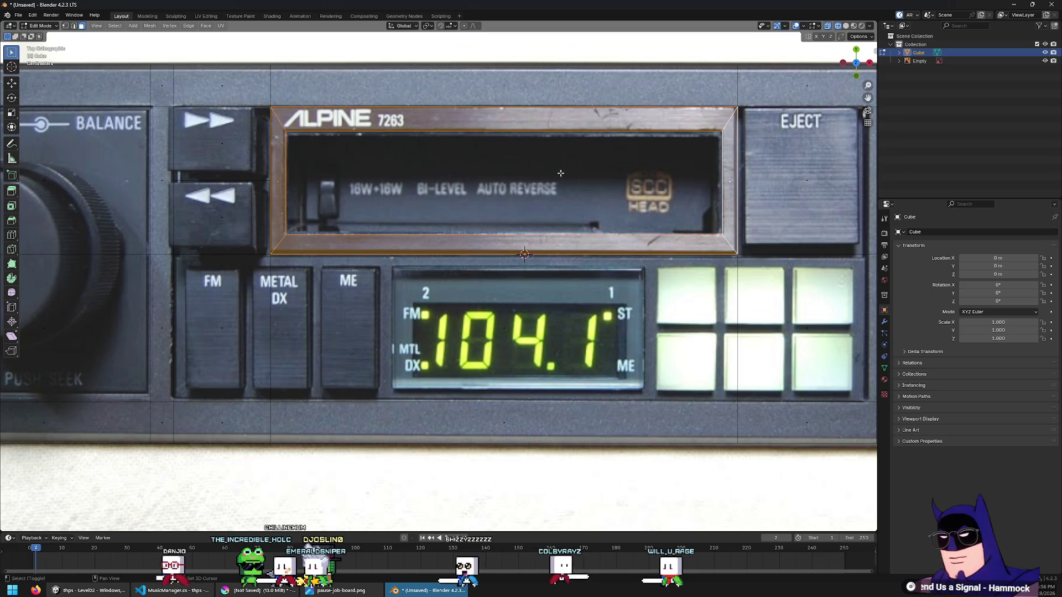
left_click(602, 210, "shift")
middle_click_drag(603, 211, 516, 98)
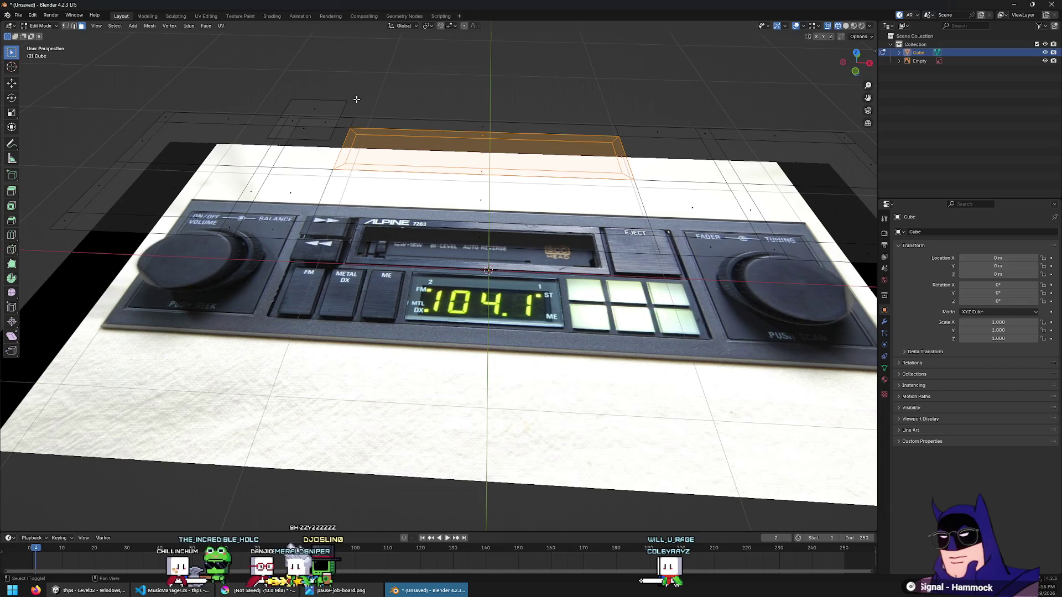
Raise the selected cassette faces 0.1655 m along Z
key("g")
key("z")
left_click(354, 102)
key("g")
key("z")
left_click(352, 100)
middle_click_drag(352, 99, 396, 271)
Select the eject face and raise it 0.1655 m along Z as well
left_click(291, 163)
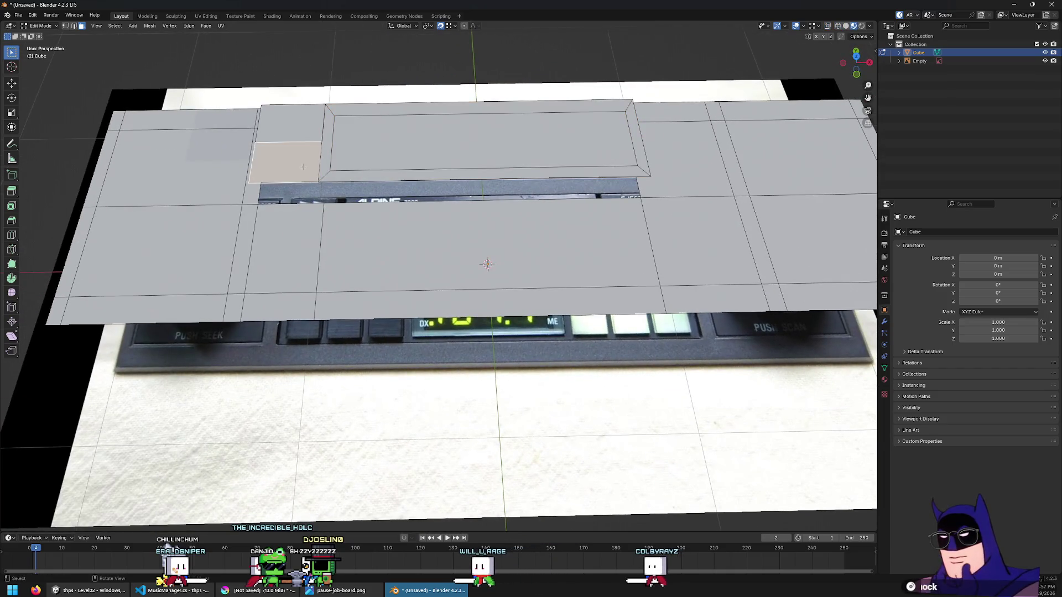
key("KP_7")
key("alt+z")
scroll(499, 220, "up", 3)
mouse_move(492, 238)
middle_mouse_down("shift")
mouse_move(529, 242)
mouse_move(595, 209)
mouse_move(573, 105)
middle_mouse_up("shift")
key("alt+z")
left_click(573, 104)
key("g")
key("z")
left_click(575, 100)
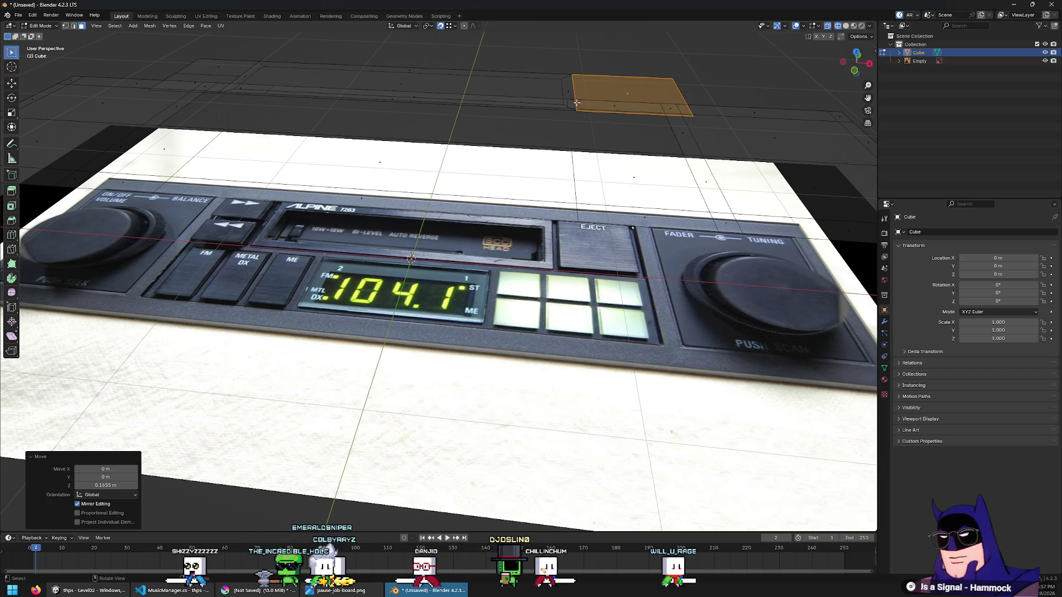
mouse_move(577, 103)
middle_mouse_down()
mouse_move(534, 210)
mouse_move(439, 261)
middle_mouse_up()
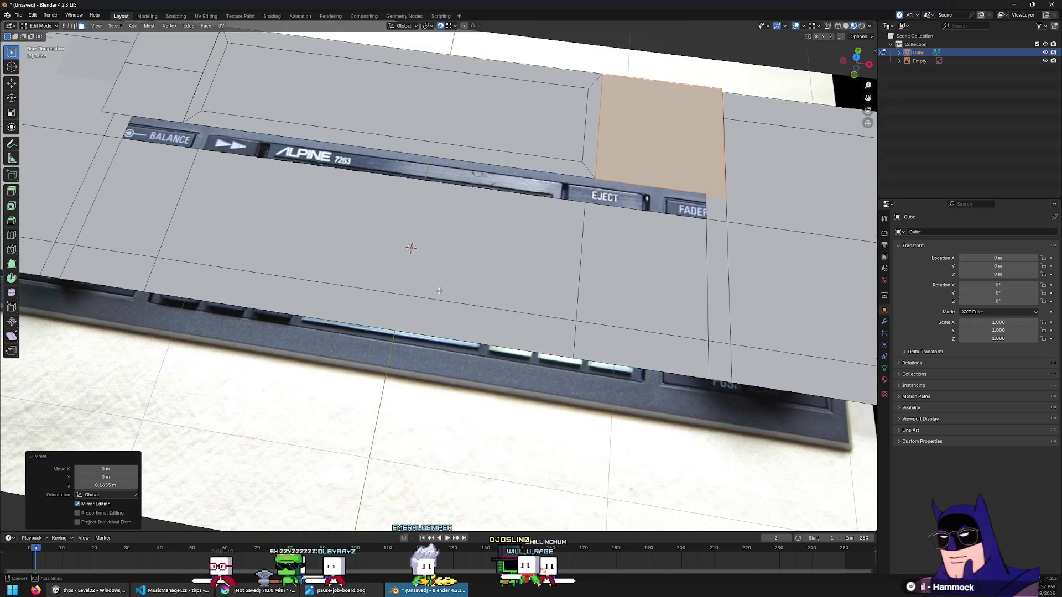
In see-through top view, try selecting the central and left faceplate faces, then clear the selection
left_click(438, 262)
key("KP_7")
key("alt+z")
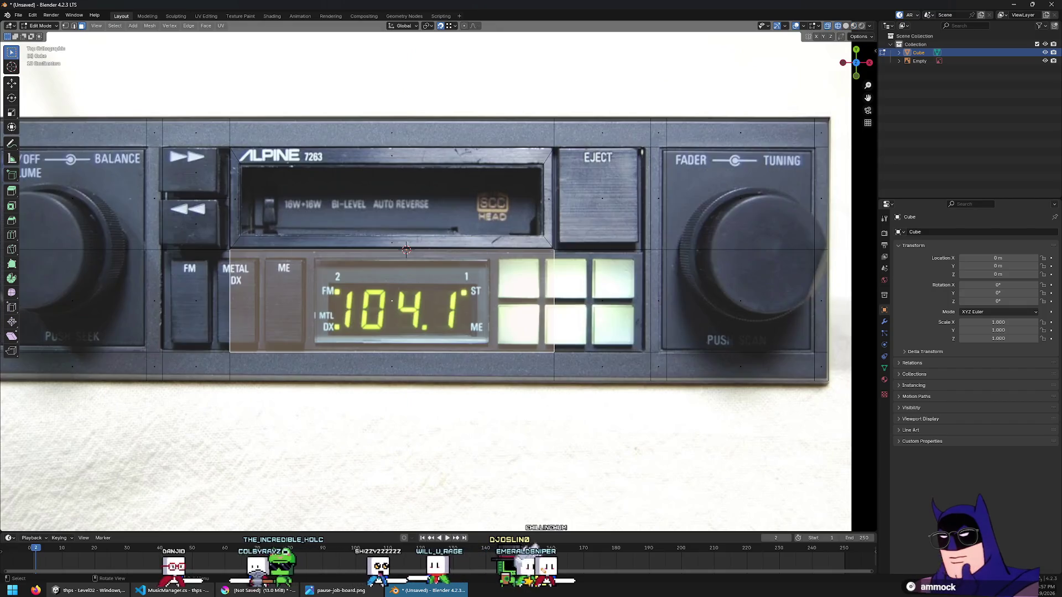
scroll(291, 223, "up", 2)
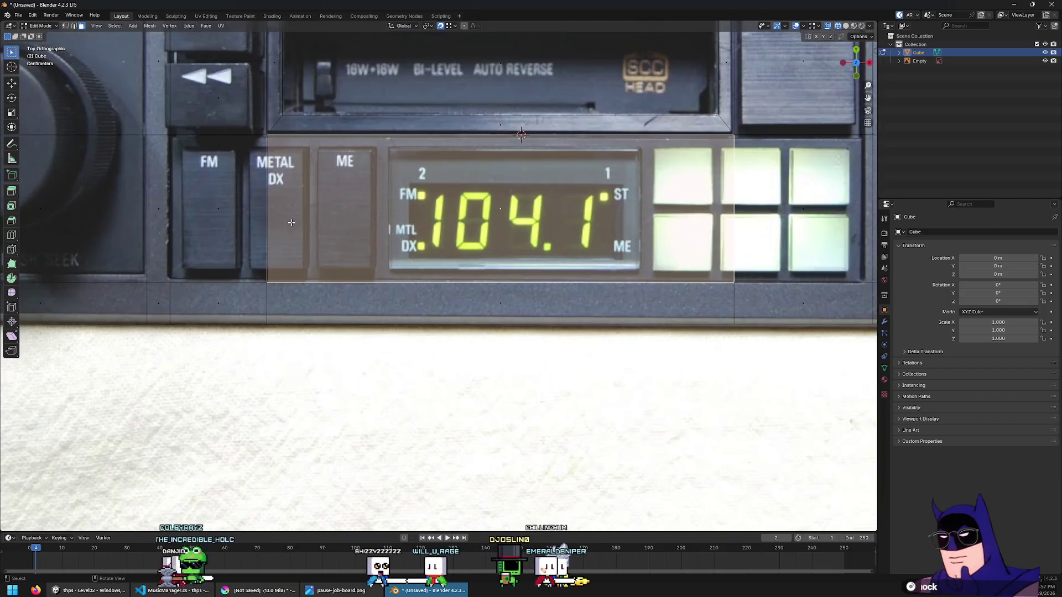
left_click(225, 190, "shift")
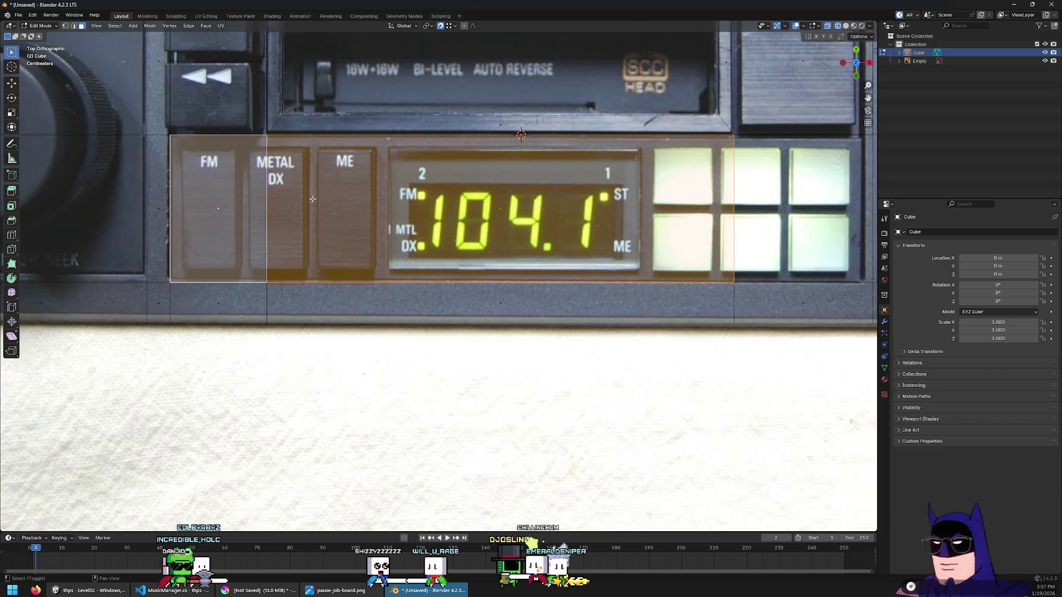
left_click(295, 230, "shift")
key("alt+a")
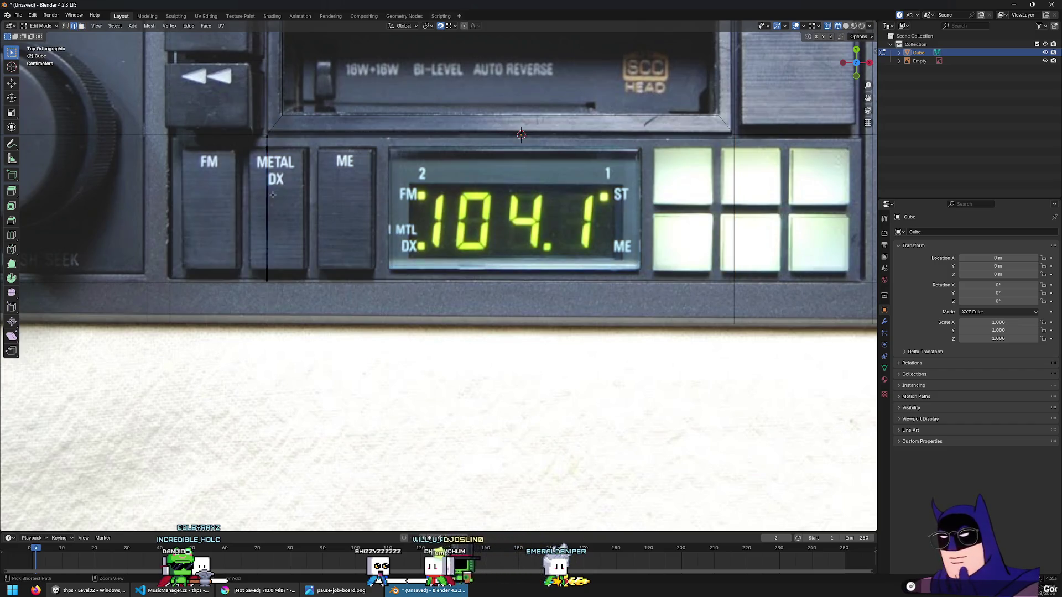
Select the faces across the FM buttons, 104.1 display and preset-key row
key("Tab")
key("Tab")
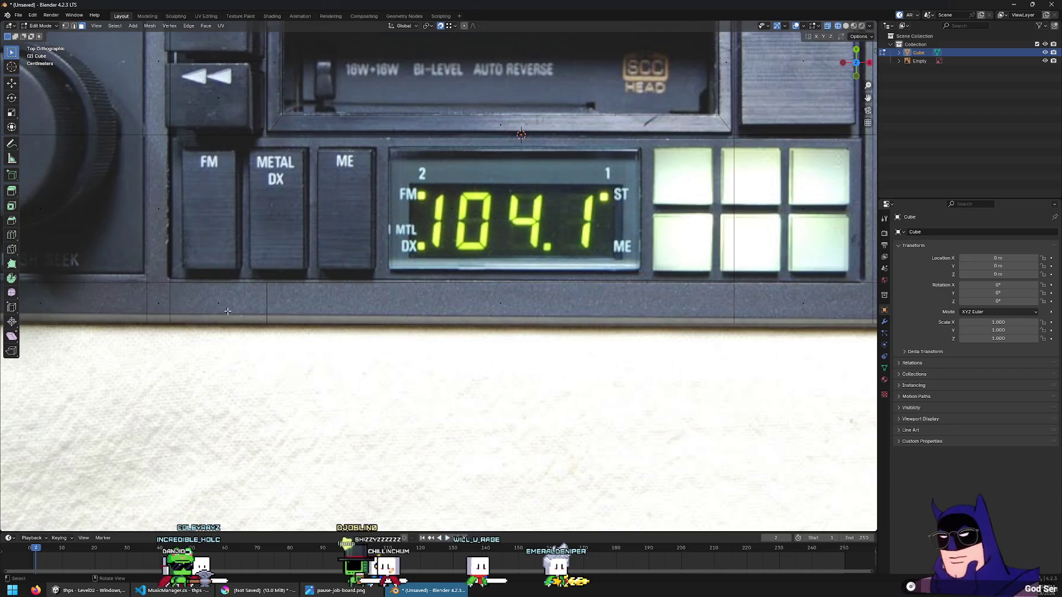
key("b")
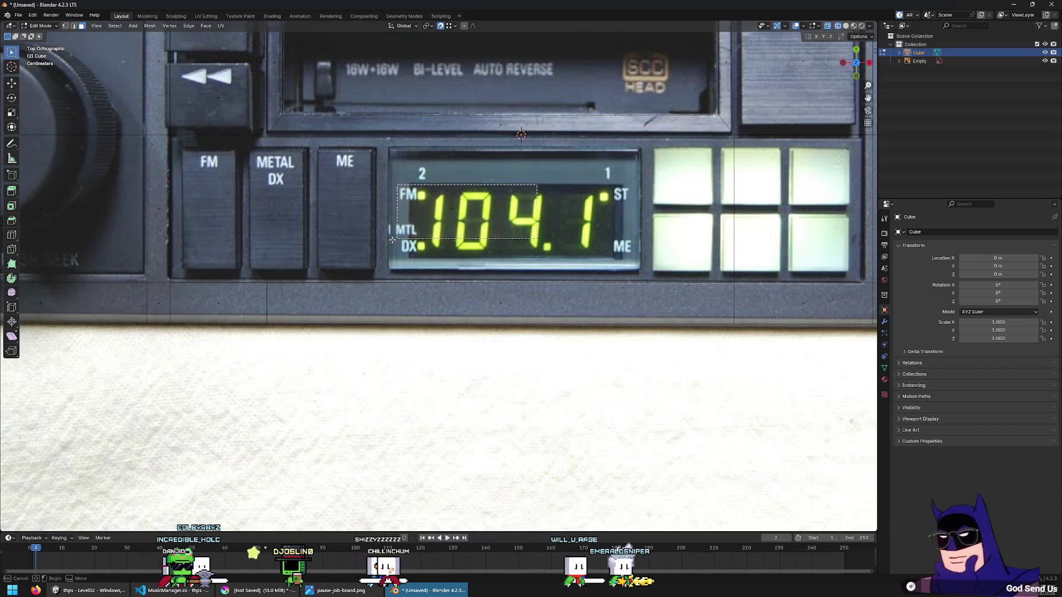
left_click_drag(523, 208, 204, 243)
middle_click_drag(826, 190, 560, 228, "shift")
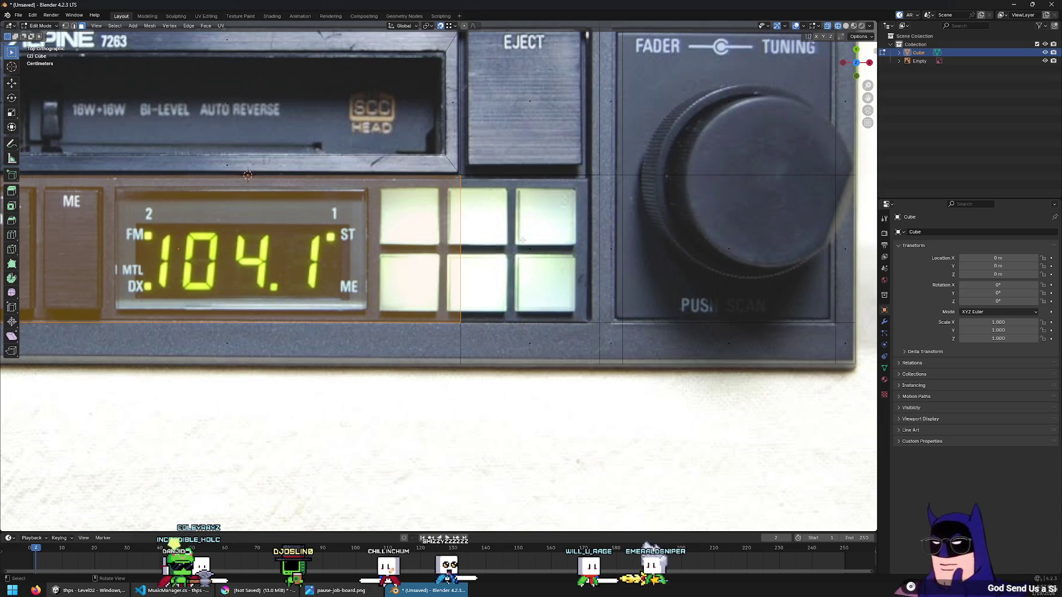
left_click(522, 239)
middle_click_drag(188, 240, 619, 298, "shift")
left_click(311, 251)
scroll(618, 299, "down", 5)
Raise the lower-row strip face 0.1655 m along Z and check its alignment from the top
key("g")
key("z")
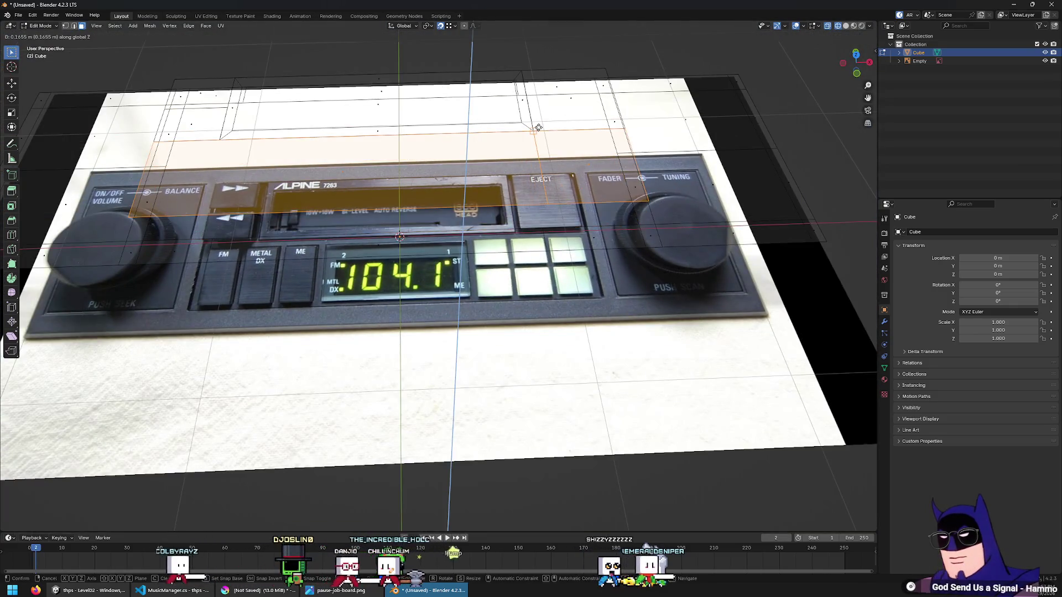
left_click(520, 177)
mouse_move(520, 177)
middle_mouse_down()
mouse_move(527, 164)
mouse_move(512, 184)
middle_mouse_up()
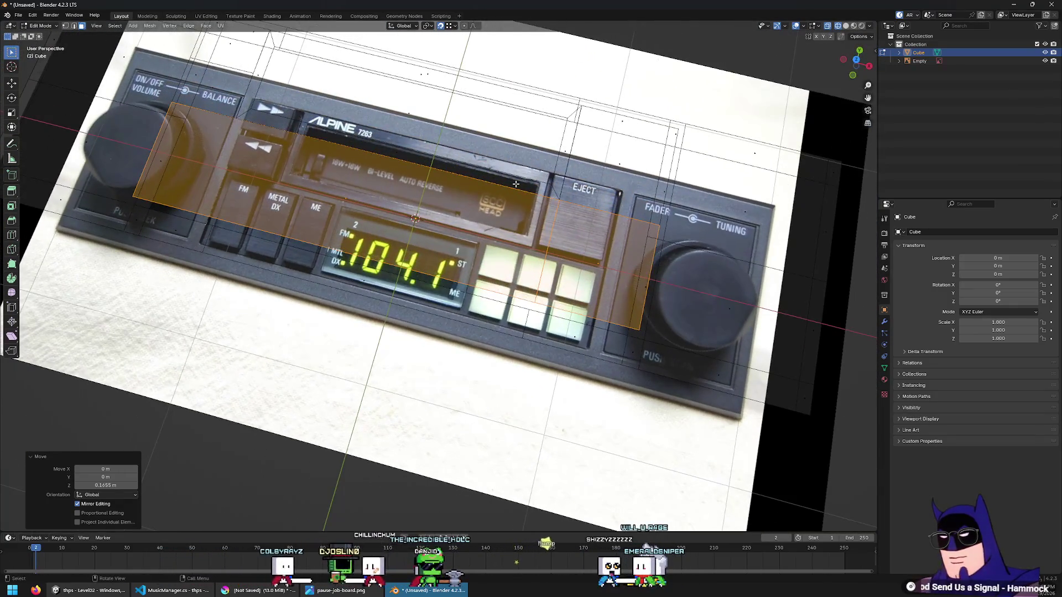
key("KP_7")
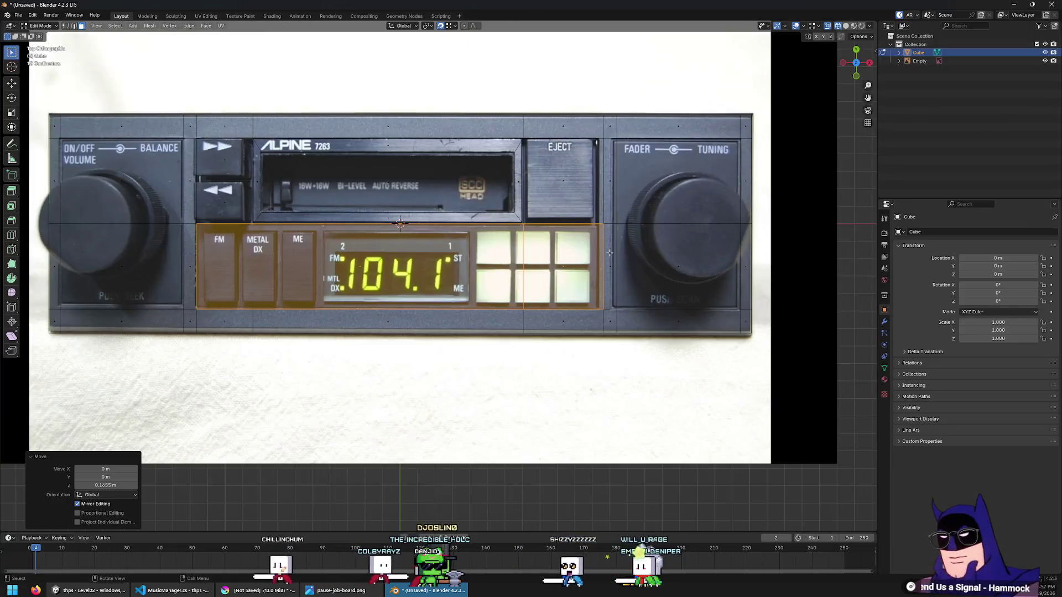
scroll(552, 287, "up", 7)
middle_click_drag(540, 235, 306, 347, "shift")
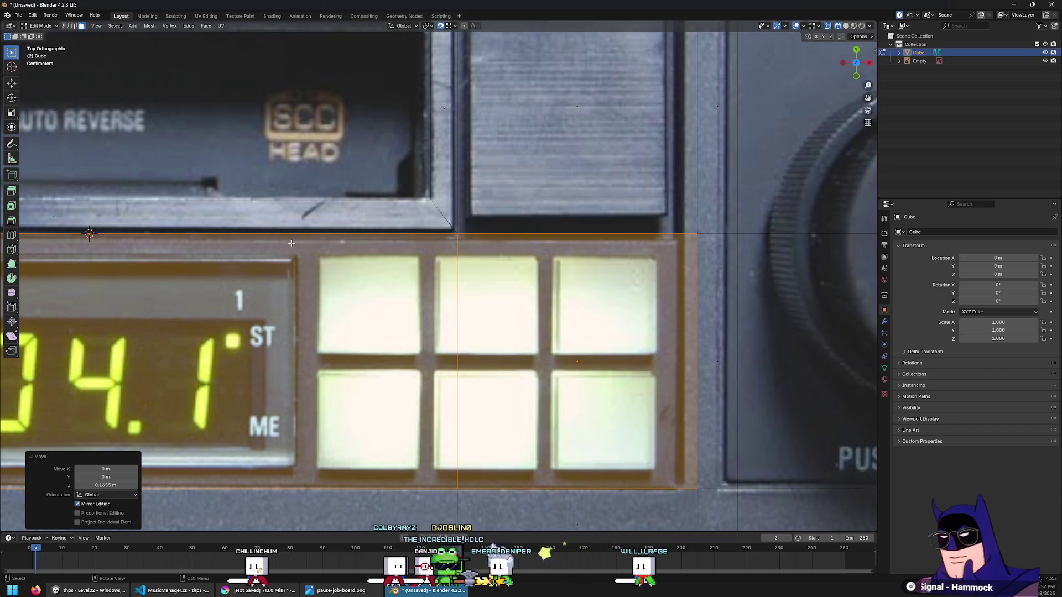
middle_click_drag(447, 252, 470, 320)
scroll(470, 321, "down", 3)
key("g")
key("z")
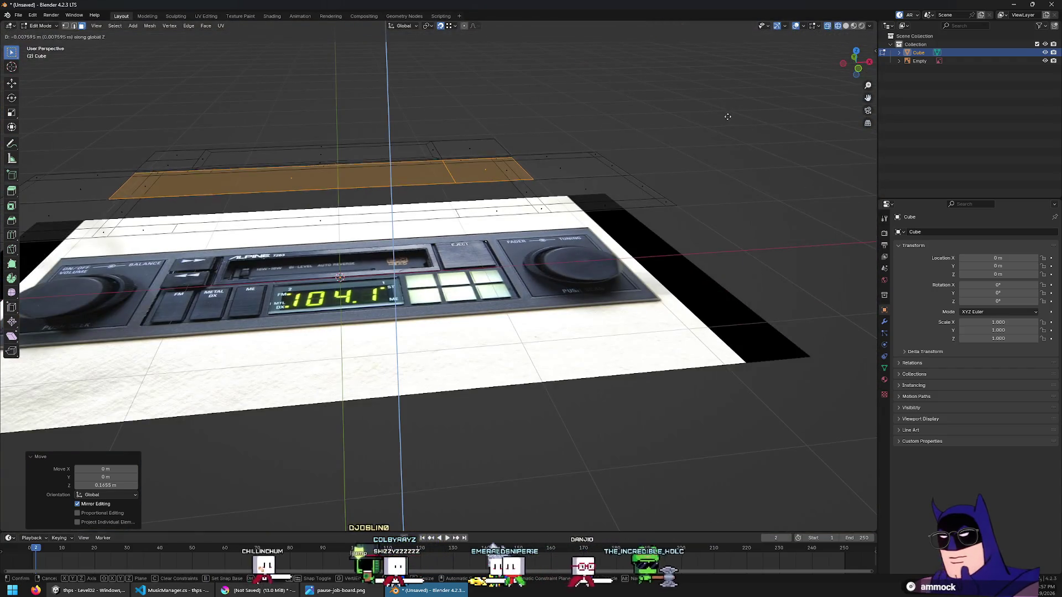
key("Escape")
Merge a far raised face with the long strip face at center
left_click(468, 181)
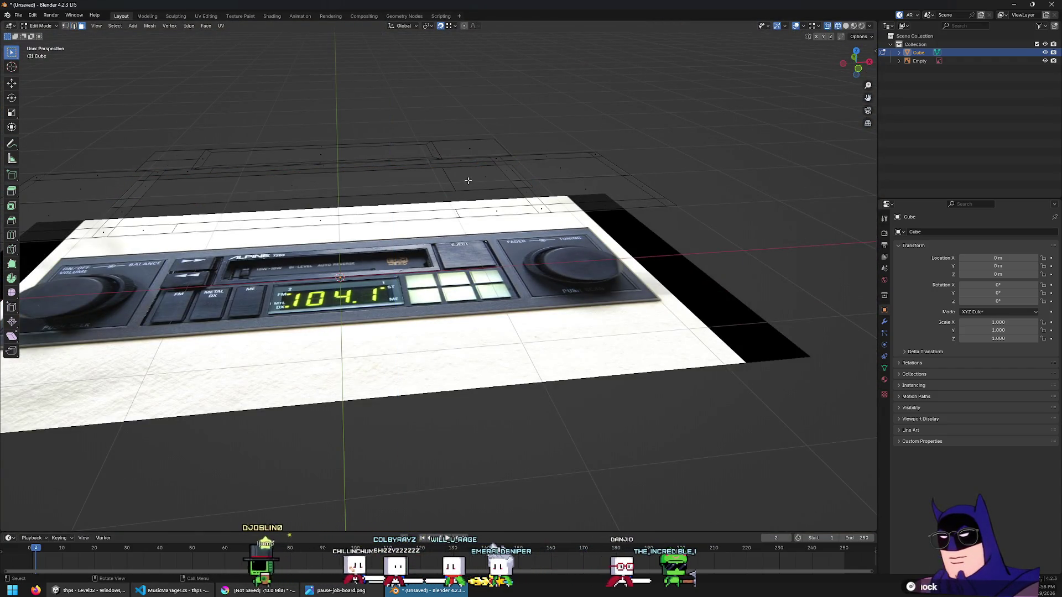
left_click(468, 180, "shift")
left_click(284, 184, "shift")
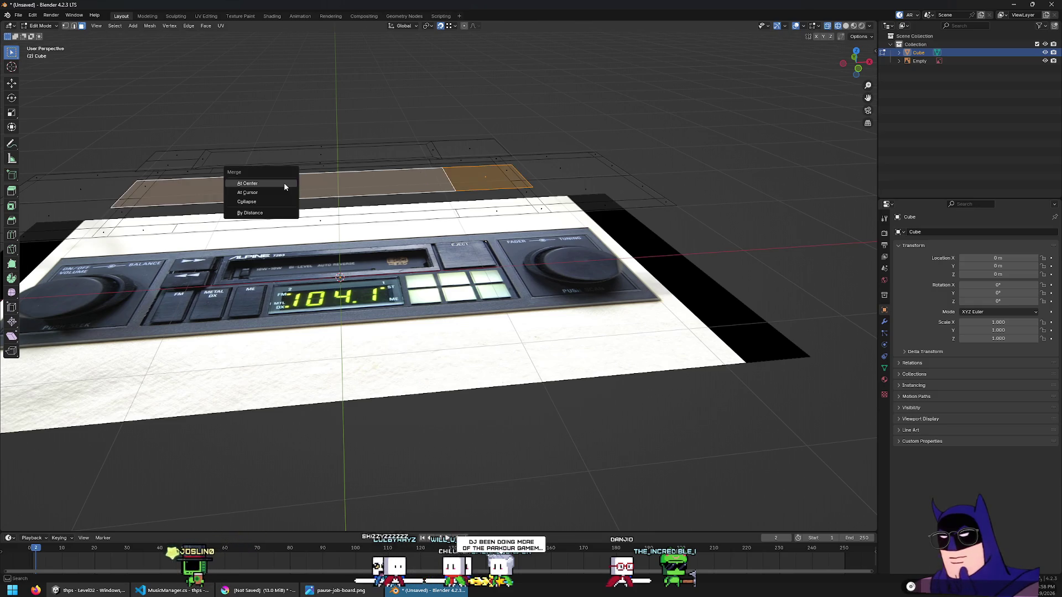
left_click(248, 183)
left_click(650, 209)
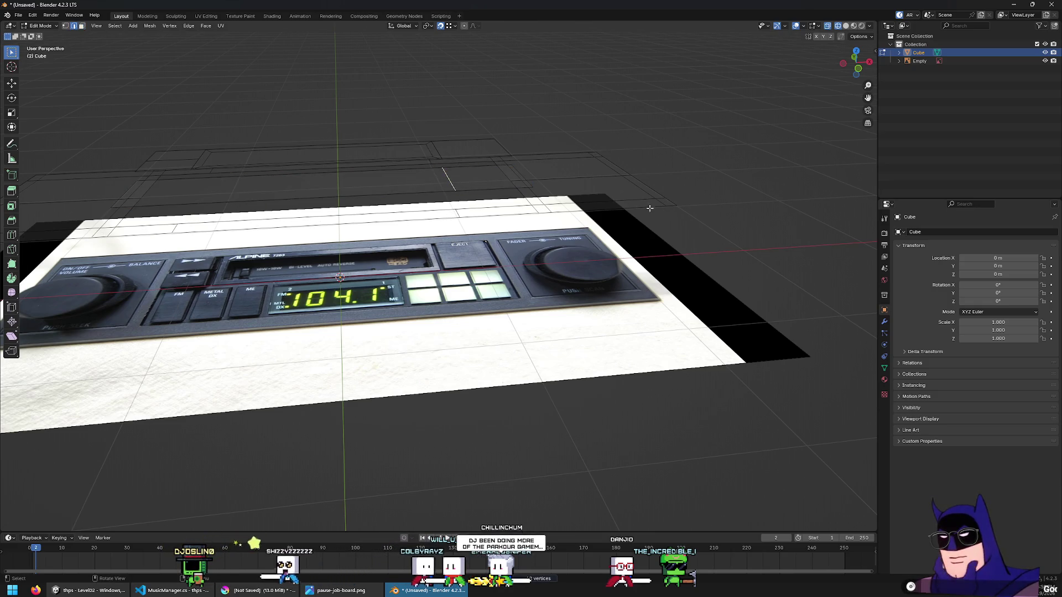
Add a loop cut across the long raised strip face
left_click(426, 192)
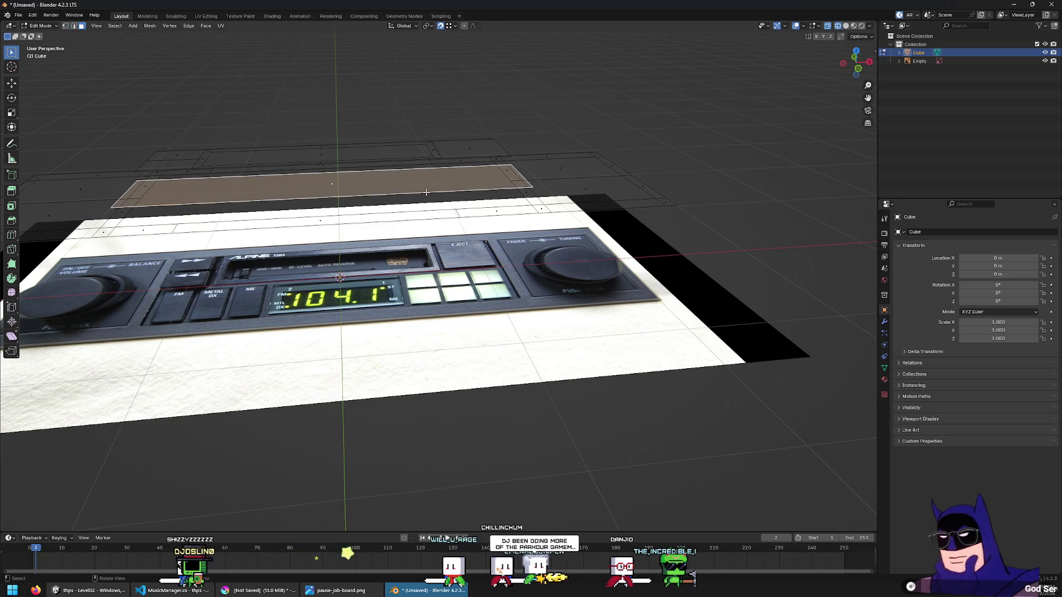
key("KP_7")
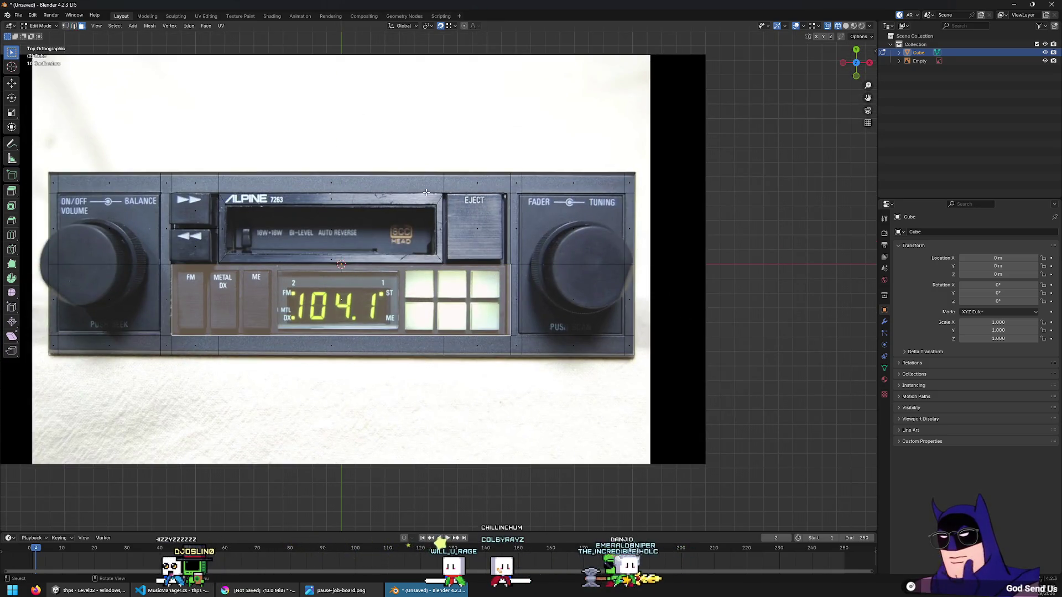
scroll(479, 302, "up", 5)
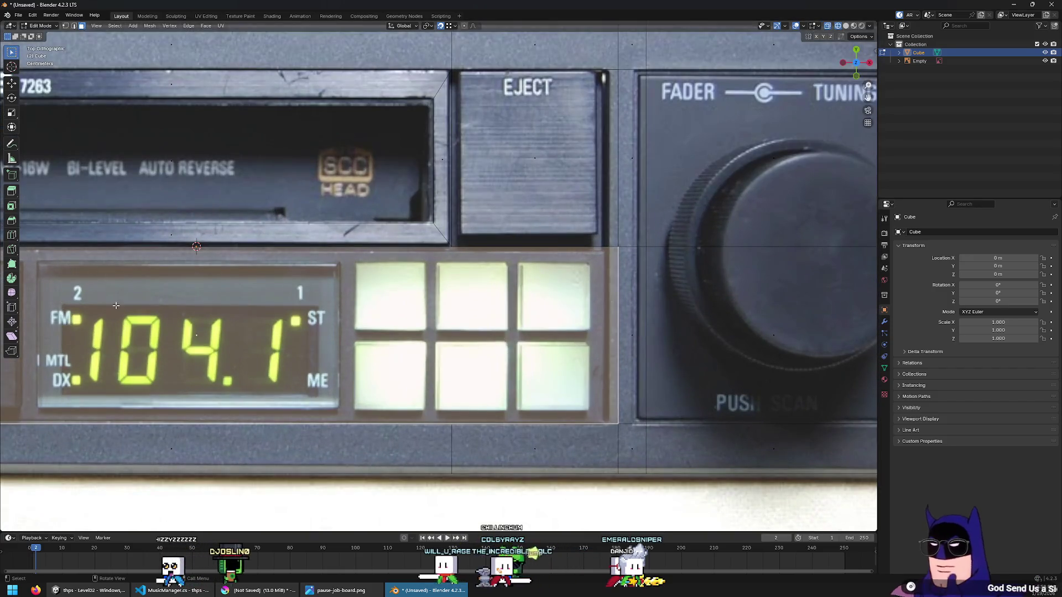
left_click(11, 235)
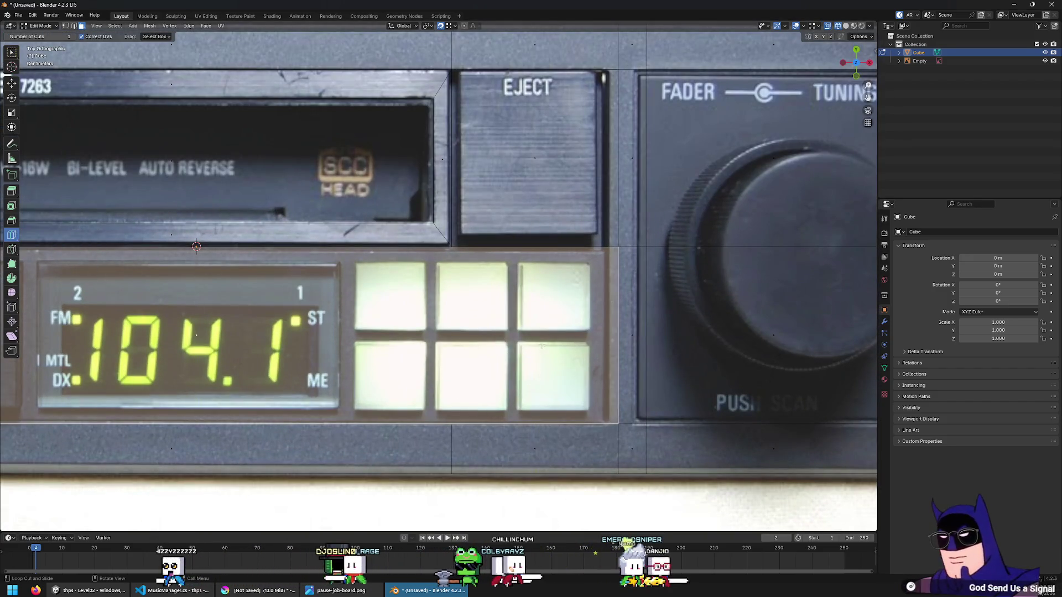
middle_click_drag(476, 354, 465, 427)
scroll(465, 427, "down", 5)
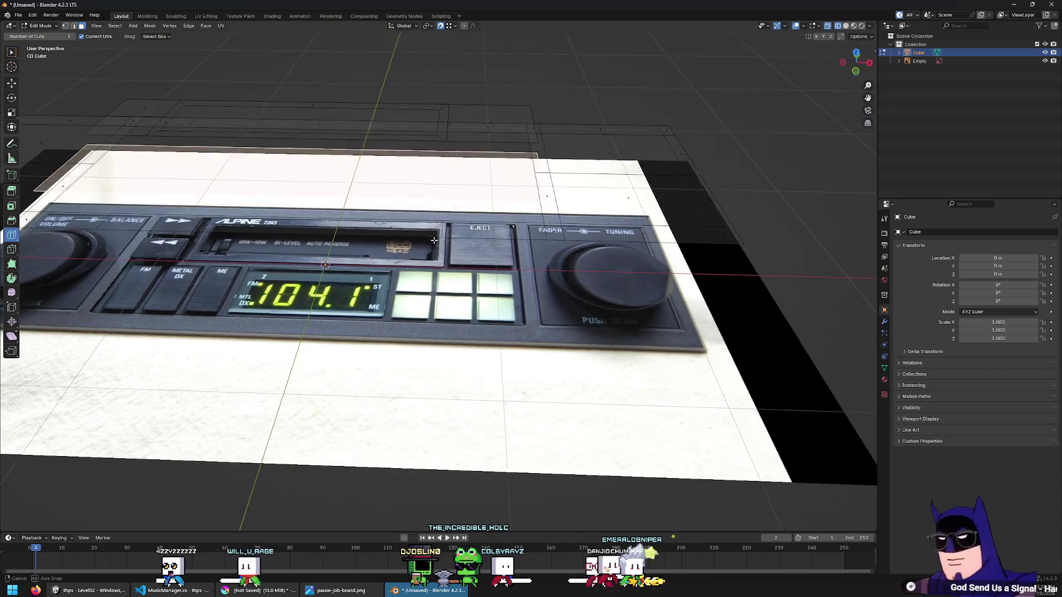
left_click(499, 175)
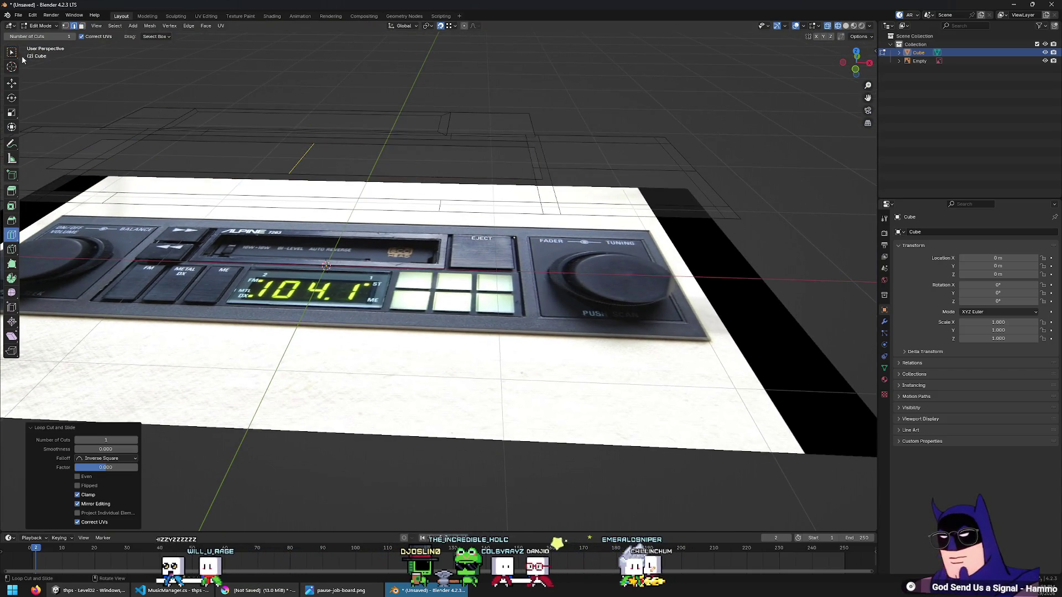
key("x")
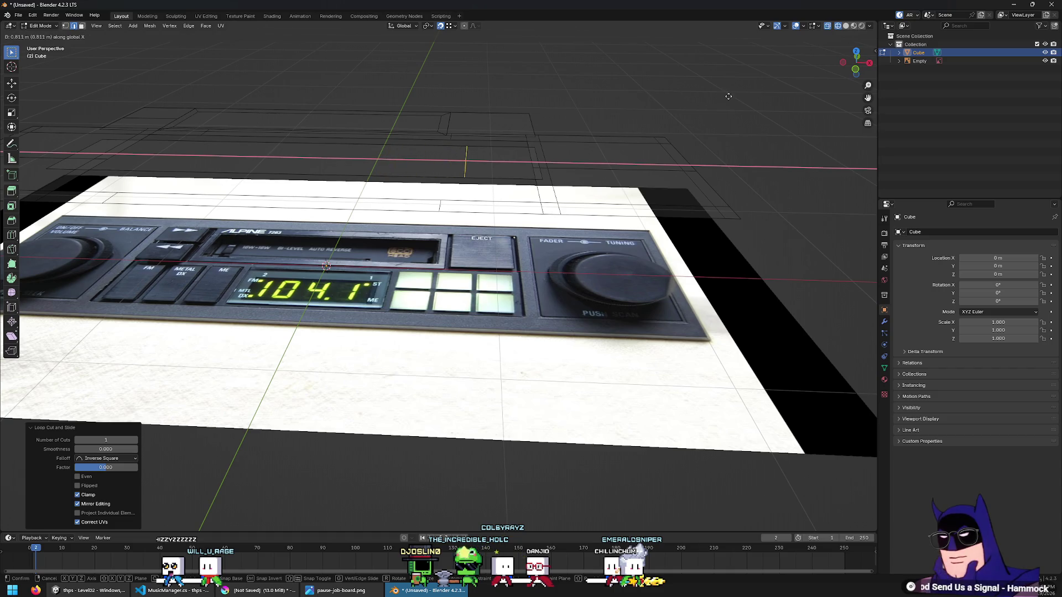
left_click(729, 96)
Slide the new edge loop along X into the gap between the preset button columns
key("KP_7")
scroll(459, 340, "up", 4)
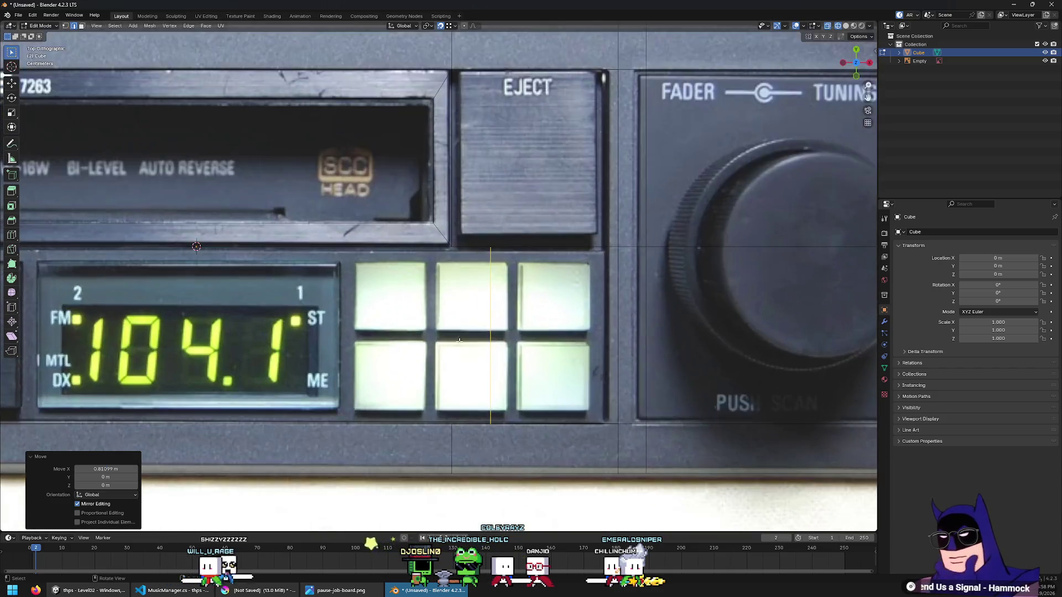
scroll(459, 340, "up", 1)
key("g")
key("x")
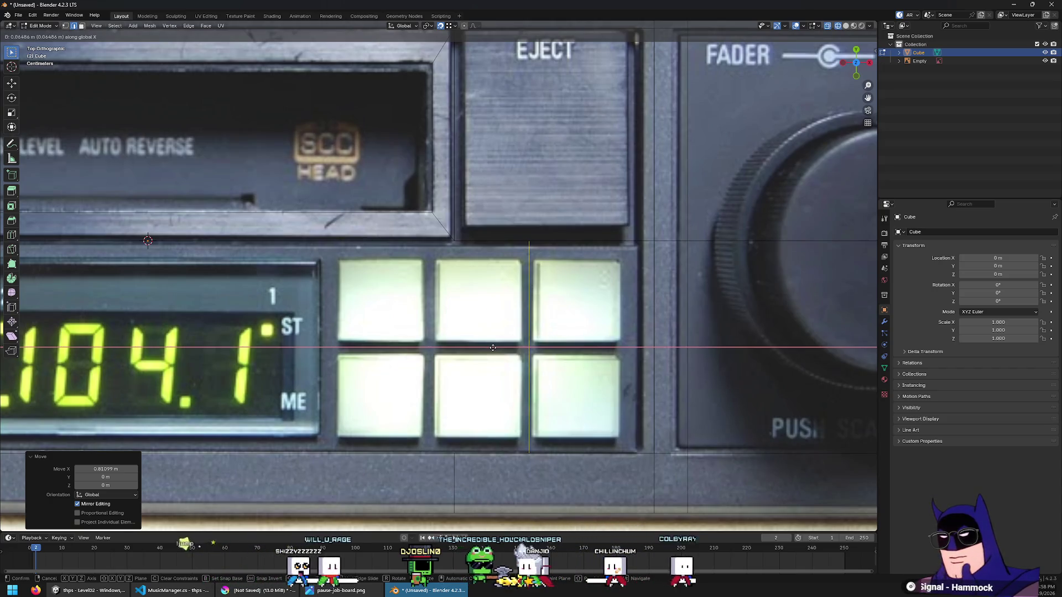
left_click(491, 348)
mouse_move(607, 321)
middle_mouse_down()
mouse_move(553, 238)
mouse_move(469, 167)
middle_mouse_up()
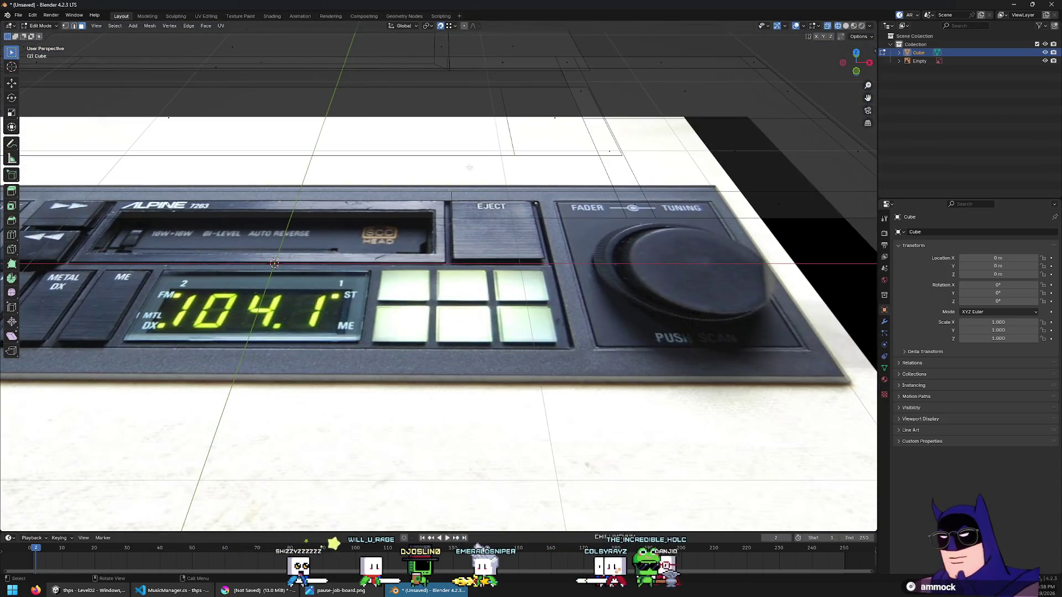
Raise the small face beside the eject area 0.021 m along Z
key("alt+z")
left_click(559, 128)
middle_click_drag(558, 128, 616, 193)
mouse_move(735, 120)
middle_mouse_down()
mouse_move(719, 144)
mouse_move(753, 133)
middle_mouse_up()
key("g")
key("z")
left_click(758, 131)
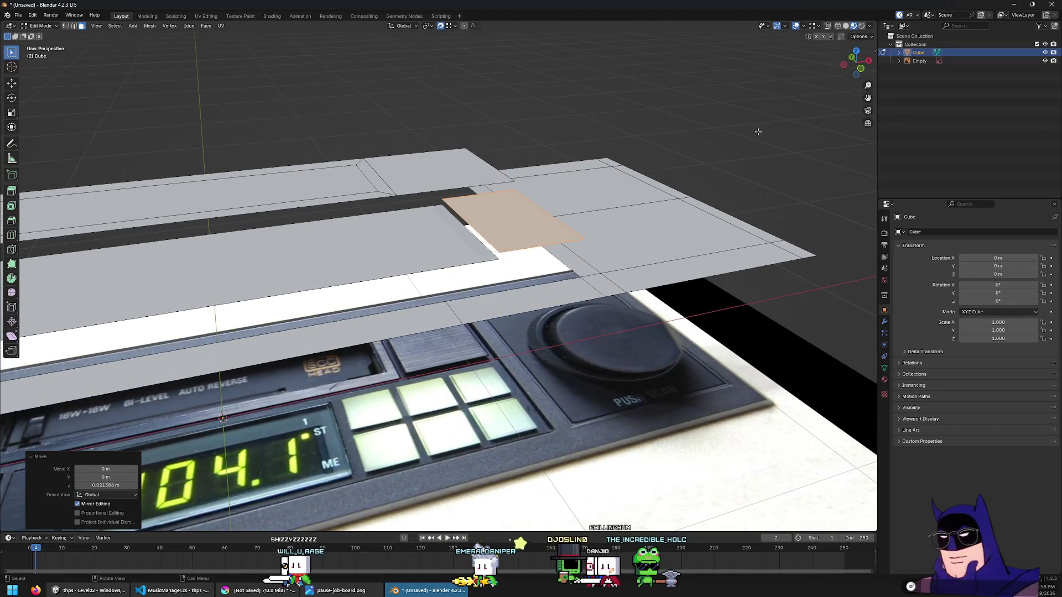
Add a loop cut across the small raised face
left_click(11, 235)
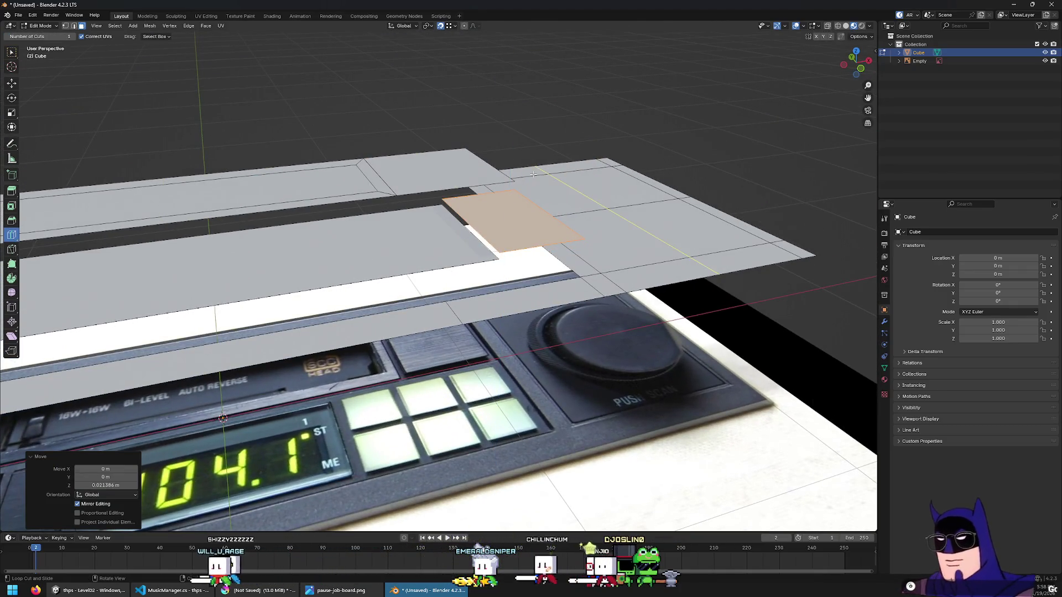
left_click(514, 206)
left_click(11, 52)
middle_click_drag(387, 277, 420, 249)
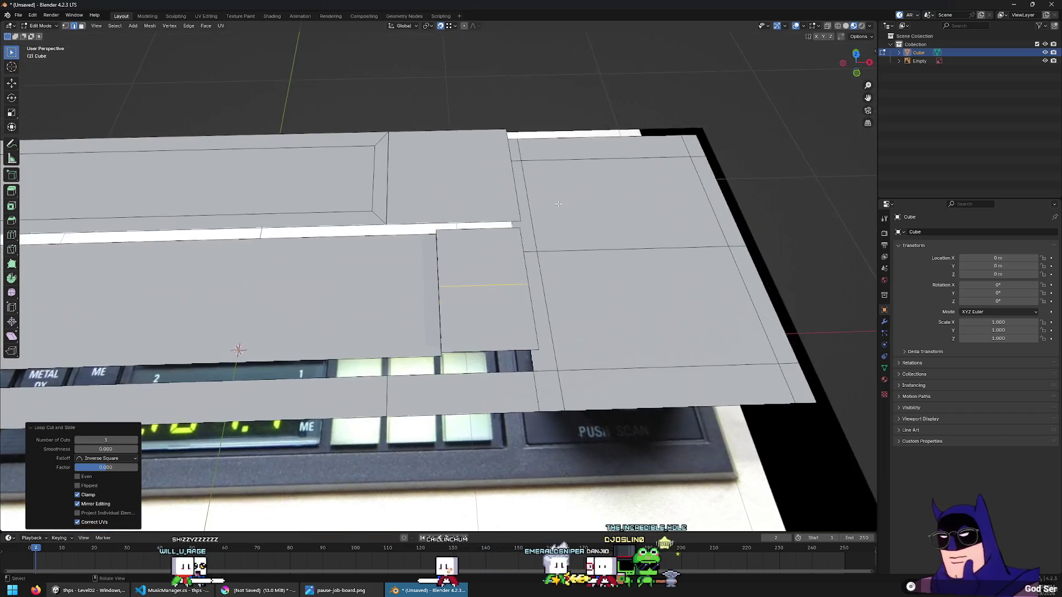
left_click(238, 310)
middle_click_drag(238, 310, 581, 341)
Select the entire faceplate mesh, merge its vertices By Distance, then deselect
key("KP_7")
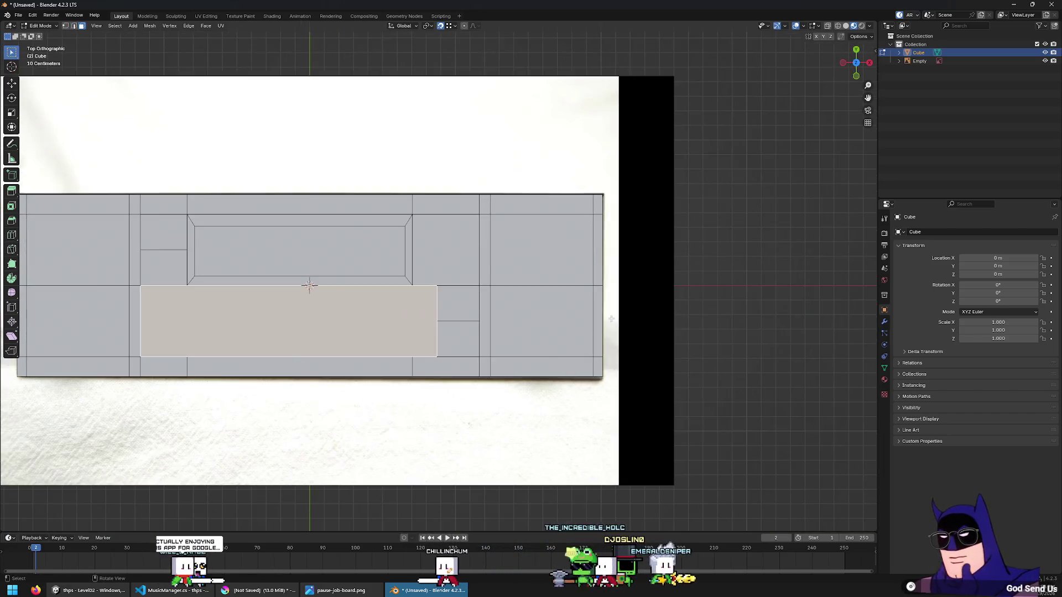
key("alt+z")
scroll(547, 339, "up", 5)
scroll(548, 338, "down", 3)
middle_click_drag(547, 338, 505, 365)
key("z")
scroll(473, 320, "up", 5)
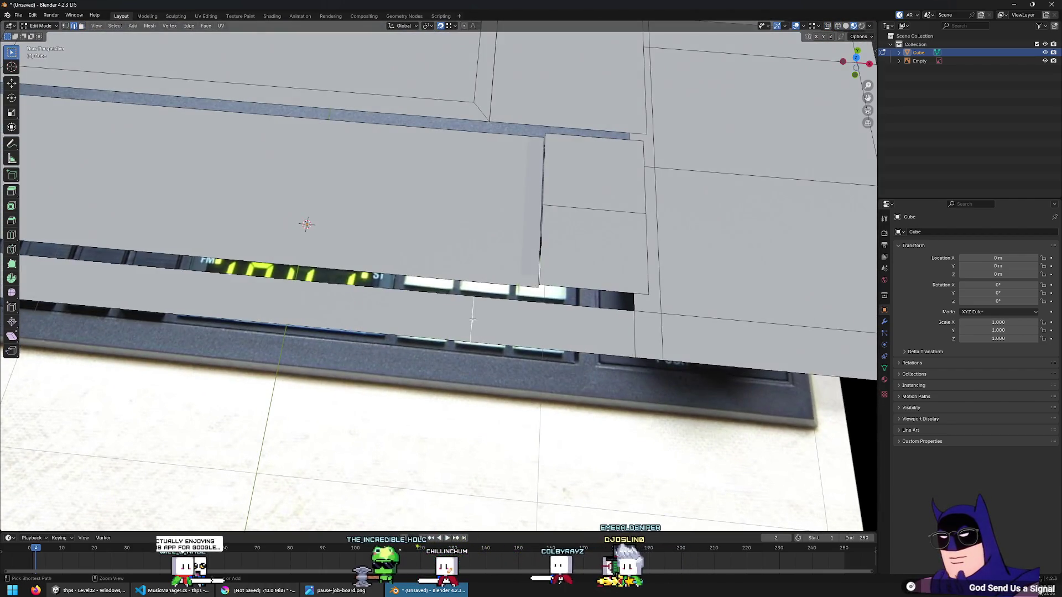
scroll(473, 320, "down", 4)
key("a")
key("m")
left_click(490, 307)
mouse_move(490, 310)
middle_mouse_down()
mouse_move(436, 269)
mouse_move(385, 267)
middle_mouse_up()
key("alt+a")
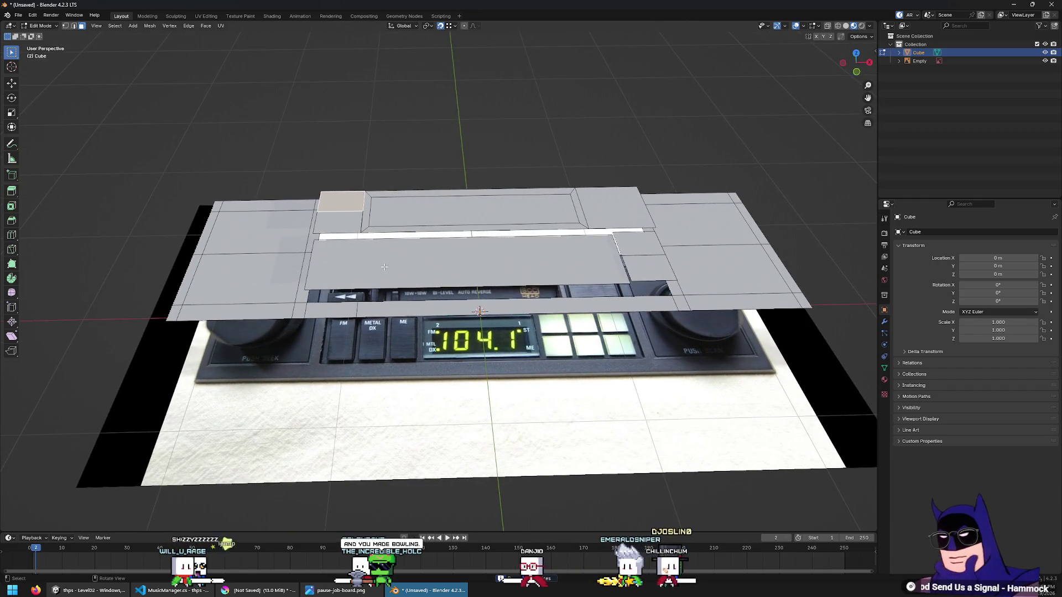
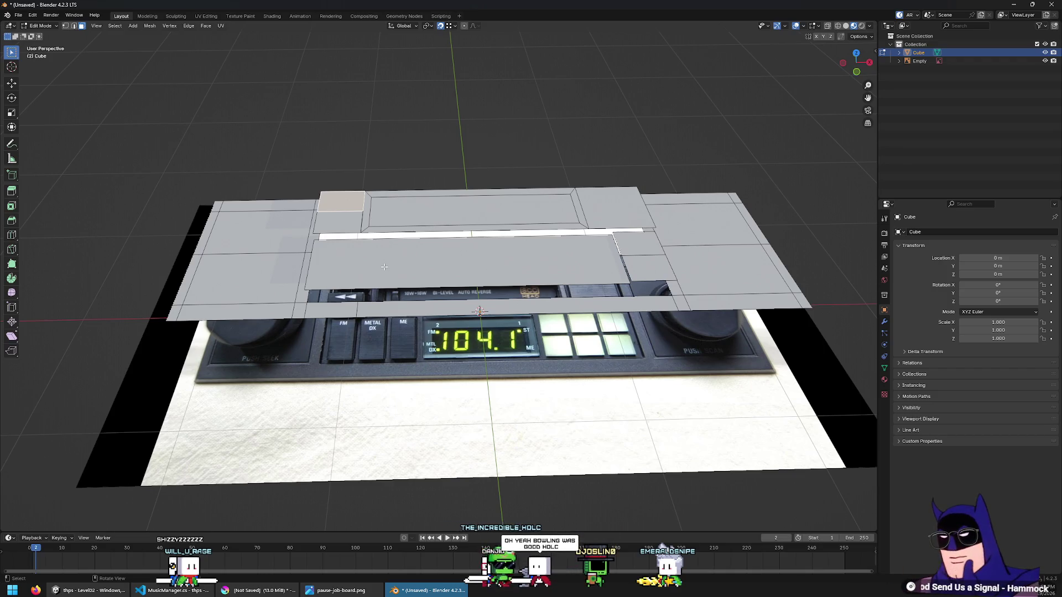
Raise the top panel's face loop and inner face slightly straight up along Z
scroll(477, 159, "up", 5)
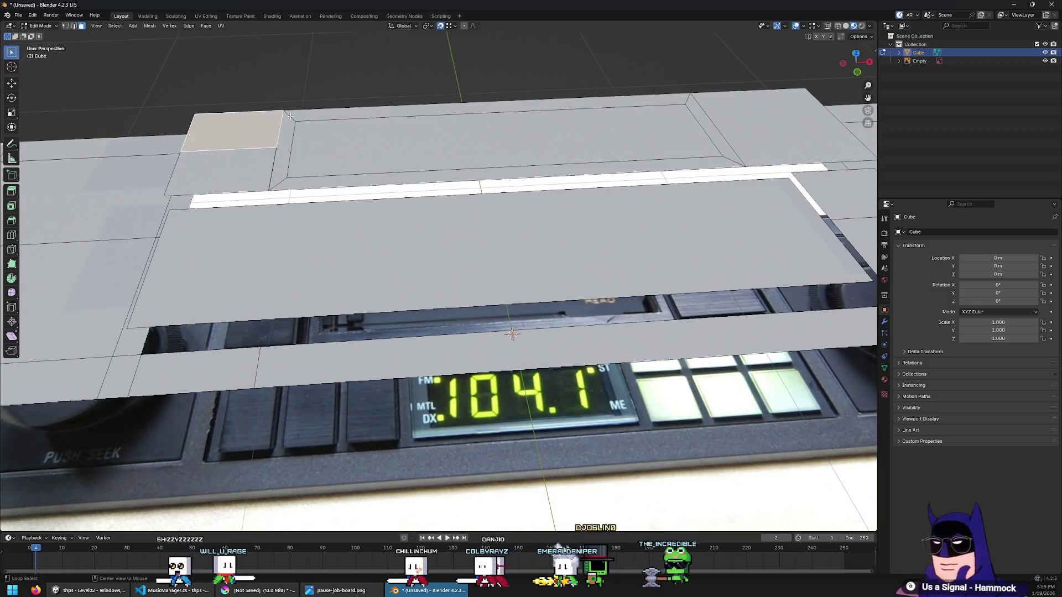
left_click(290, 116, "alt")
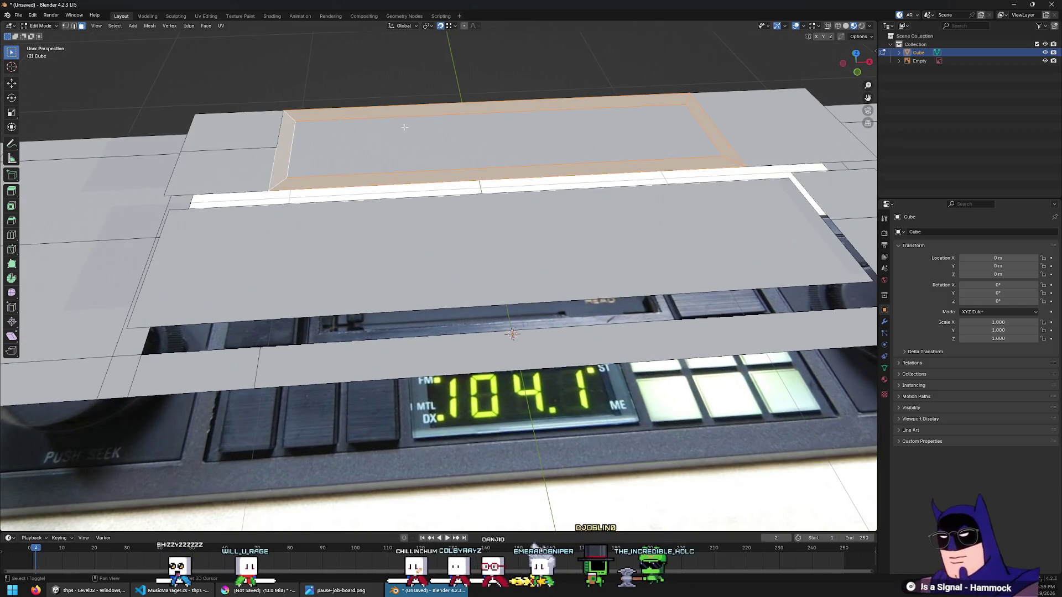
left_click(443, 141, "shift")
middle_click_drag(442, 141, 645, 259)
key("g")
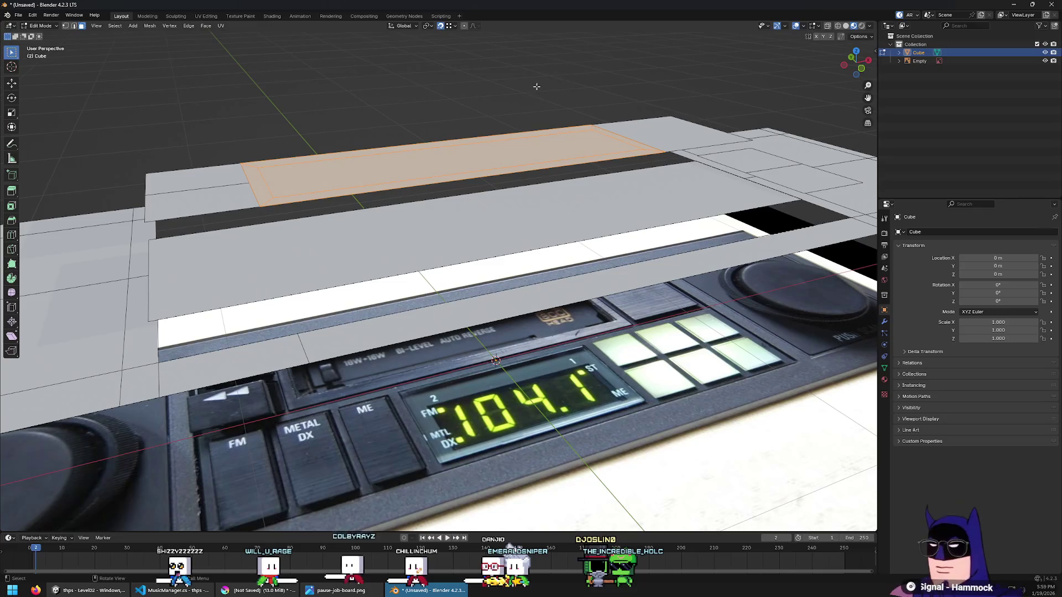
key("z")
left_click(534, 77)
mouse_move(535, 78)
middle_mouse_down()
mouse_move(540, 150)
mouse_move(559, 160)
middle_mouse_up()
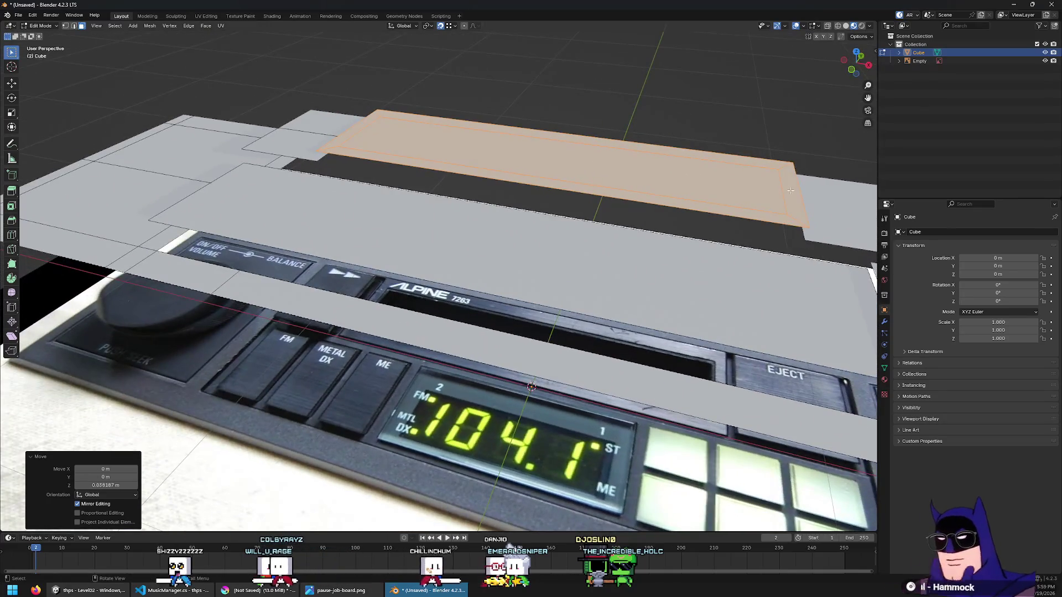
left_click(721, 196)
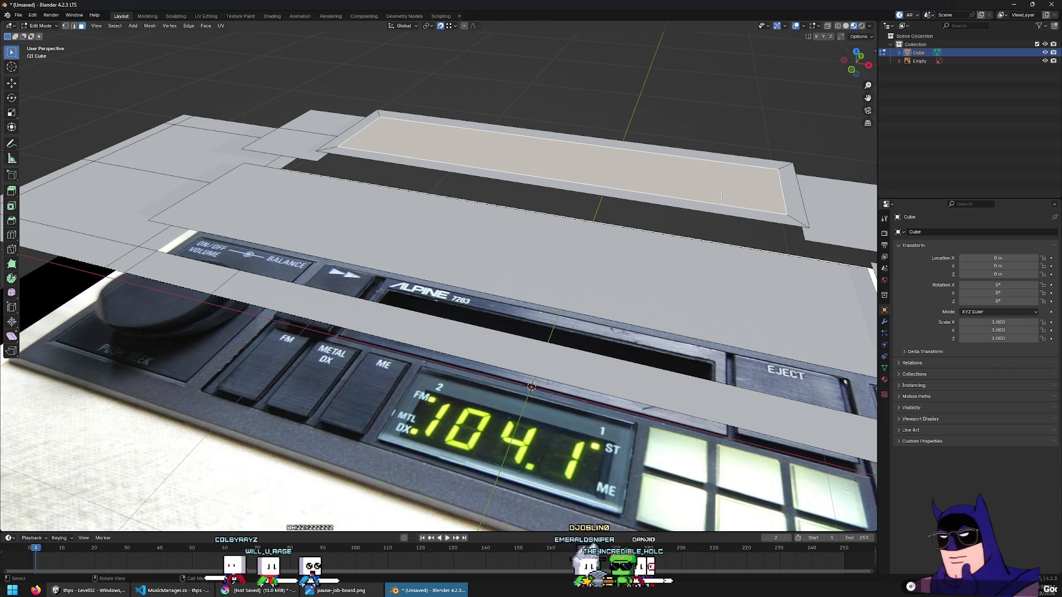
In top view, dissolve a stray edge from the mesh with Ctrl+X
mouse_move(393, 272)
middle_mouse_down()
mouse_move(215, 291)
mouse_move(320, 264)
mouse_move(505, 285)
middle_mouse_up()
key("KP_7")
key("KP_Decimal")
scroll(498, 282, "down", 5)
key("2")
left_click(512, 286)
key("ctrl+x")
Select the large face beside the top panel and view it from the top
scroll(504, 284, "up", 5)
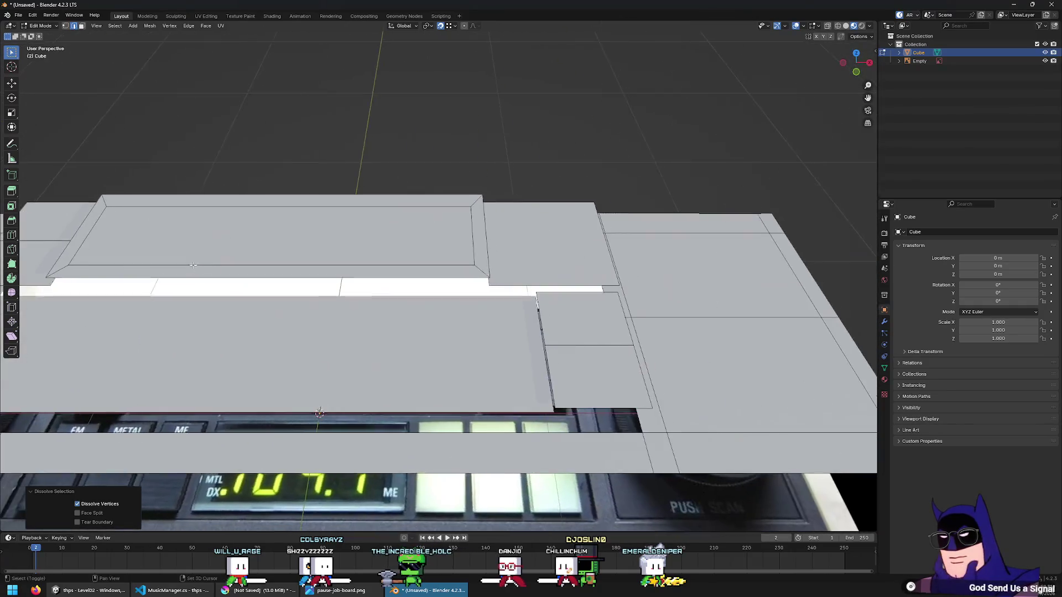
mouse_move(580, 311)
middle_mouse_down()
mouse_move(505, 325)
mouse_move(498, 292)
mouse_move(521, 265)
middle_mouse_up()
key("3")
left_click(506, 325)
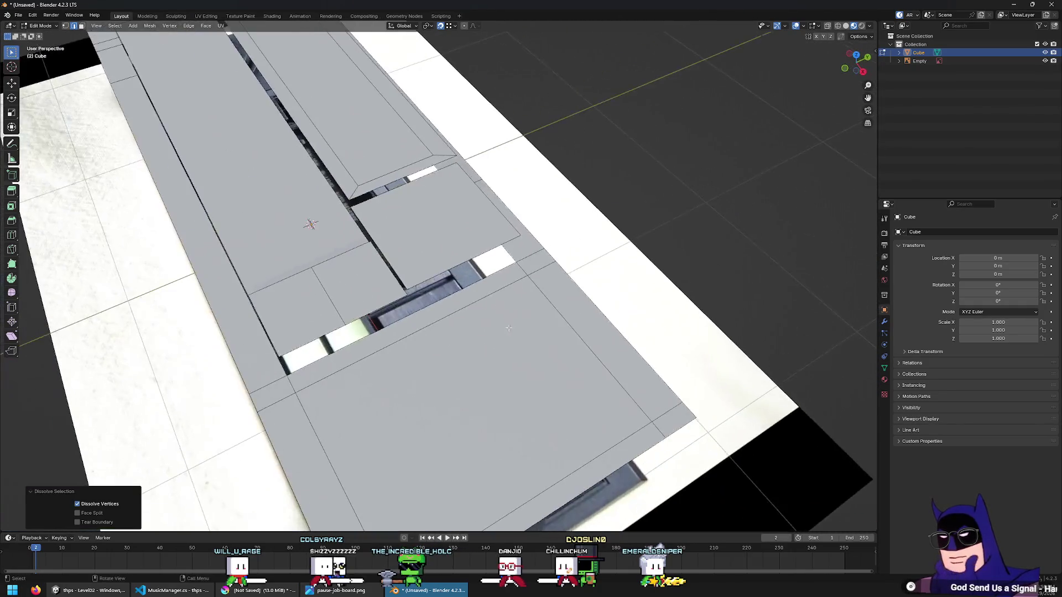
key("KP_7")
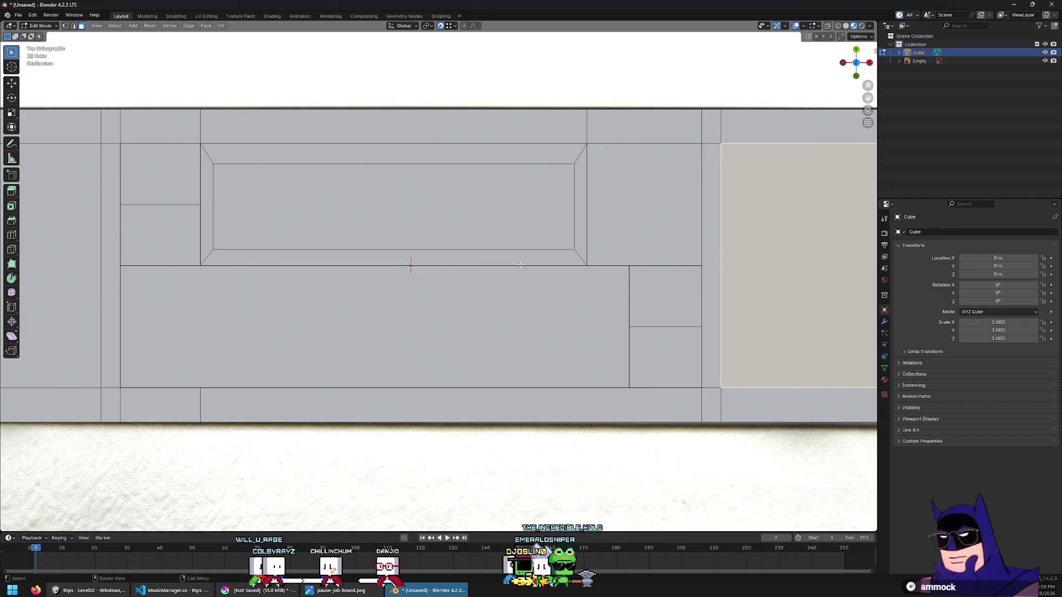
middle_click_drag(362, 299, 223, 416)
left_click(223, 416)
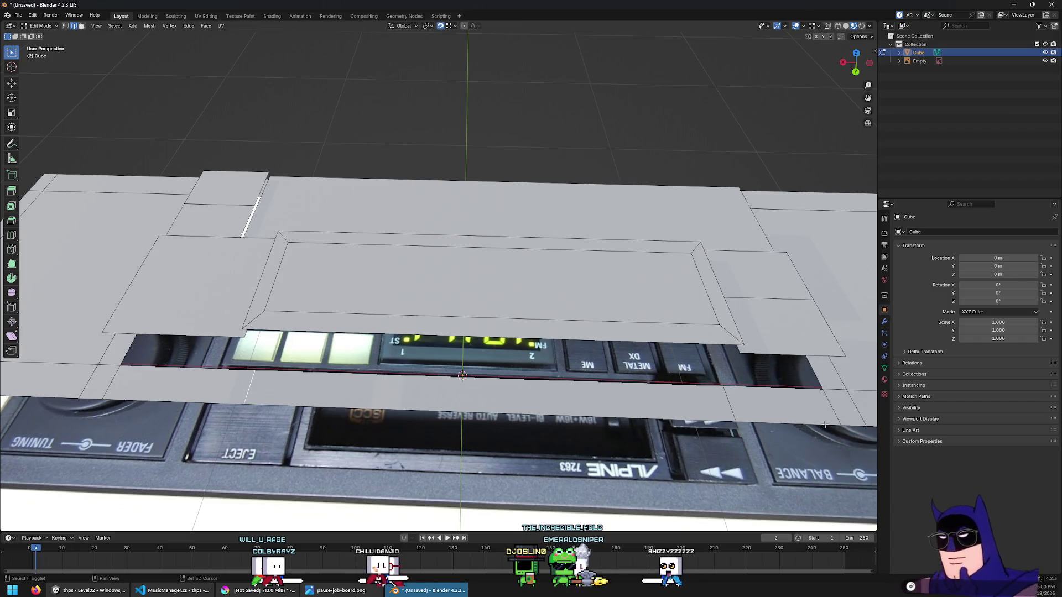
key("3")
left_click(728, 395)
mouse_move(728, 394)
middle_mouse_down()
mouse_move(425, 395)
mouse_move(420, 310)
middle_mouse_up()
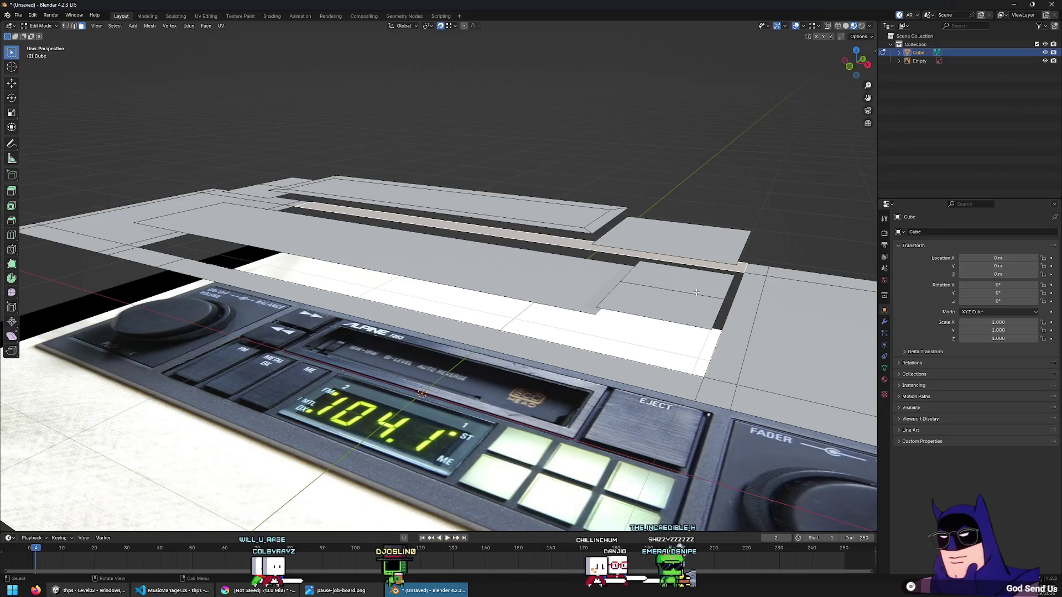
middle_click_drag(696, 292, 410, 291)
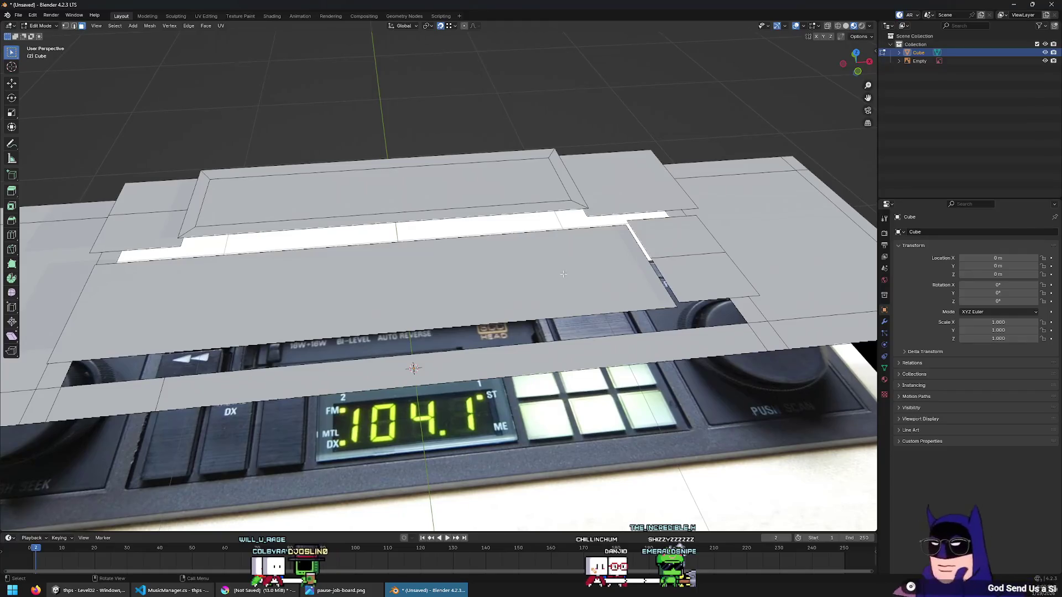
key("KP_7")
left_click(160, 174)
mouse_move(160, 174)
middle_mouse_down("shift")
mouse_move(169, 210)
mouse_move(318, 202)
middle_mouse_up("shift")
left_click(192, 207)
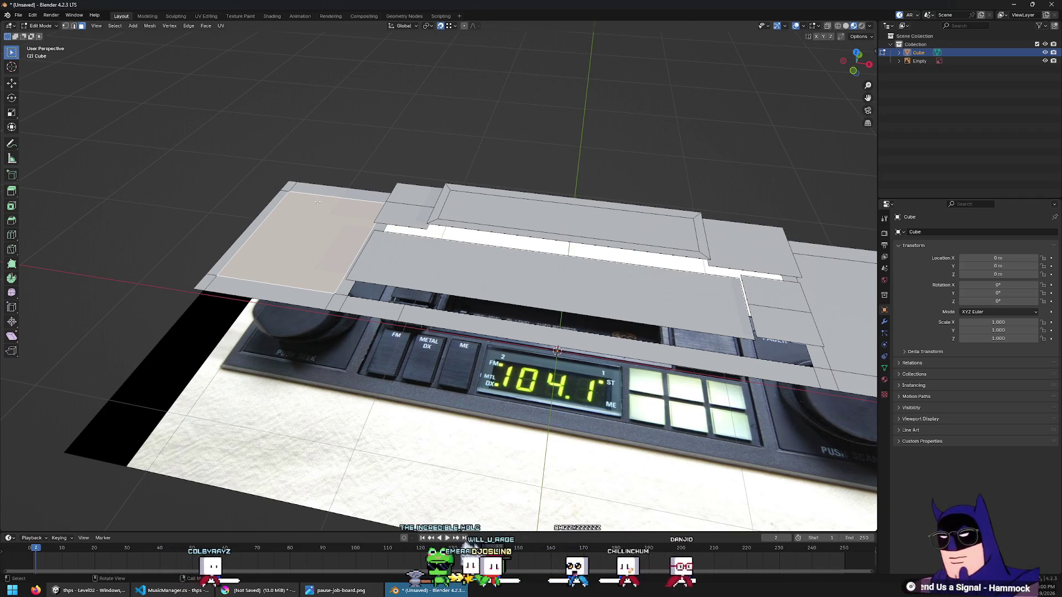
Raise both end faces over the volume and tuning knobs about 0.083 m along Z
middle_click_drag(317, 202, 399, 200)
left_click(834, 256, "shift")
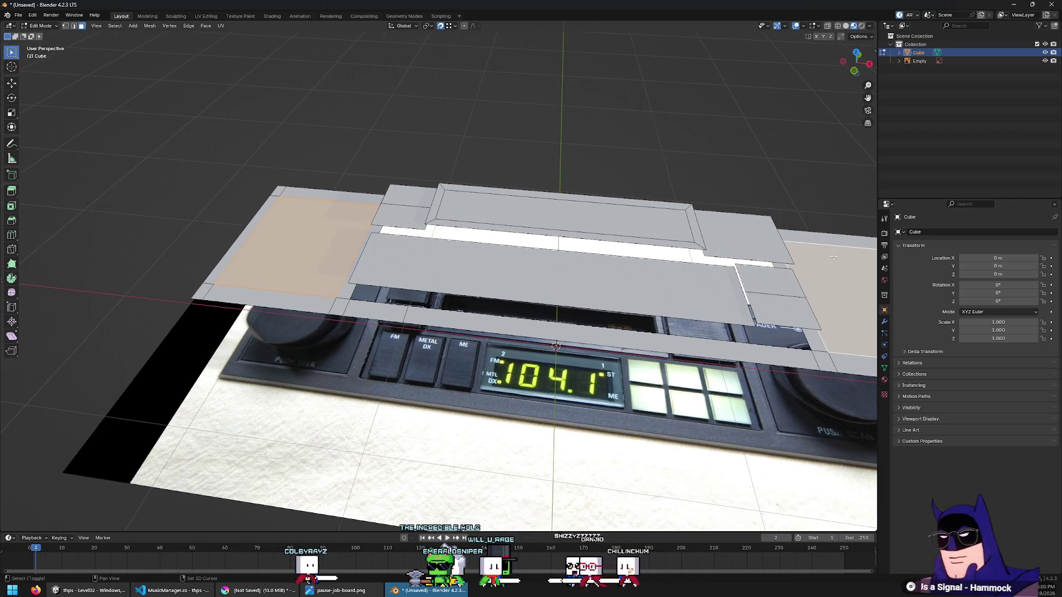
mouse_move(660, 105)
middle_mouse_down()
mouse_move(471, 100)
mouse_move(420, 119)
middle_mouse_up()
key("g")
key("z")
left_click(422, 117)
middle_click_drag(443, 161, 454, 200)
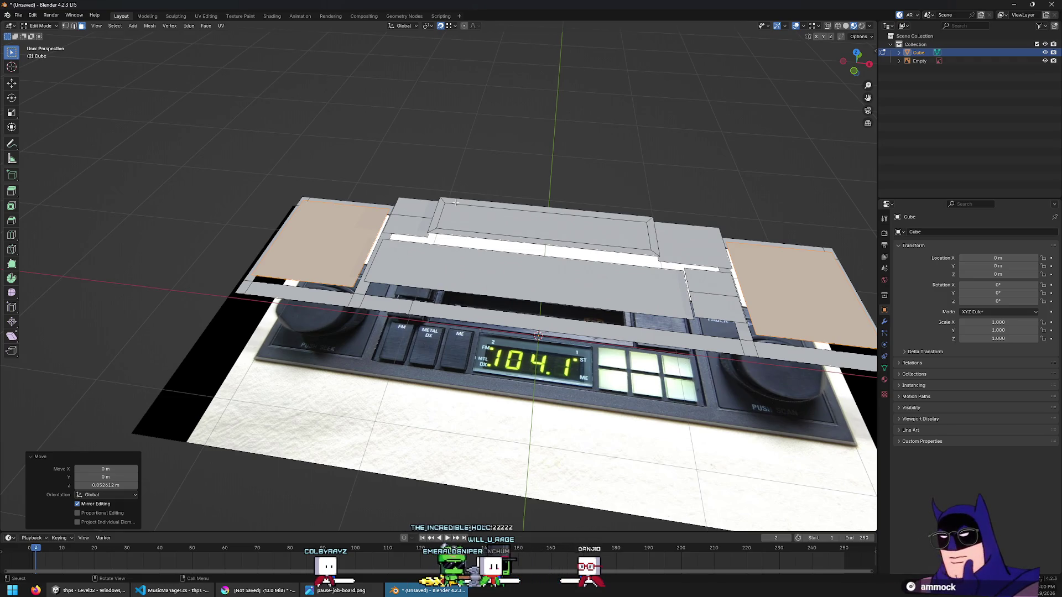
key("KP_7")
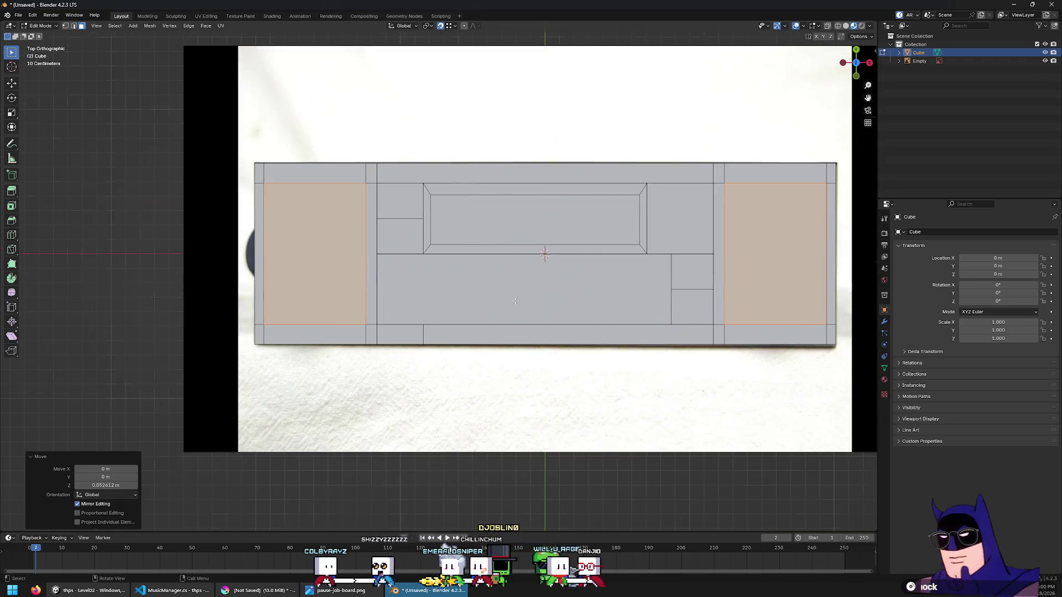
In see-through top view, swap the volume-knob face selection for the FM/display face
key("alt+z")
scroll(564, 252, "up", 2)
key("alt+z")
middle_click_drag(564, 252, 632, 333)
key("grave")
left_click(617, 308)
key("alt+z")
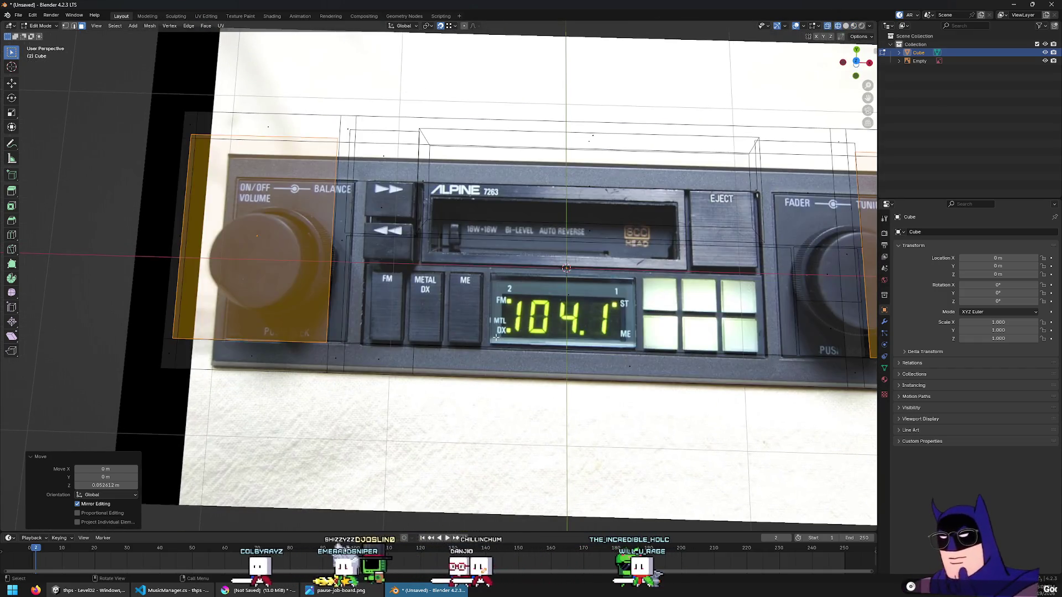
left_click(617, 308)
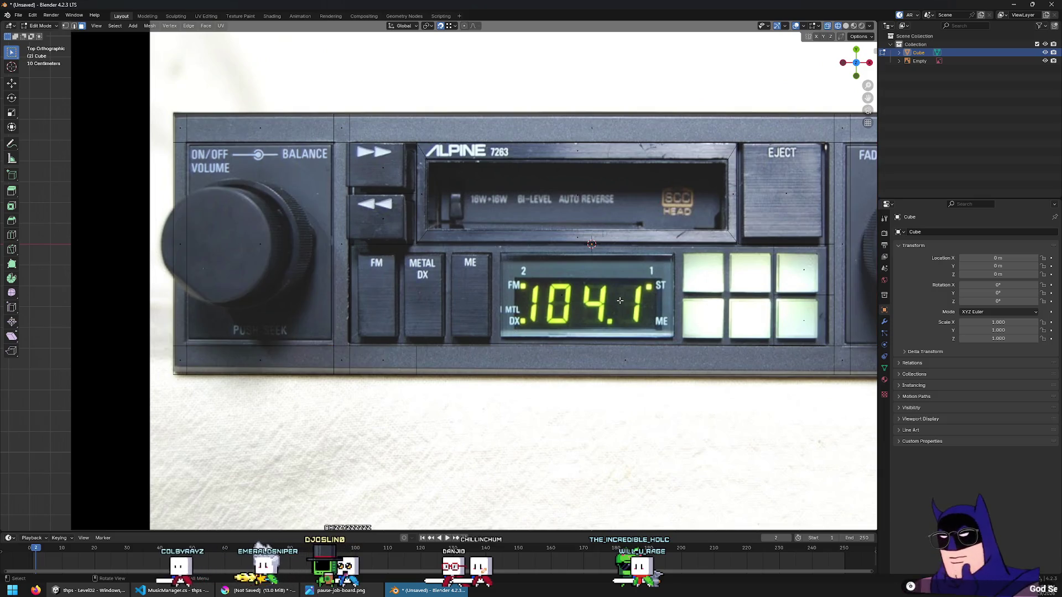
left_click(581, 291)
Select the cassette-slot face instead of the FM/display face
mouse_move(579, 278)
middle_mouse_down("shift")
mouse_move(442, 266)
mouse_move(560, 272)
middle_mouse_up("shift")
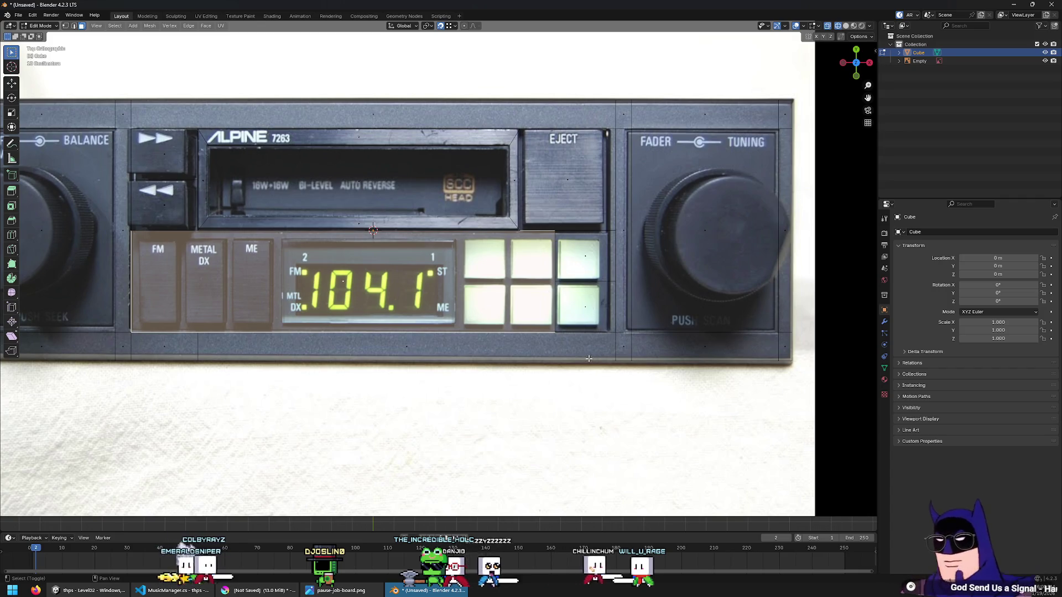
left_click(183, 254, "shift")
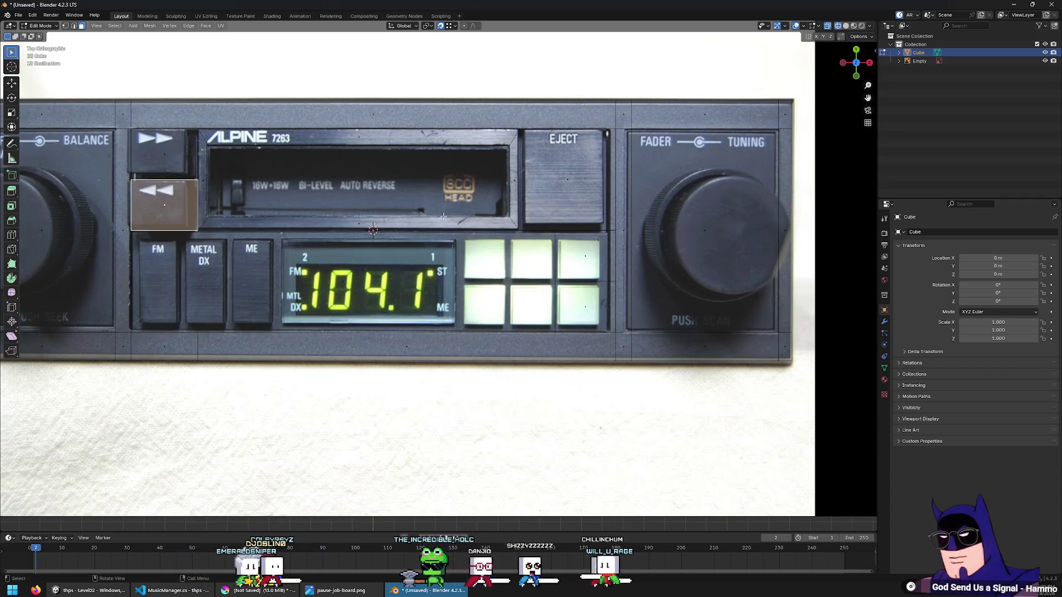
scroll(280, 173, "down", 3)
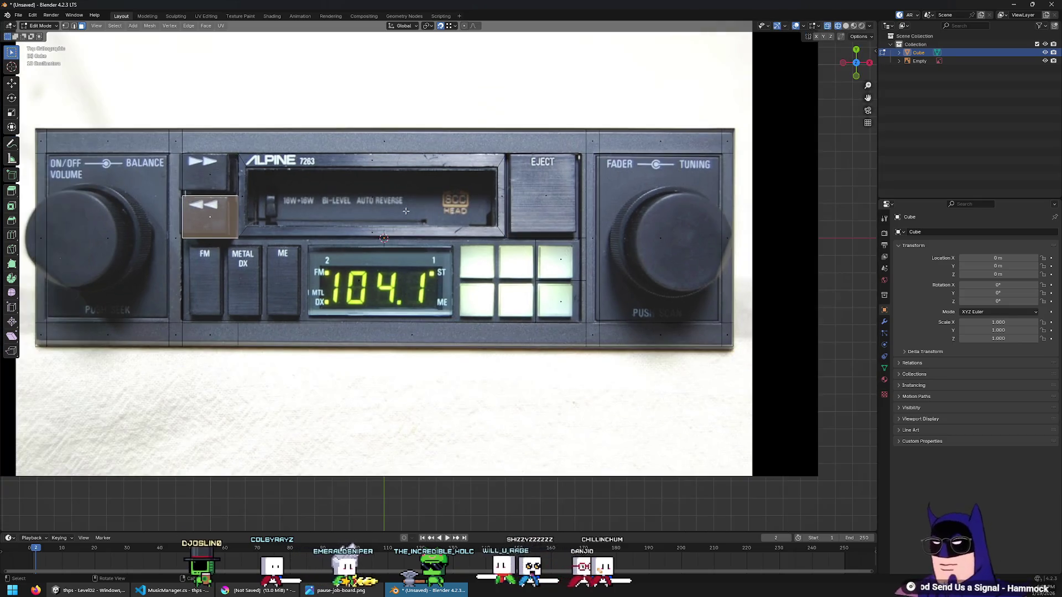
left_click(308, 226)
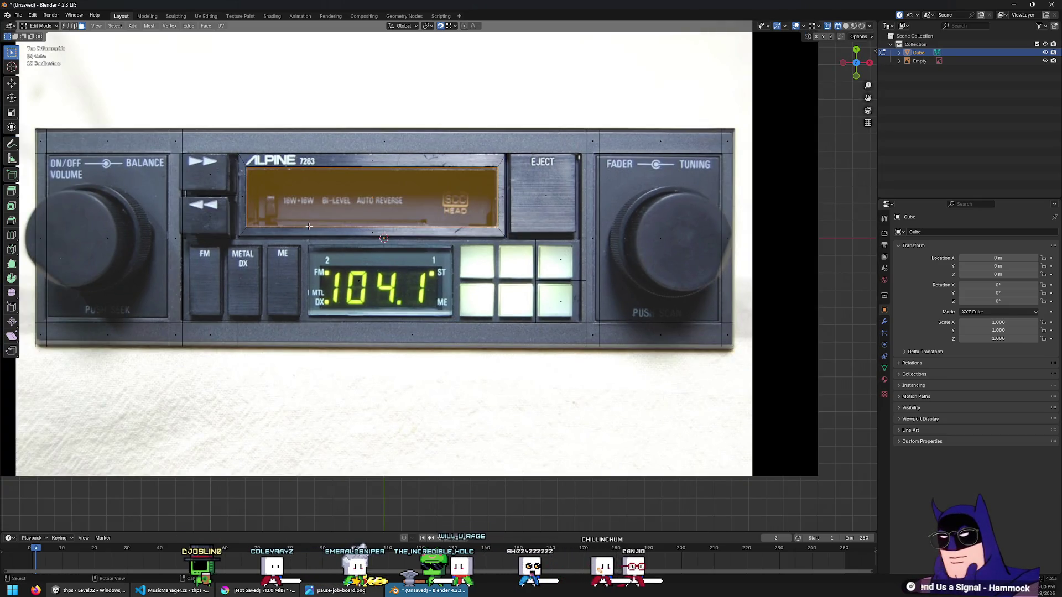
mouse_move(403, 209)
middle_mouse_down()
mouse_move(431, 142)
mouse_move(767, 229)
middle_mouse_up()
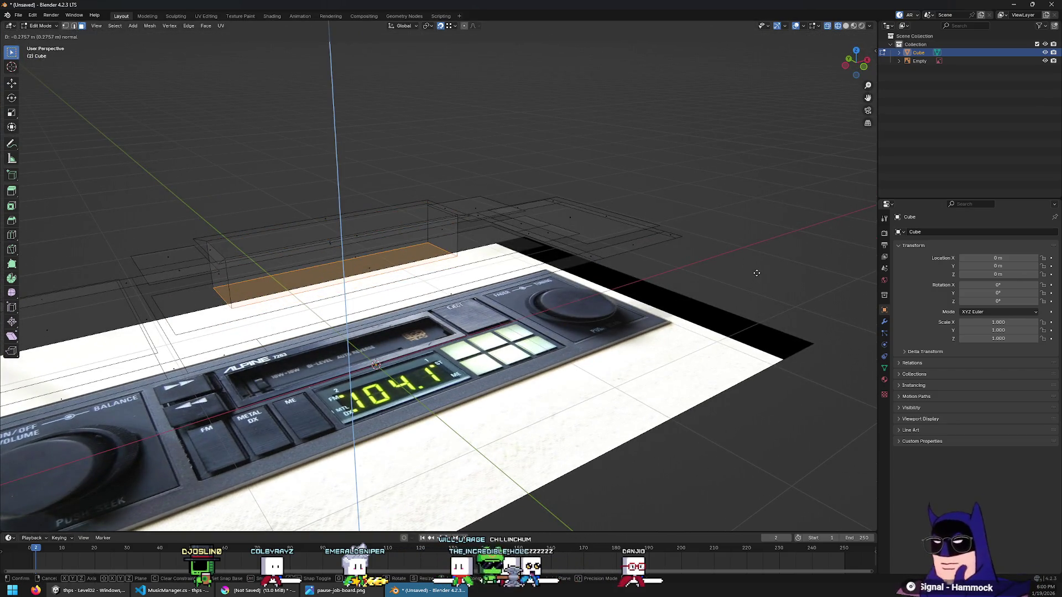
Push the cassette-slot face inward to recess it into the faceplate
left_click(754, 268)
mouse_move(730, 175)
middle_mouse_down()
mouse_move(686, 171)
mouse_move(575, 233)
middle_mouse_up()
key("alt+z")
key("KP_7")
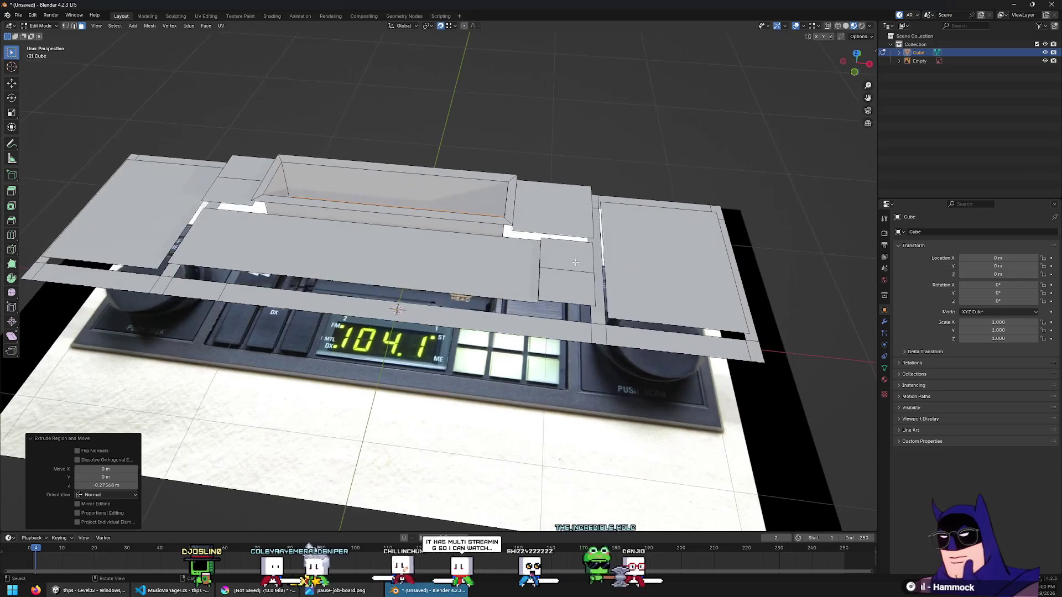
key("alt+z")
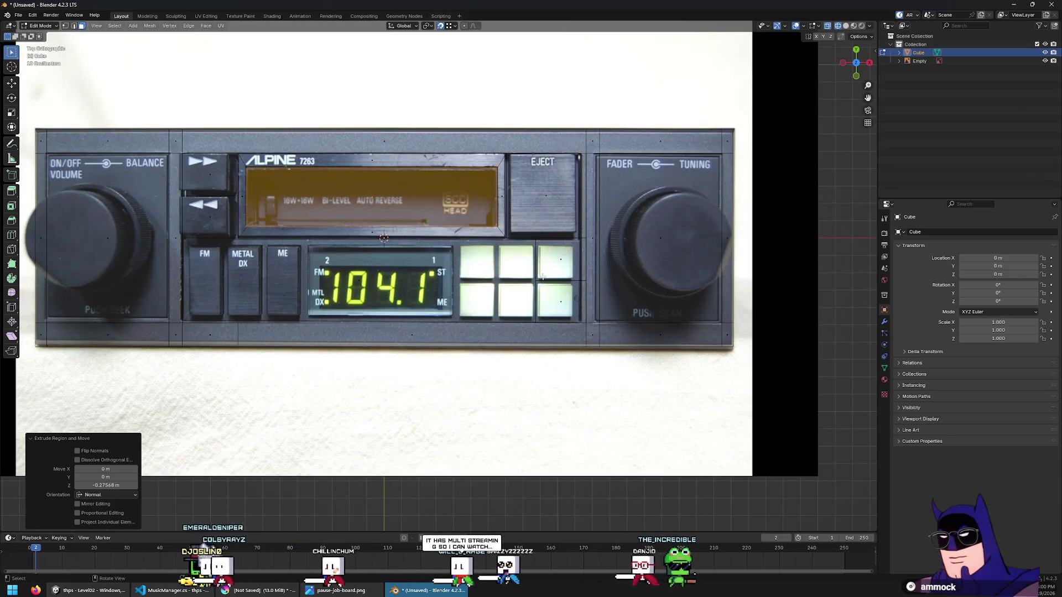
Select the FM/display face and inset a border about 0.046 m thick
left_click(560, 258)
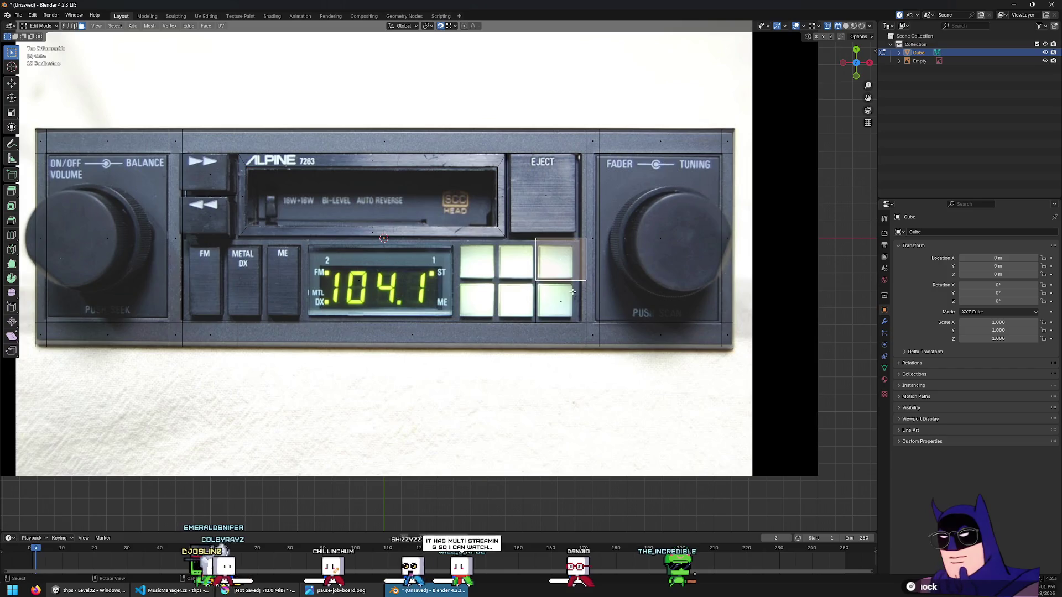
left_click(671, 224)
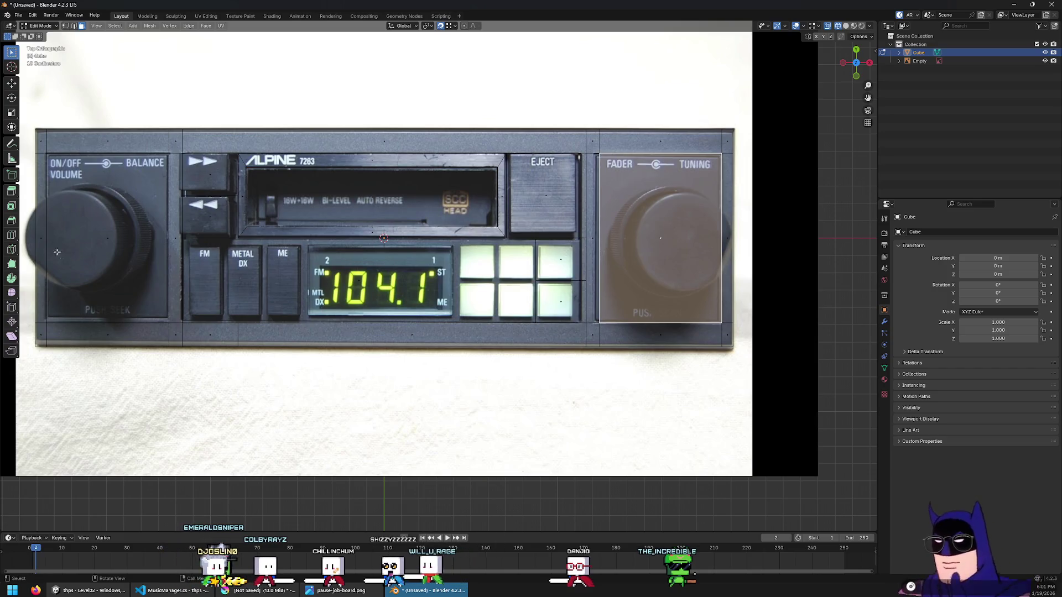
key("ctrl+z")
key("ctrl+z")
key("ctrl+z")
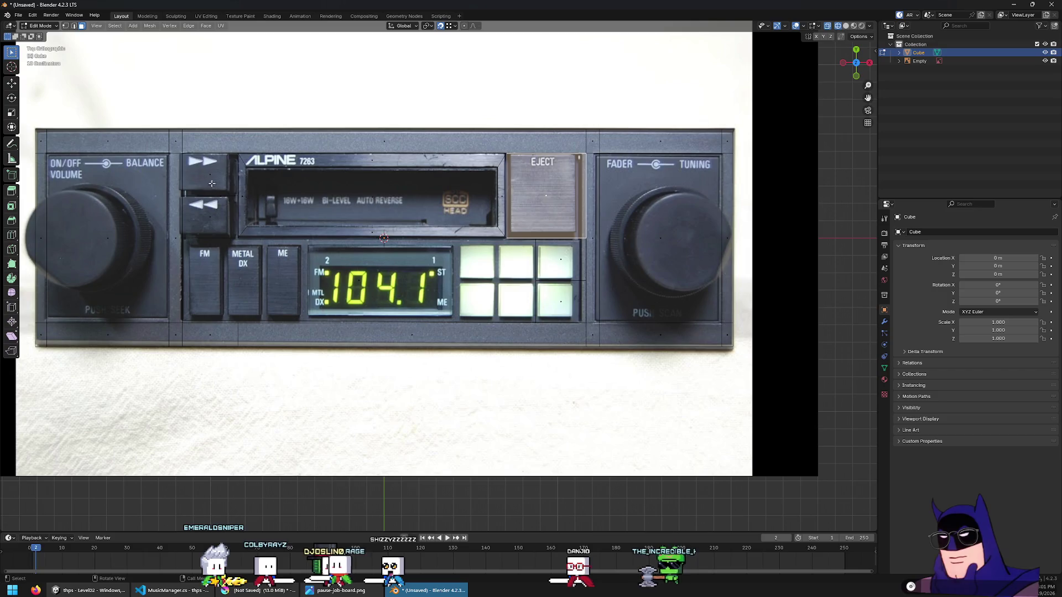
left_click(581, 173)
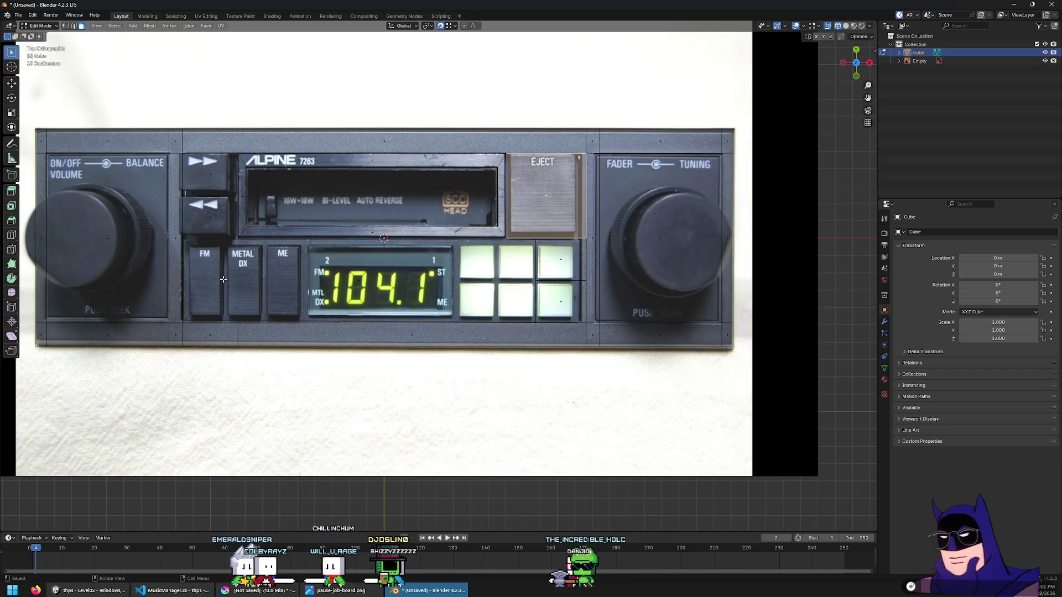
left_click(428, 278)
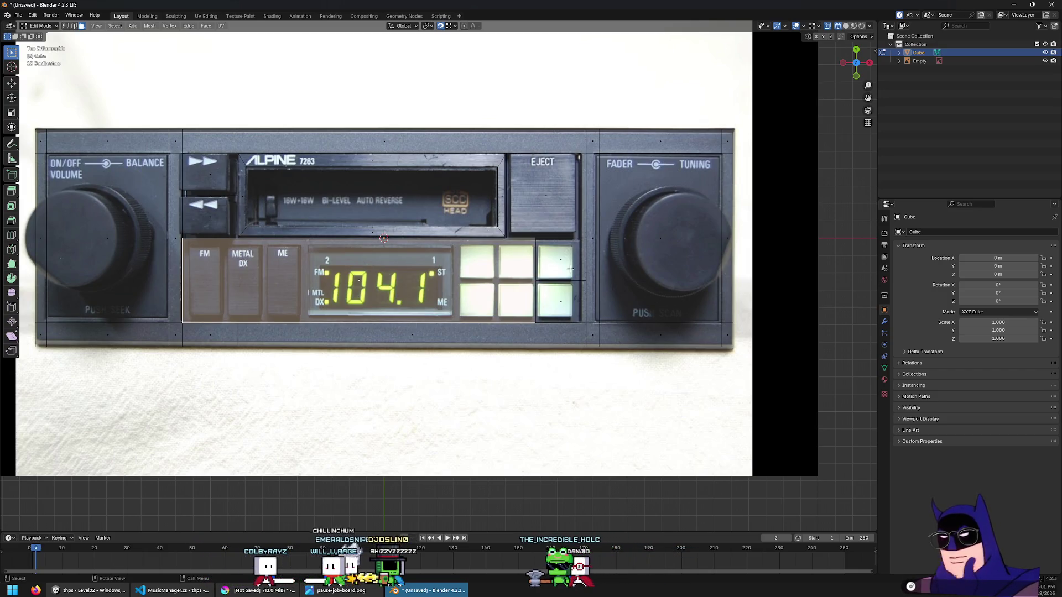
scroll(570, 269, "up", 3)
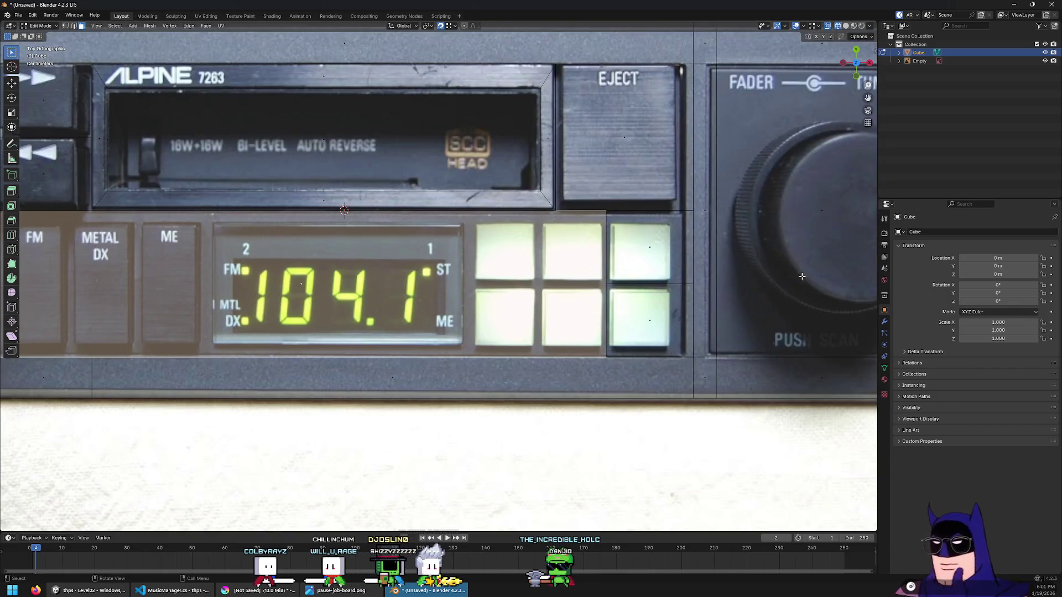
key("ctrl+z")
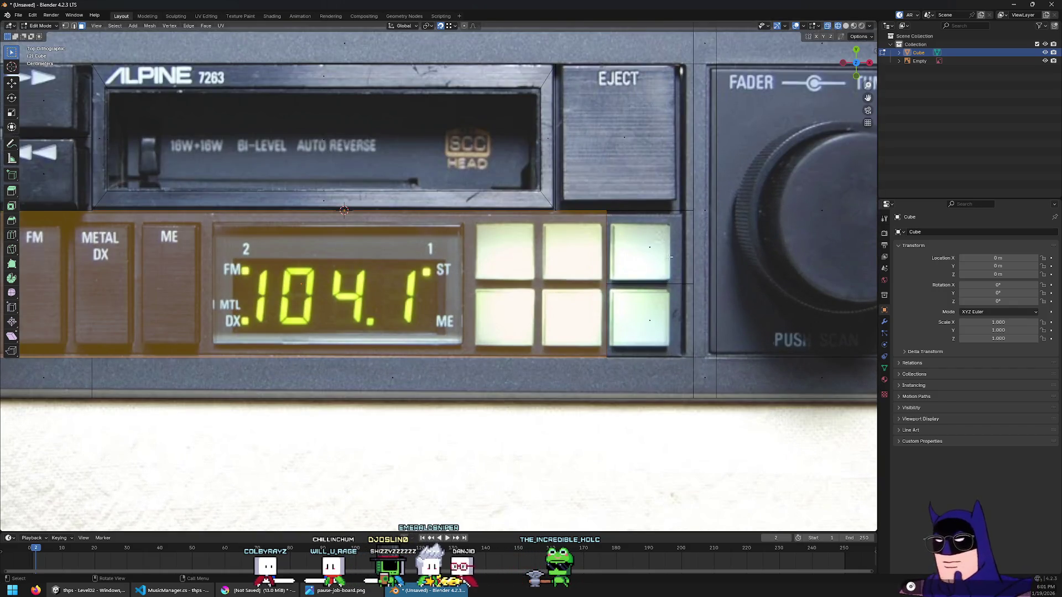
key("ctrl+z")
key("i")
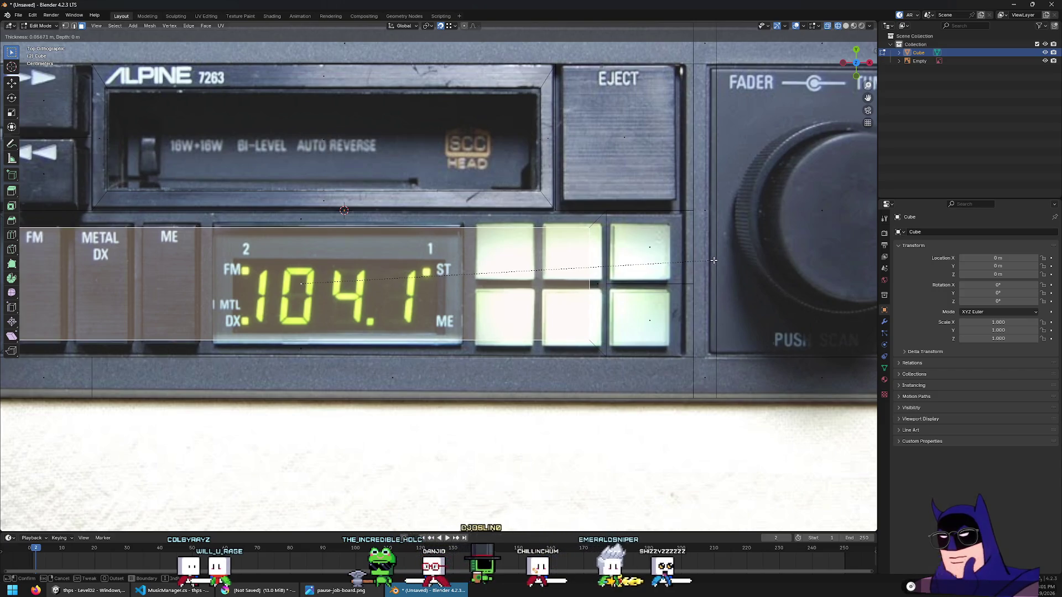
left_click(717, 260)
middle_click_drag(717, 260, 389, 224)
key("alt+z")
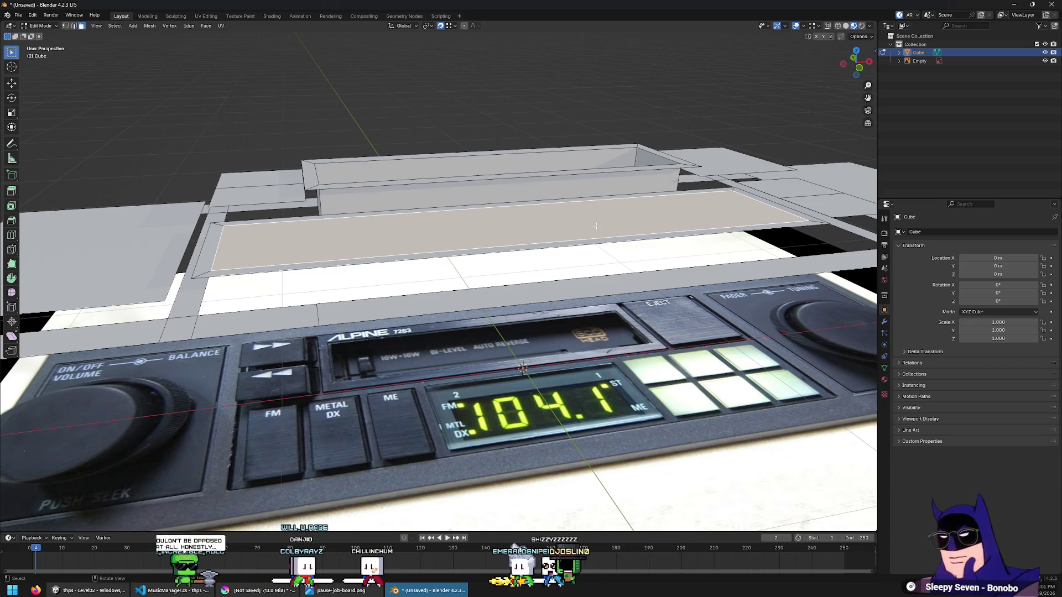
Extrude the selected face upward into a raised slab
middle_click_drag(596, 226, 572, 261)
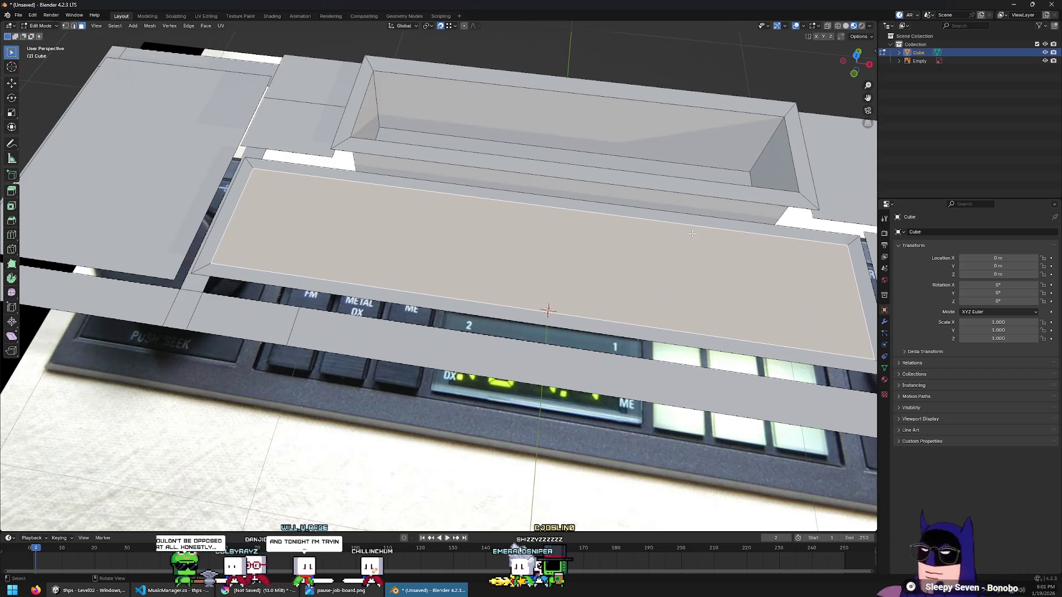
key("KP_7")
middle_click_drag(847, 299, 642, 304, "shift")
key("e")
left_click(609, 226)
mouse_move(609, 226)
middle_mouse_down()
mouse_move(587, 226)
mouse_move(637, 243)
middle_mouse_up()
Select the small face beside the slab, undo its inset, and add the lower face
left_click(695, 257)
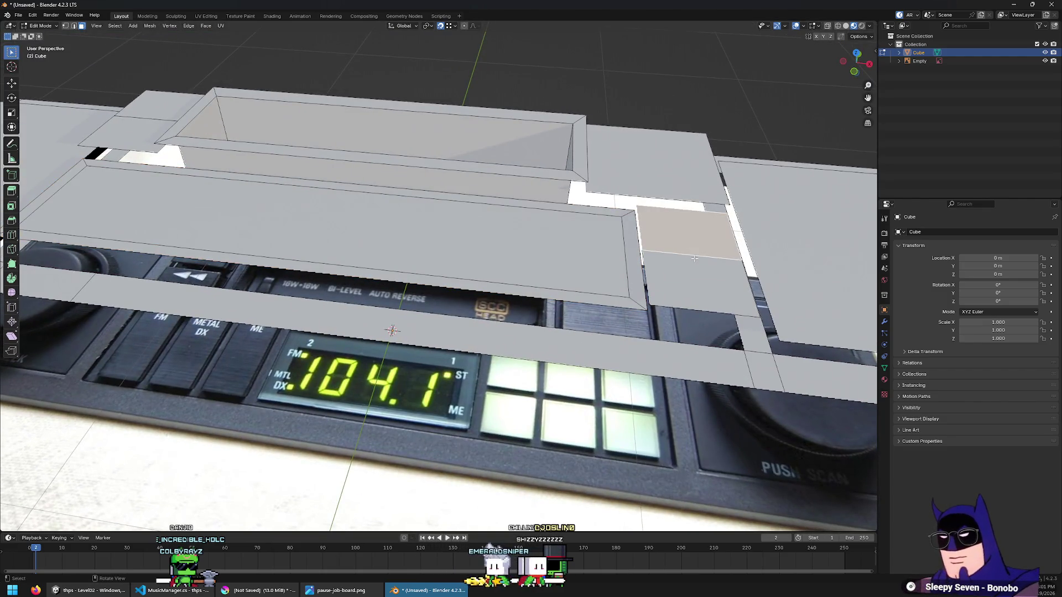
key("KP_7")
key("KP_Decimal")
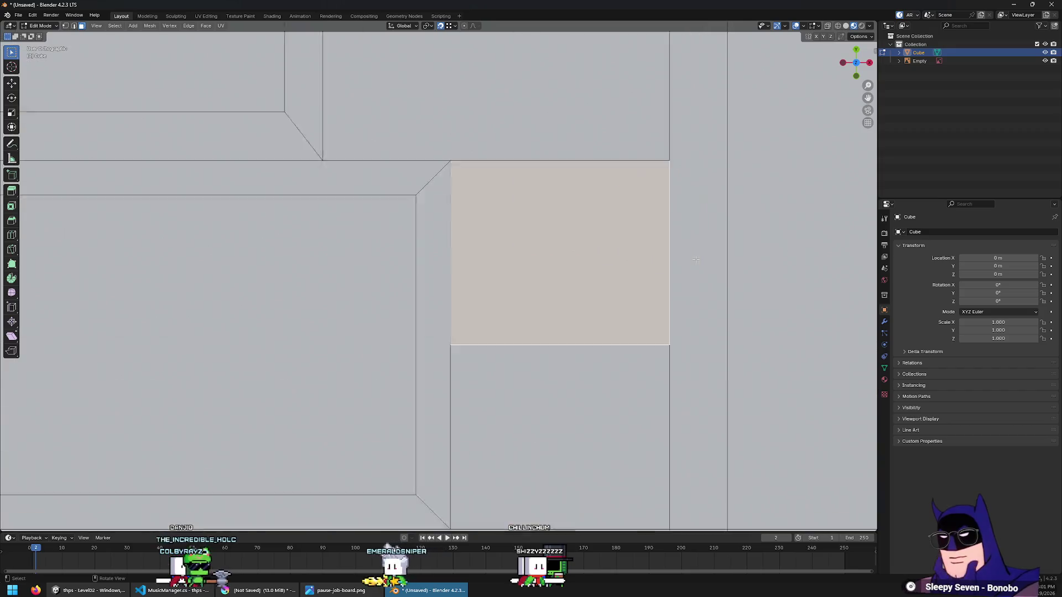
key("alt+z")
scroll(590, 268, "down", 1)
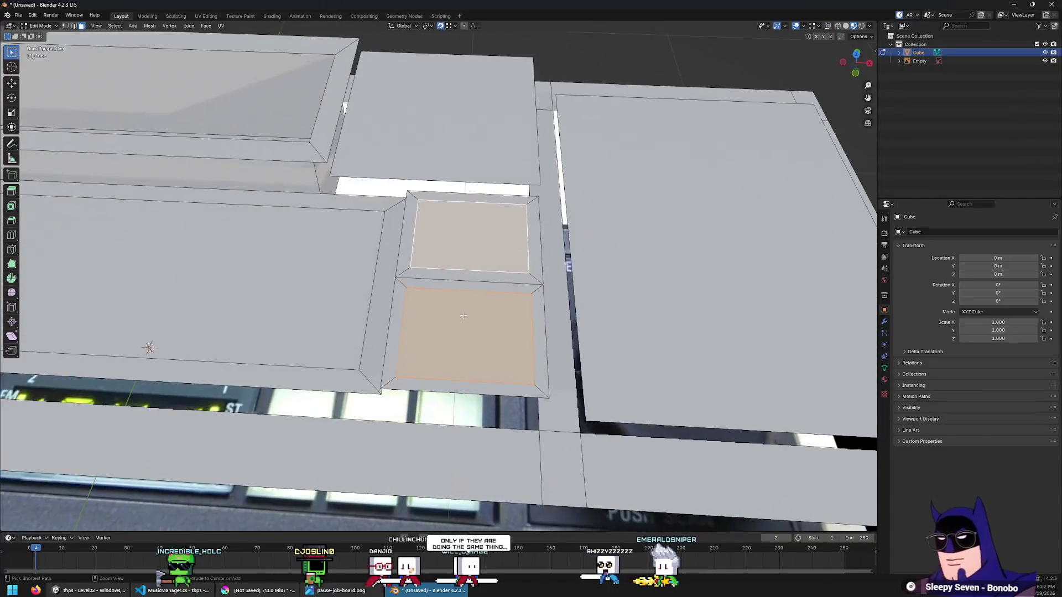
key("ctrl+z")
left_click(459, 339, "shift")
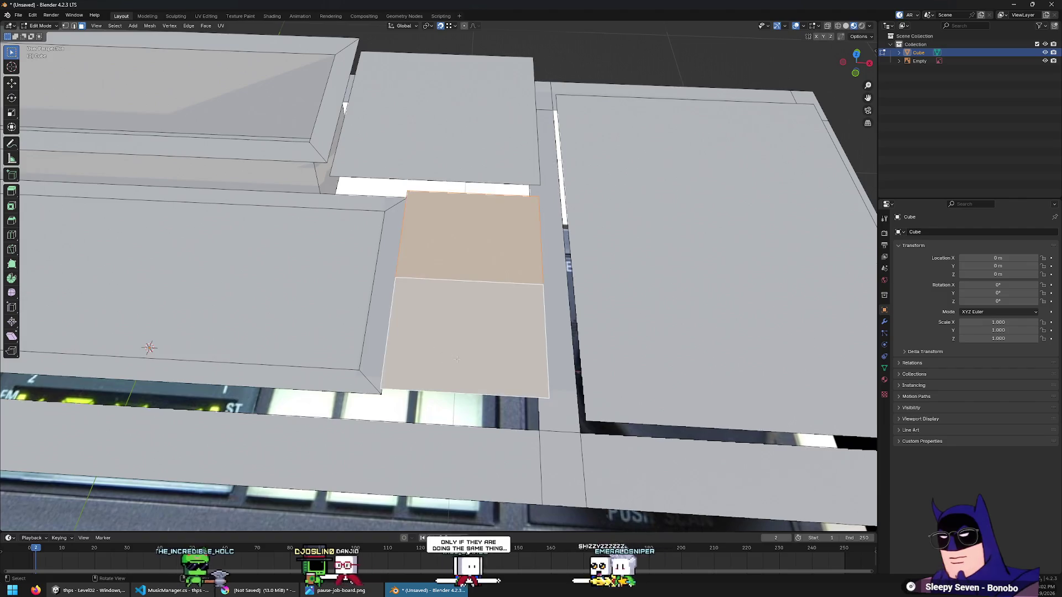
key("KP_7")
key("alt+z")
middle_click_drag(346, 334, 671, 359, "shift")
Inset the rewind and EJECT button faces by 0.02 m (2 cm)
left_click(254, 216, "shift")
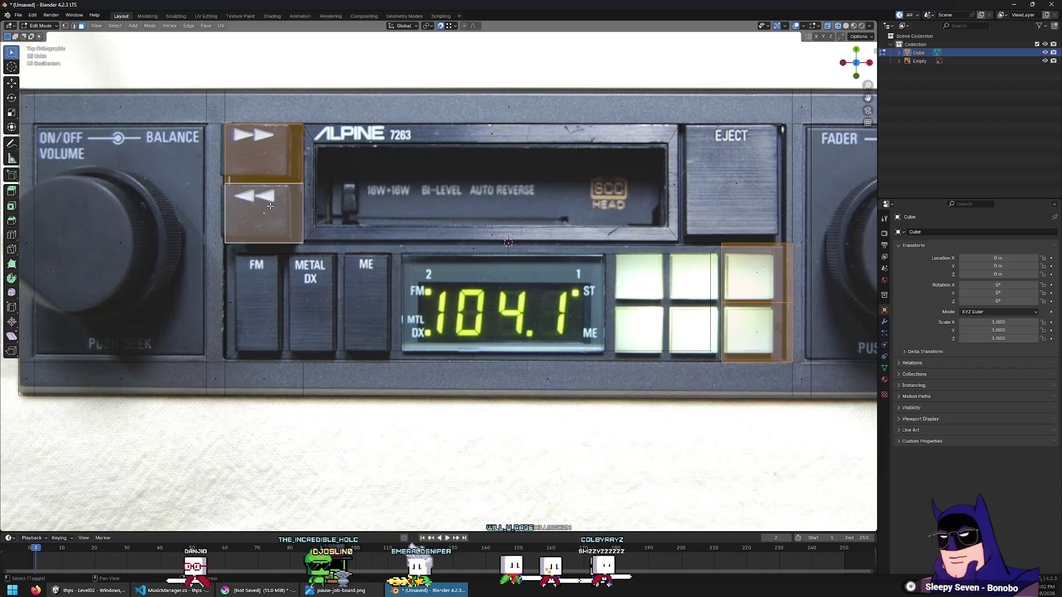
left_click(721, 174, "shift")
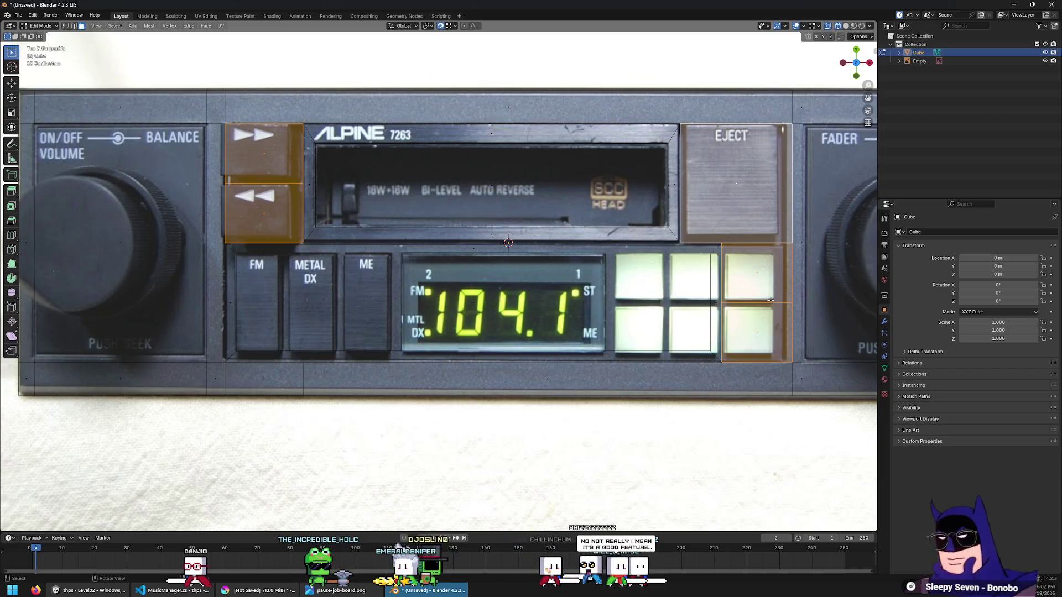
key("i")
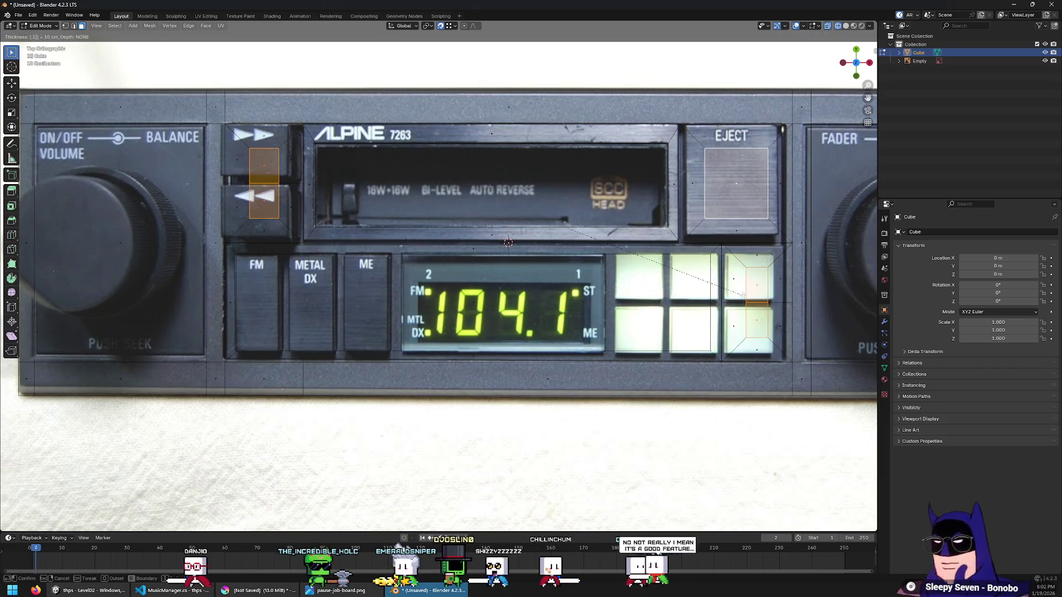
type("05")
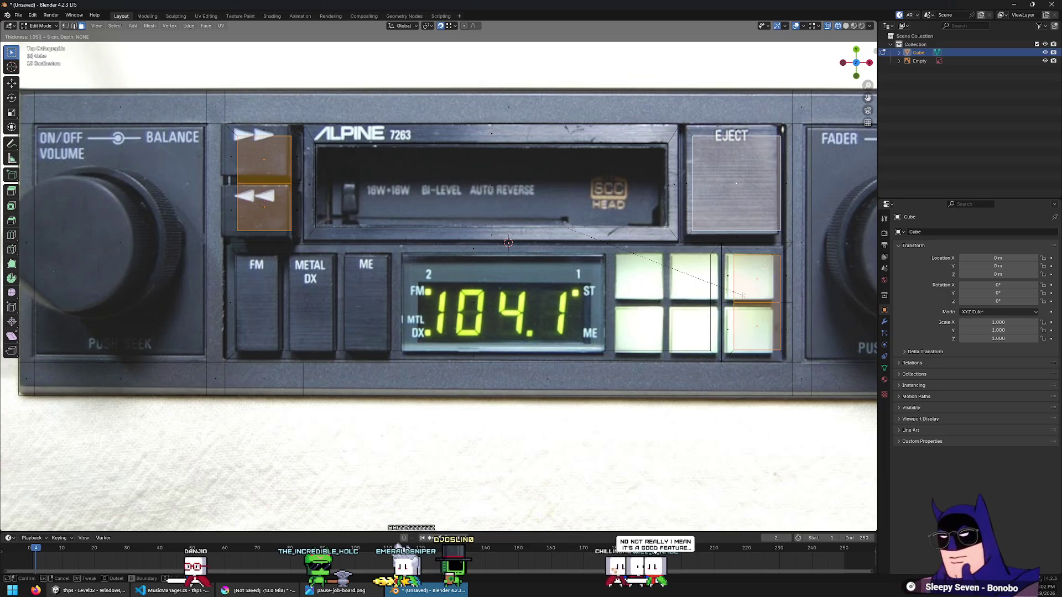
key("BackSpace")
type("2")
key("Return")
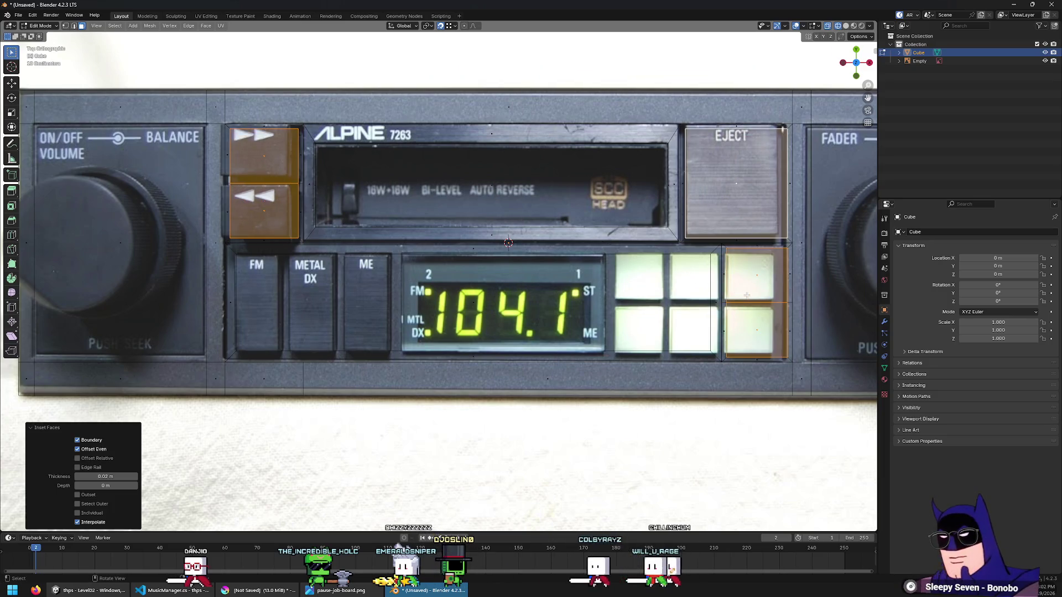
Raise the inset button faces 0.1 m
middle_click_drag(746, 295, 723, 139)
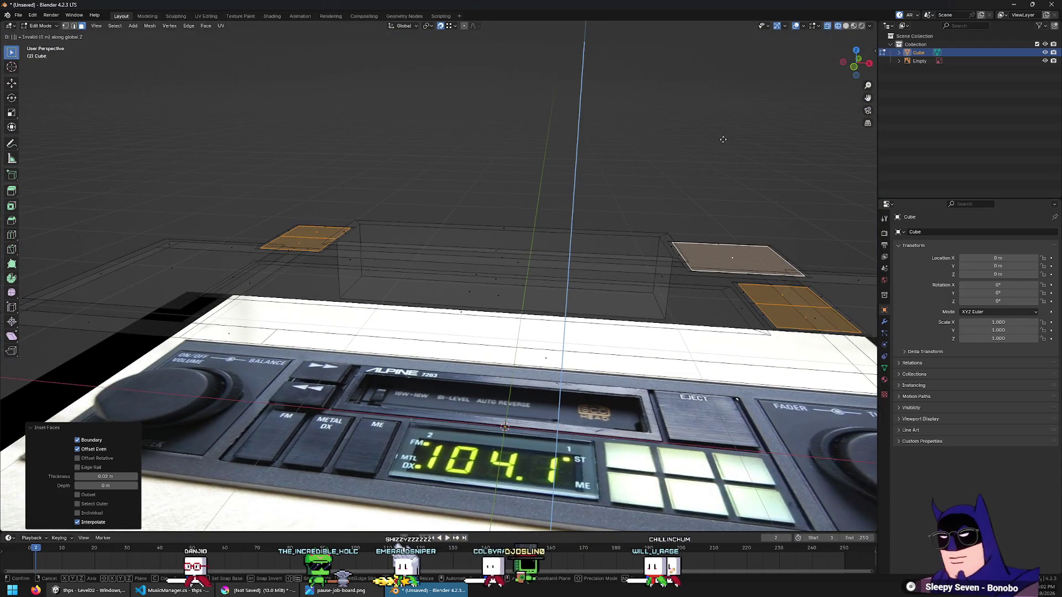
type(".1")
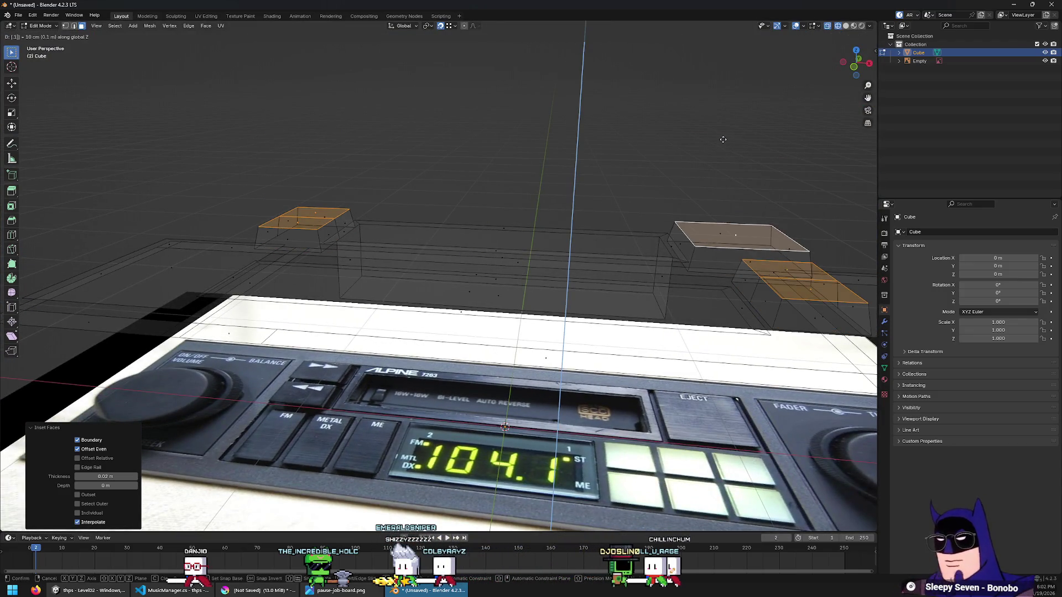
key("Return")
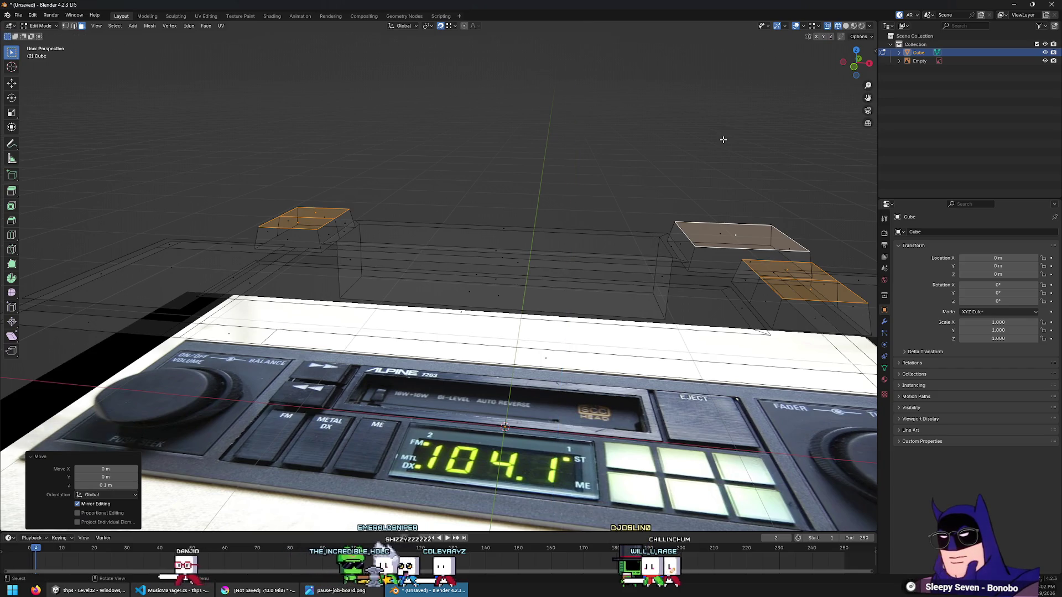
mouse_move(698, 279)
middle_mouse_down()
mouse_move(663, 345)
mouse_move(646, 146)
middle_mouse_up()
key("shift+z")
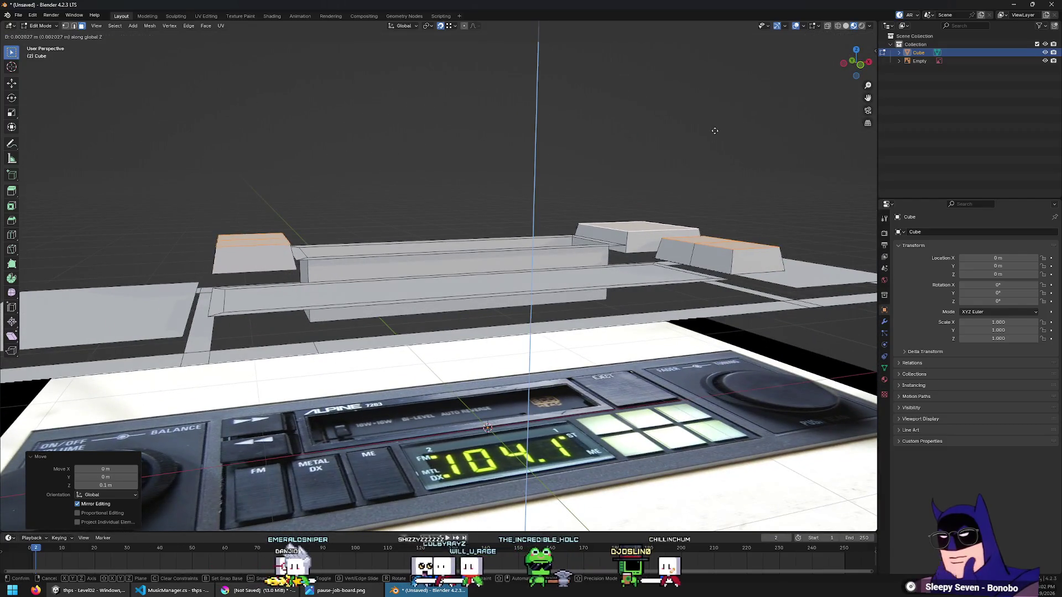
Sink the long cassette-slot face slightly below the faceplate along Z
mouse_move(697, 141)
middle_mouse_down()
mouse_move(452, 292)
mouse_move(800, 292)
mouse_move(805, 249)
middle_mouse_up()
left_click(452, 292)
key("KP_5")
scroll(452, 291, "down", 2)
key("shift+z")
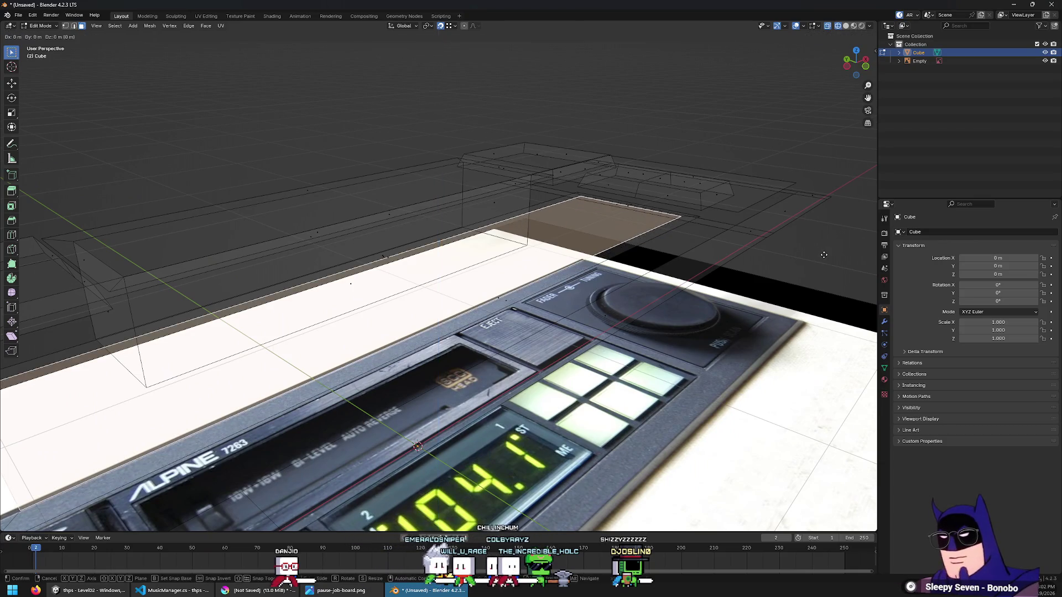
key("z")
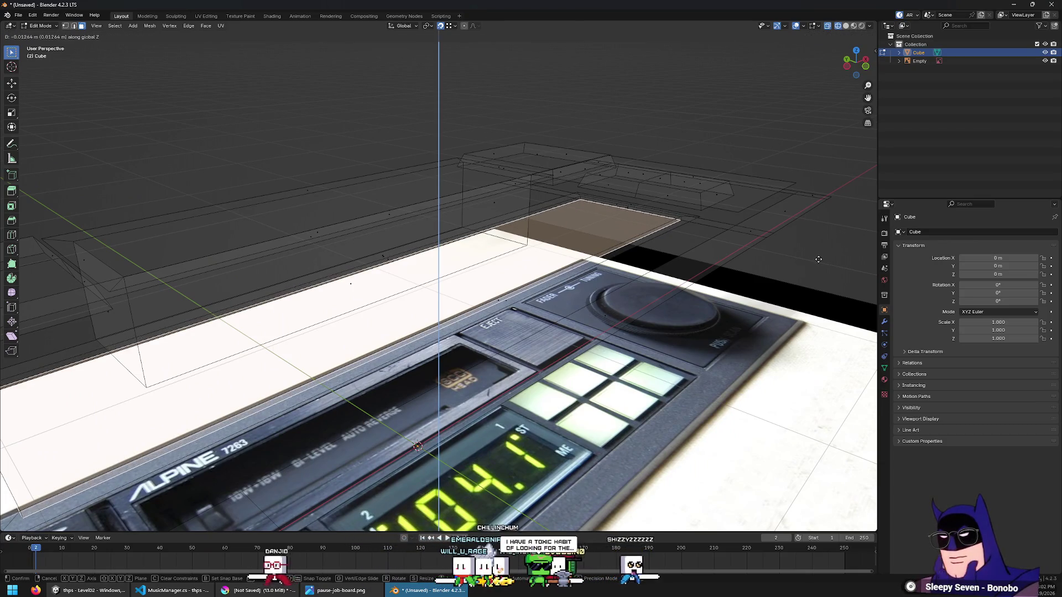
left_click(816, 260)
key("shift+z")
middle_click_drag(626, 178, 557, 227)
scroll(556, 227, "up", 3)
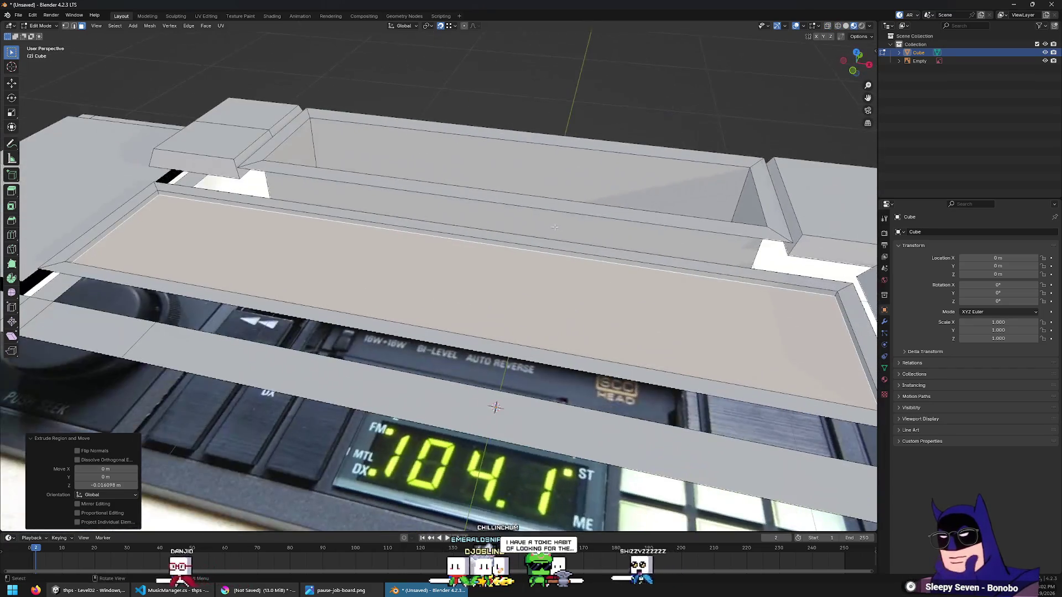
key("KP_7")
scroll(584, 242, "down", 3)
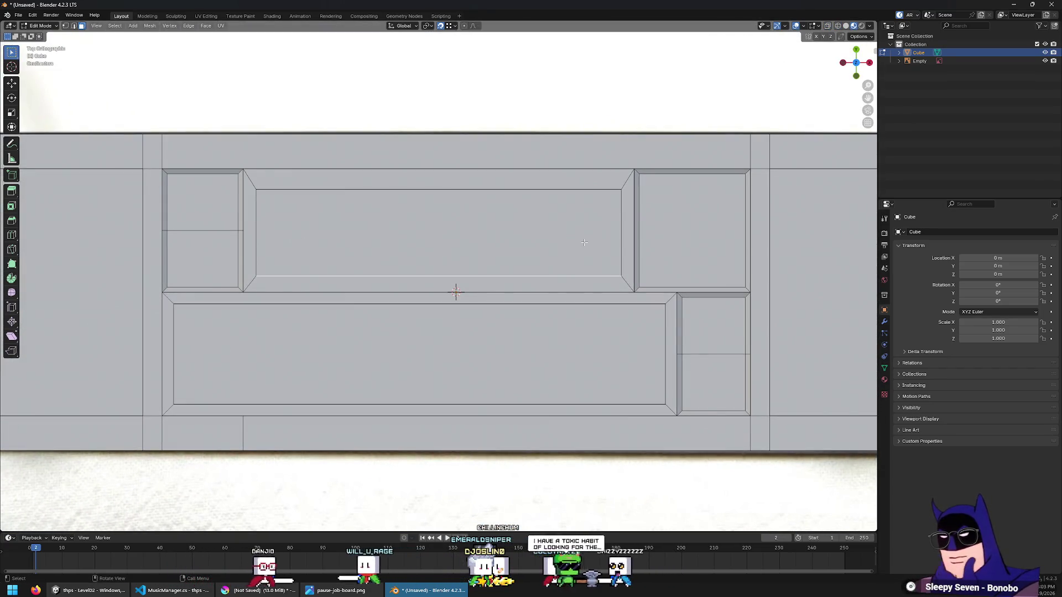
Select the top-left button face and frame it in top view
left_click(202, 202)
mouse_move(202, 202)
middle_mouse_down()
mouse_move(322, 176)
mouse_move(295, 185)
mouse_move(359, 136)
middle_mouse_up()
scroll(360, 137, "up", 3)
key("KP_7")
key("KP_Decimal")
scroll(488, 274, "down", 1)
middle_click_drag(532, 355, 496, 257)
key("KP_7")
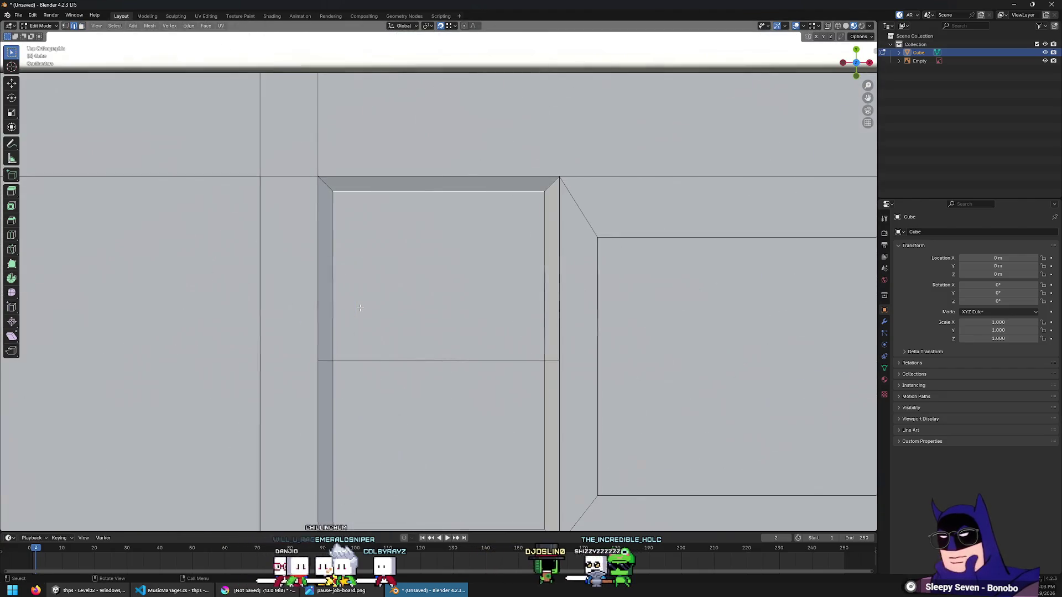
Shift the right-hand edge along Y and move the dividing loop down 2 cm
left_click(559, 182)
key("g")
key("y")
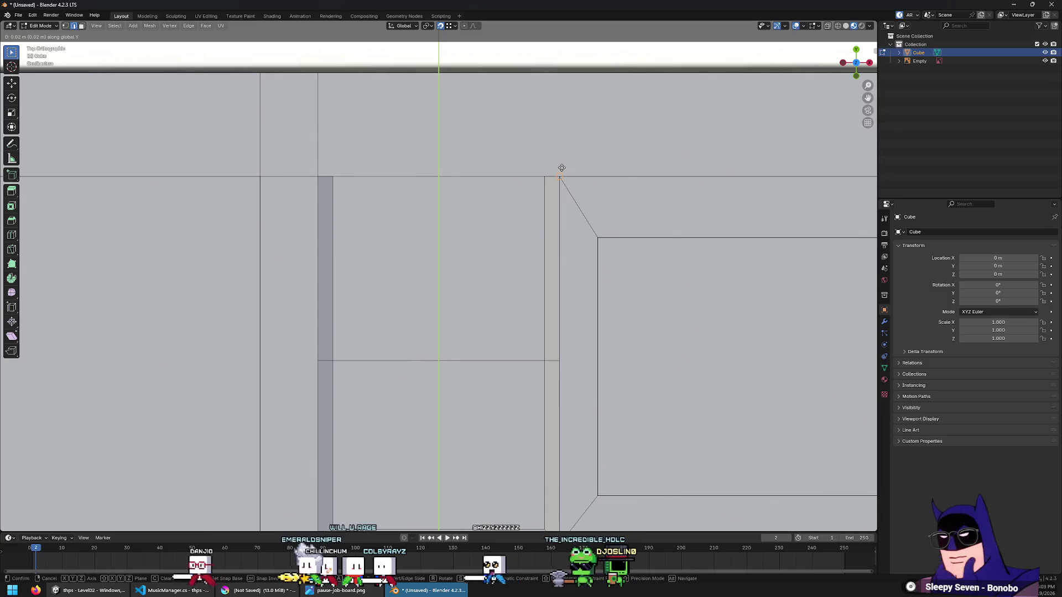
left_click(562, 168)
middle_click_drag(430, 402, 439, 296, "shift")
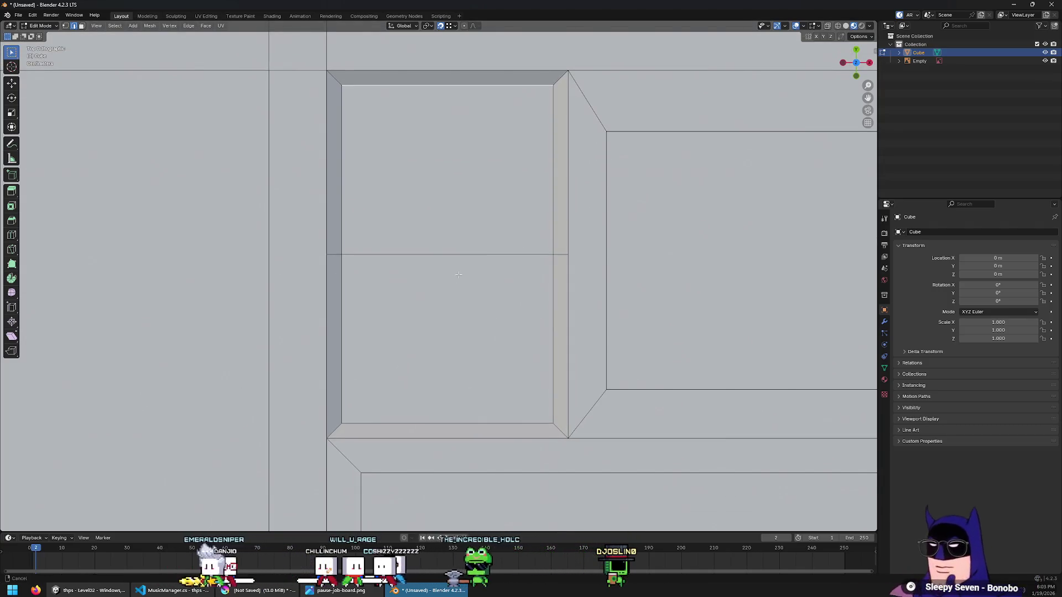
left_click(334, 301, "alt")
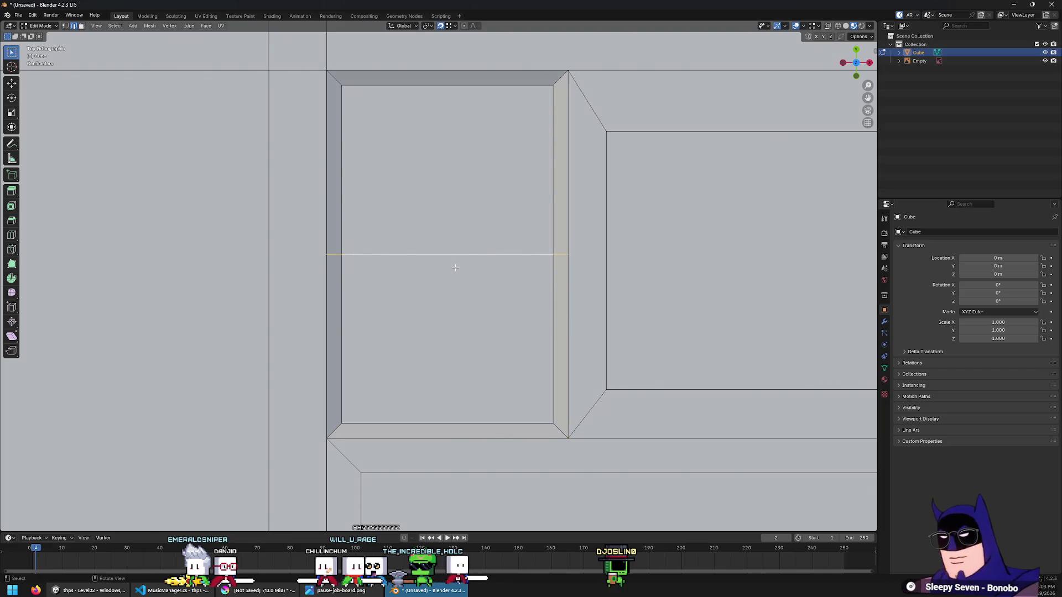
key("y")
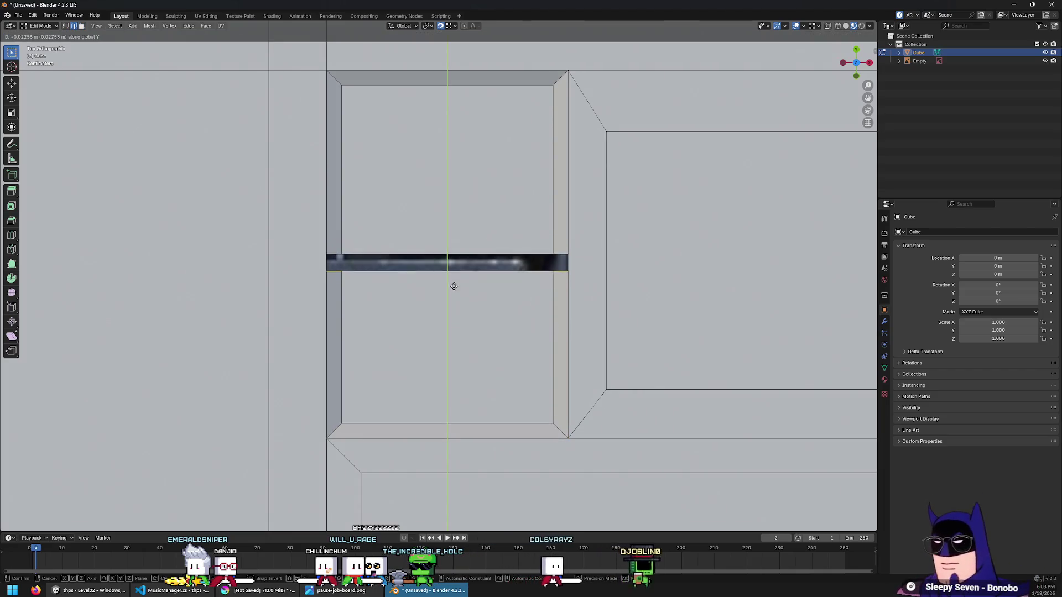
key("Return")
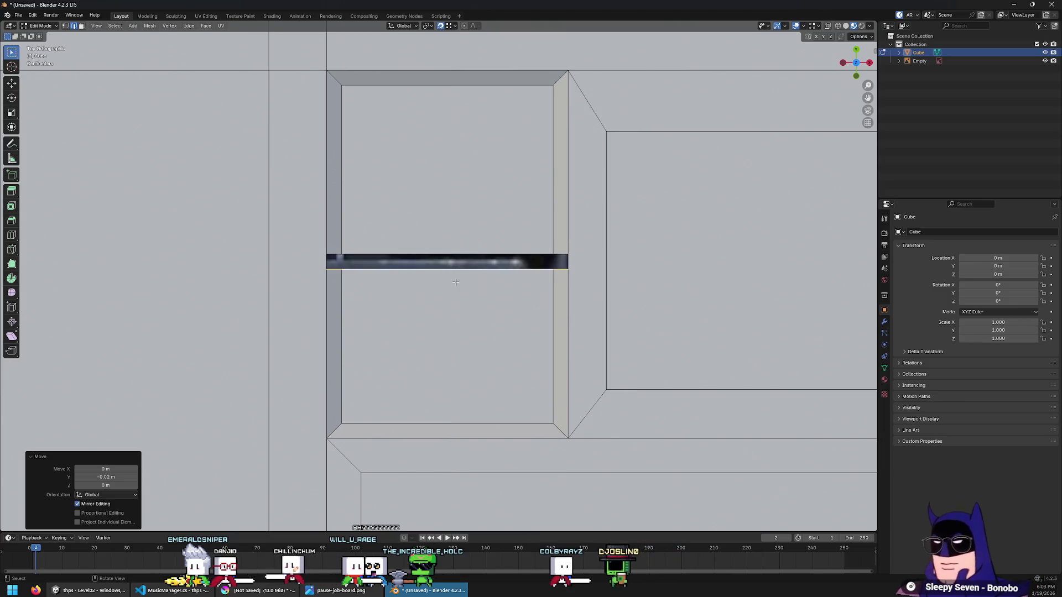
Move the strip's top edge up 0.02 along Y and adjust its corner points along Y
left_click(499, 257)
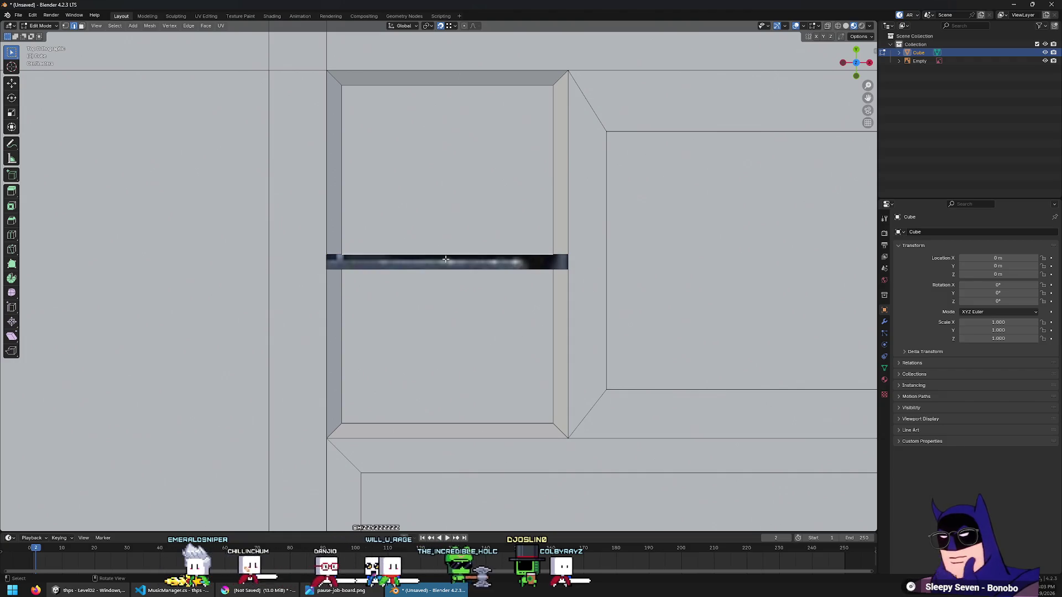
type("gy.02")
key("Return")
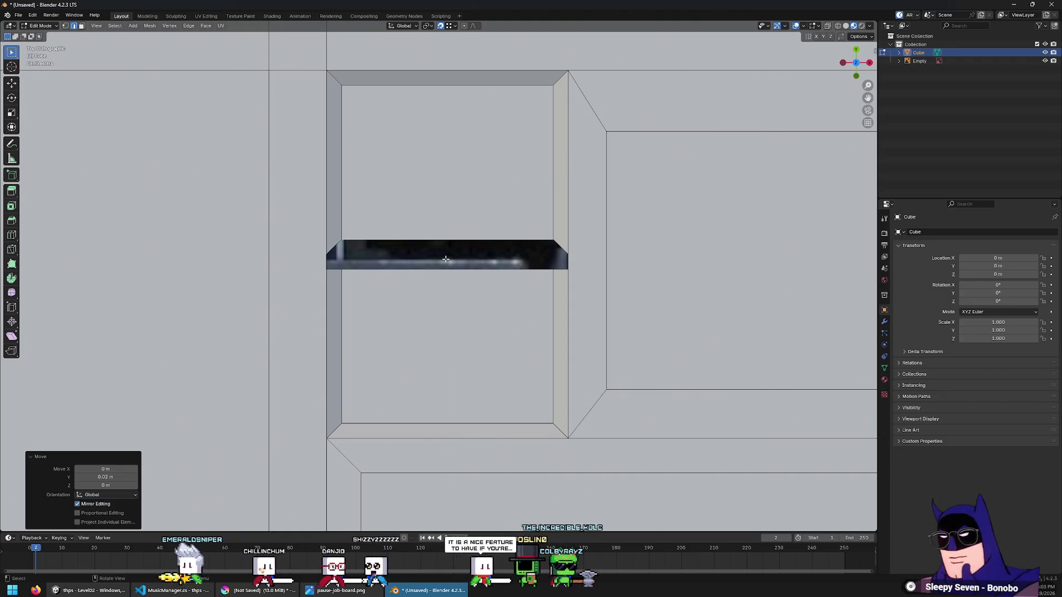
left_click(570, 251)
key("g")
key("y")
mouse_move(570, 252)
middle_mouse_down()
mouse_move(338, 348)
mouse_move(503, 243)
middle_mouse_up()
left_click(338, 349)
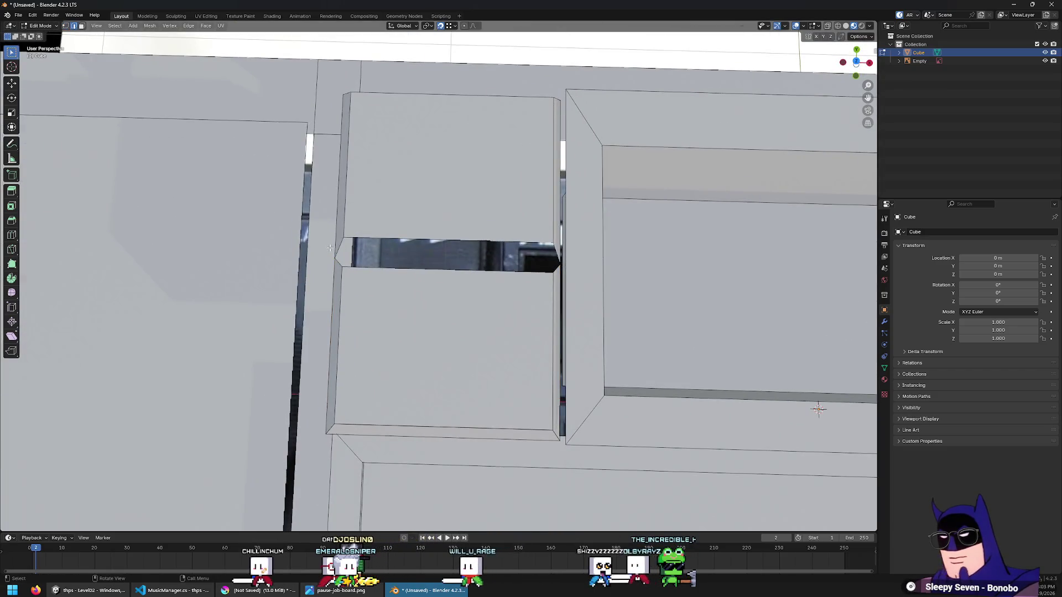
Select the gap strip's edges, then the upper button face in top view
left_click(542, 246)
left_click(559, 246)
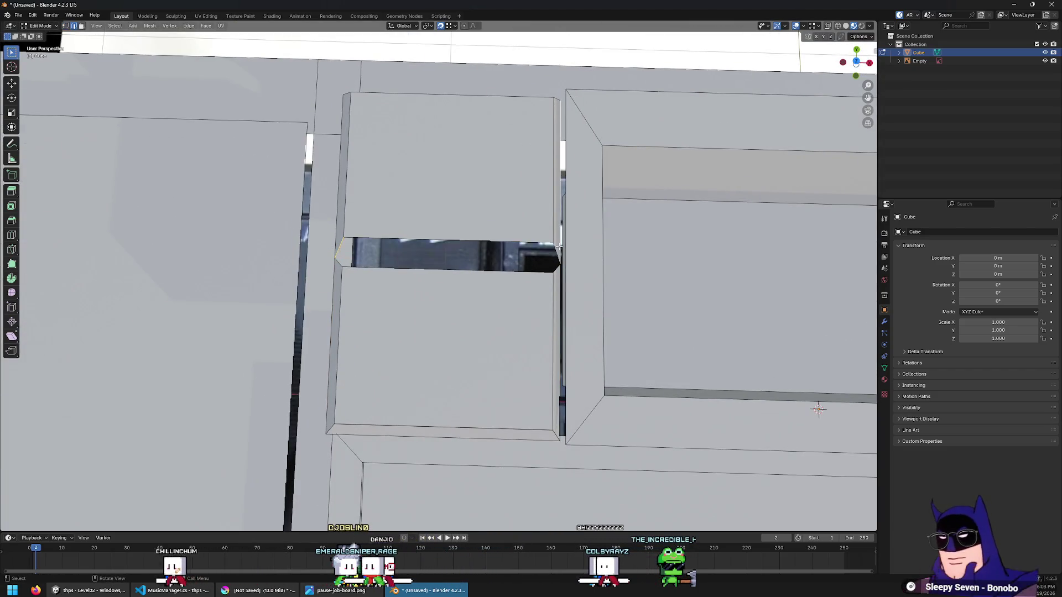
left_click(338, 245)
mouse_move(337, 245)
middle_mouse_down()
mouse_move(559, 280)
mouse_move(520, 218)
middle_mouse_up()
left_click(520, 217)
key("KP_7")
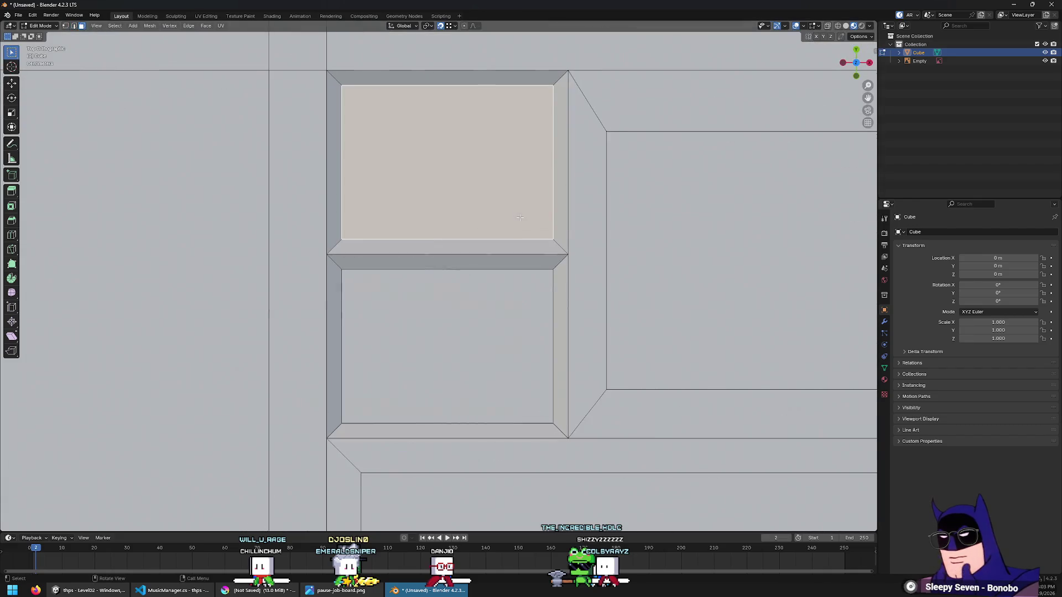
Select the lower right button face on the faceplate and zoom the view in on it
scroll(519, 218, "down", 4)
middle_click_drag(517, 219, 95, 154, "shift")
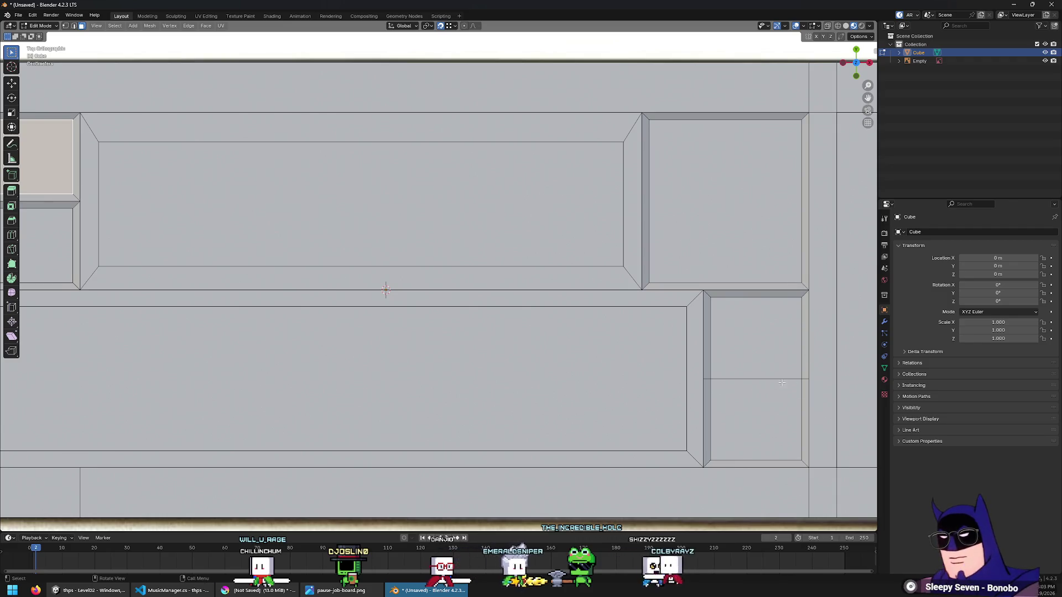
middle_click_drag(763, 354, 732, 239, "shift")
left_click(732, 239)
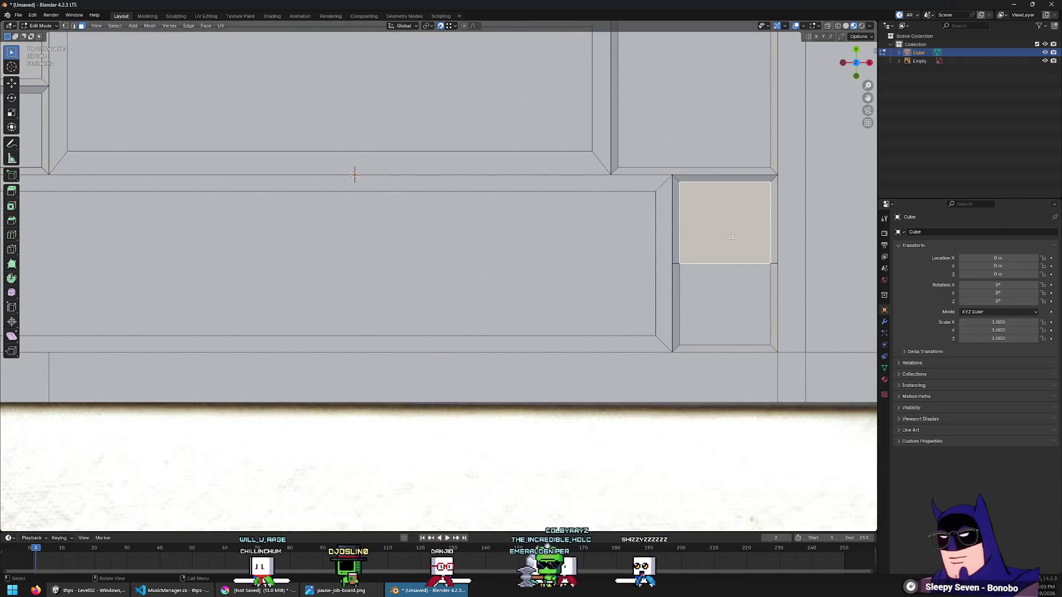
key("super")
key("Escape")
key("KP_Decimal")
scroll(732, 242, "down", 3)
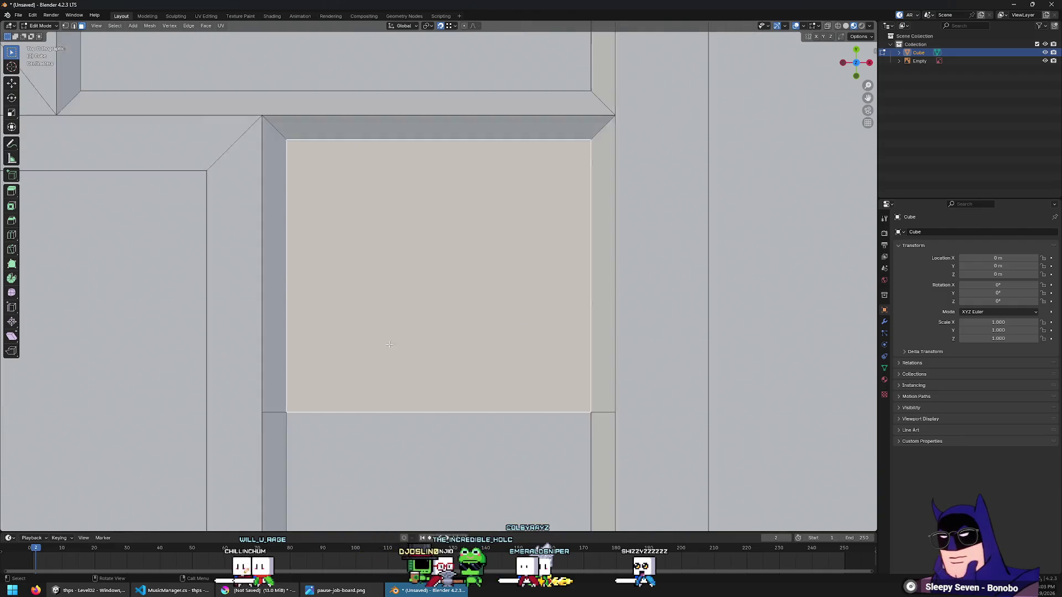
Loop-cut across the square face and slide the new edge -0.02 then 0.04 along Y
key("2")
key("ctrl+r")
left_click(419, 358)
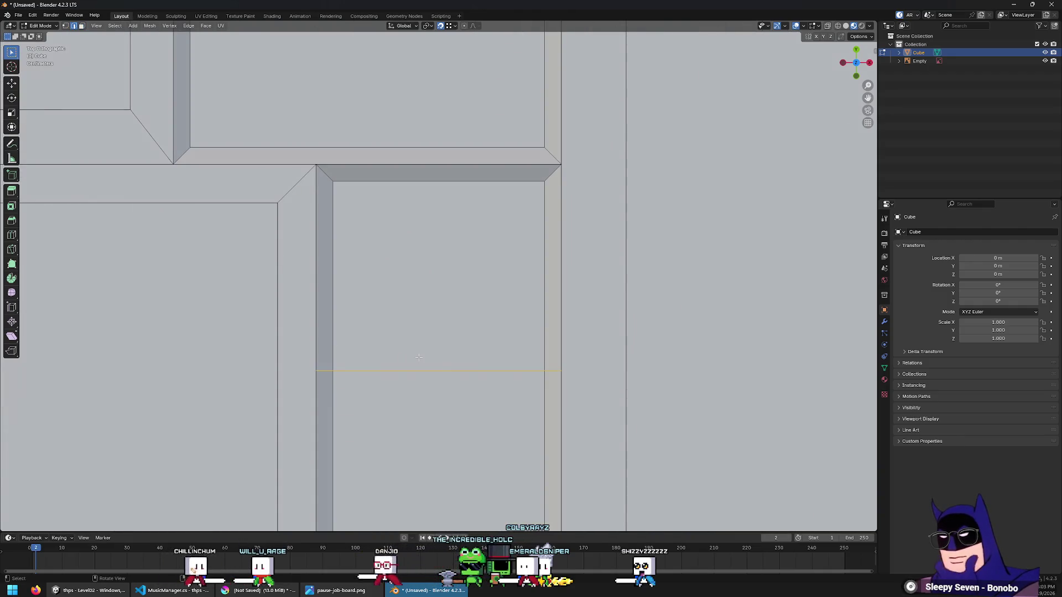
type("gy")
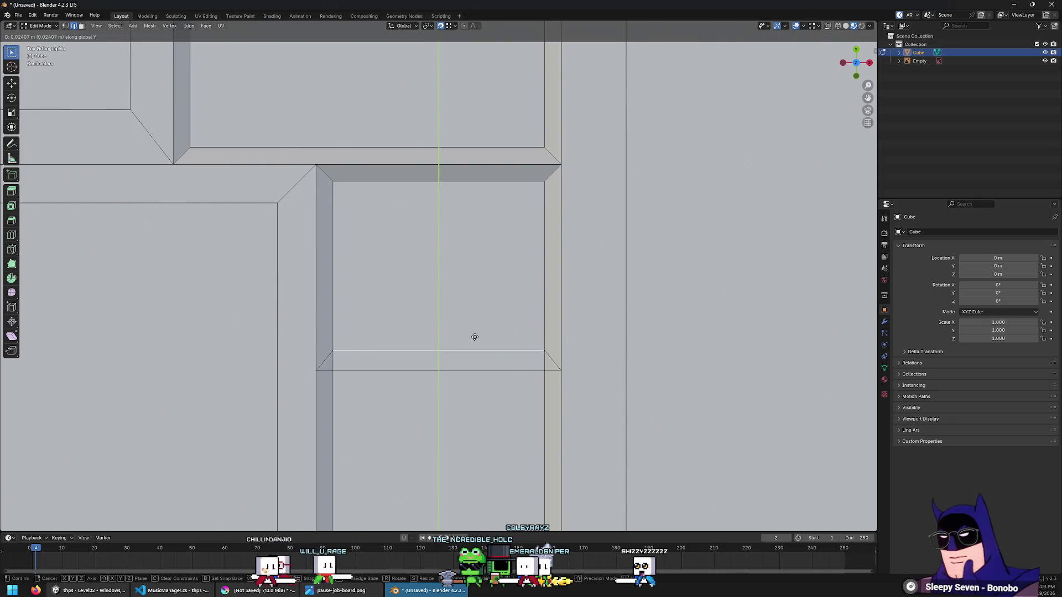
type("-0.02")
key("Return")
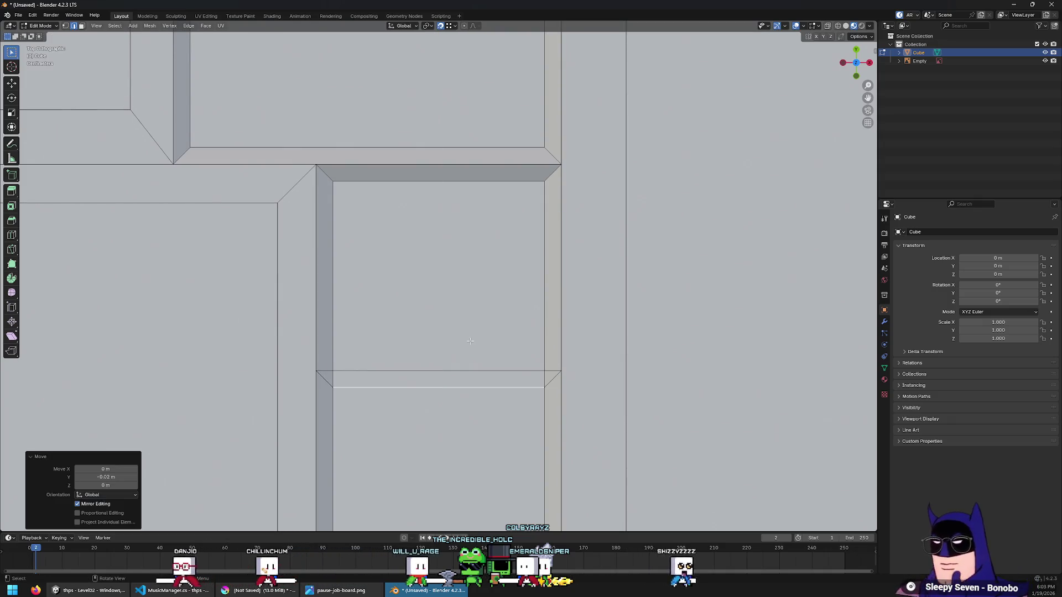
left_click(463, 366)
key("g")
key("y")
key("Escape")
type("gy")
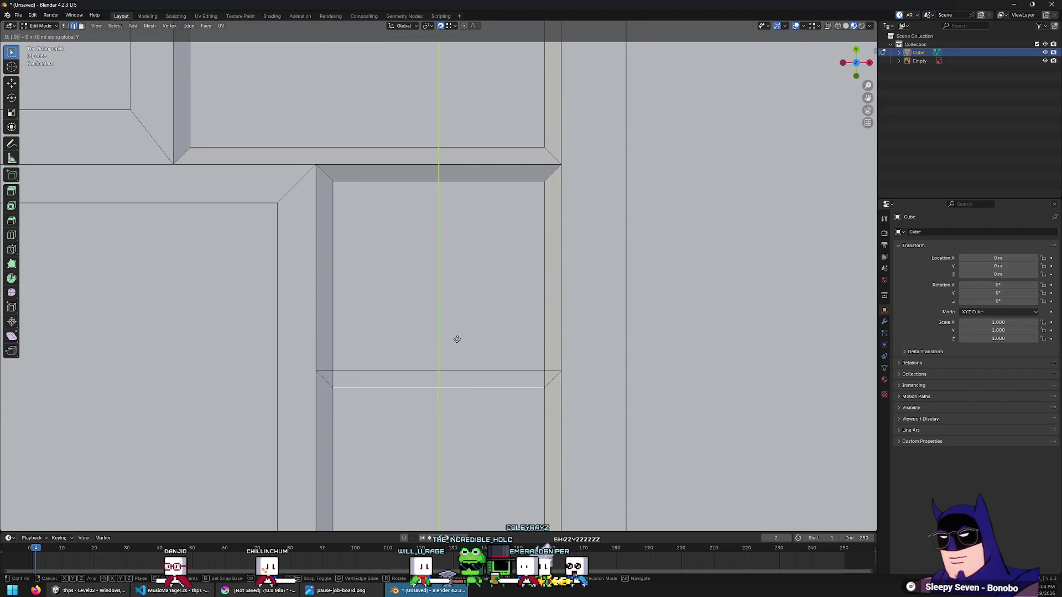
type("4")
key("Return")
Shift the second new edge along Y to widen the strip, viewing the block in perspective
left_click(451, 366)
key("g")
key("y")
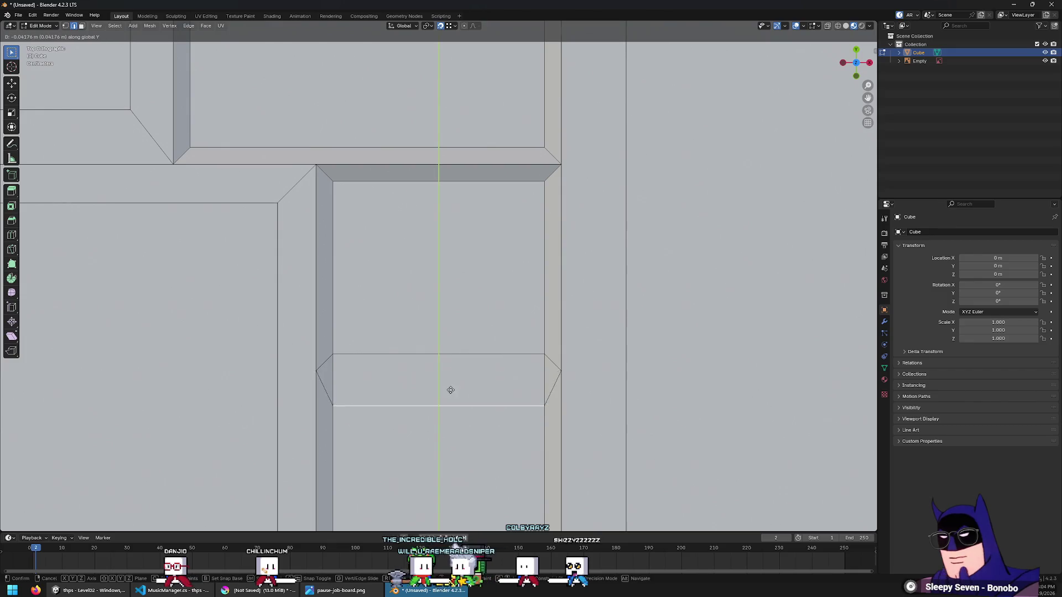
key("Escape")
mouse_move(452, 387)
middle_mouse_down()
mouse_move(532, 303)
mouse_move(548, 320)
middle_mouse_up()
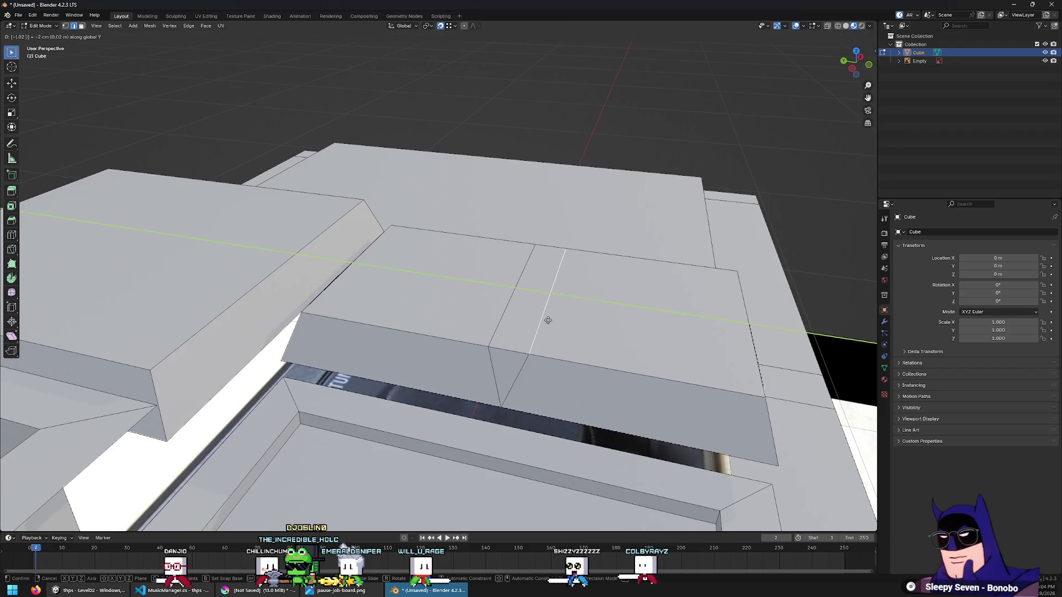
Select the block's top and front faces, then move an edge onto its neighbouring edge
left_click(548, 320)
key("3")
left_click(519, 327)
left_click(500, 366, "shift")
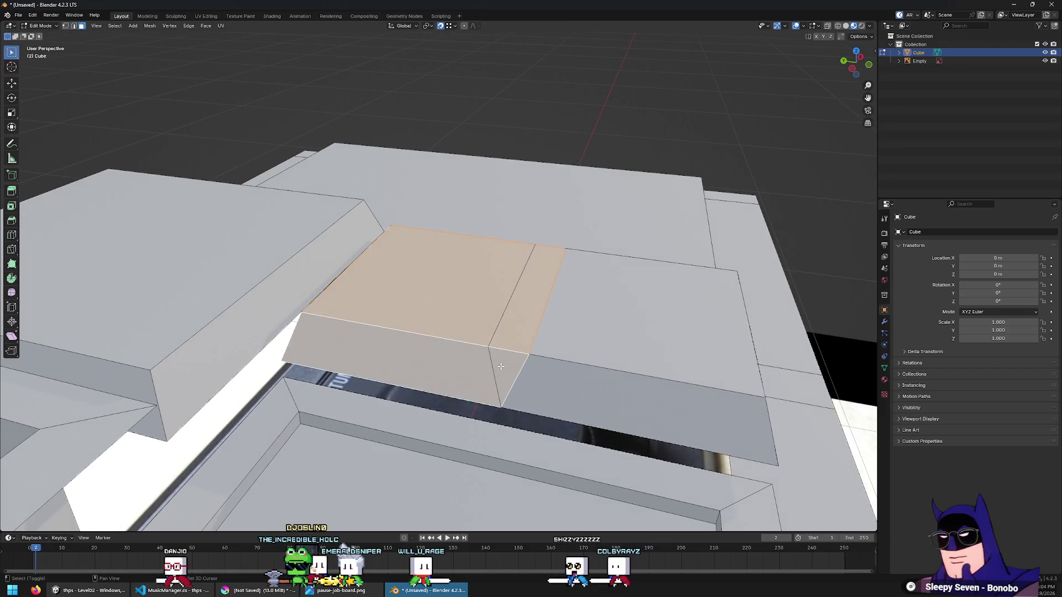
key("2")
left_click(539, 313)
key("g")
key("y")
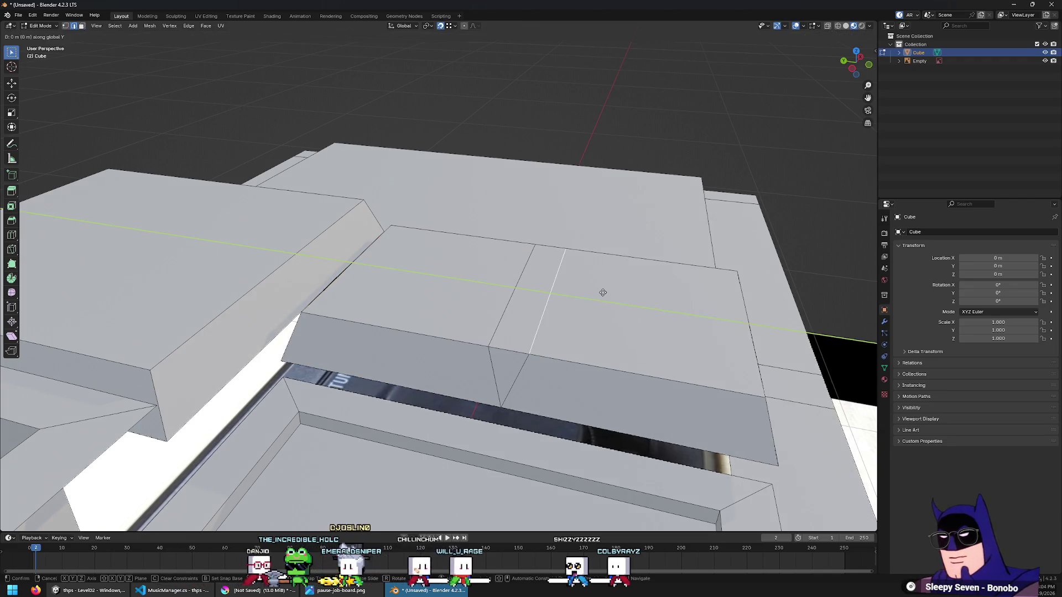
left_click(603, 293)
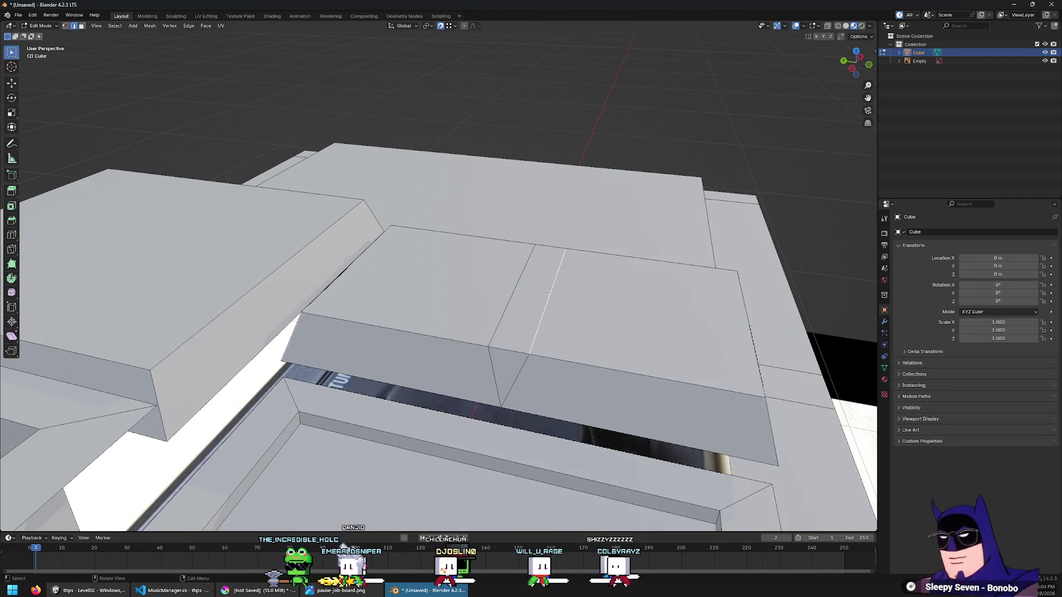
key("g")
left_click(522, 300)
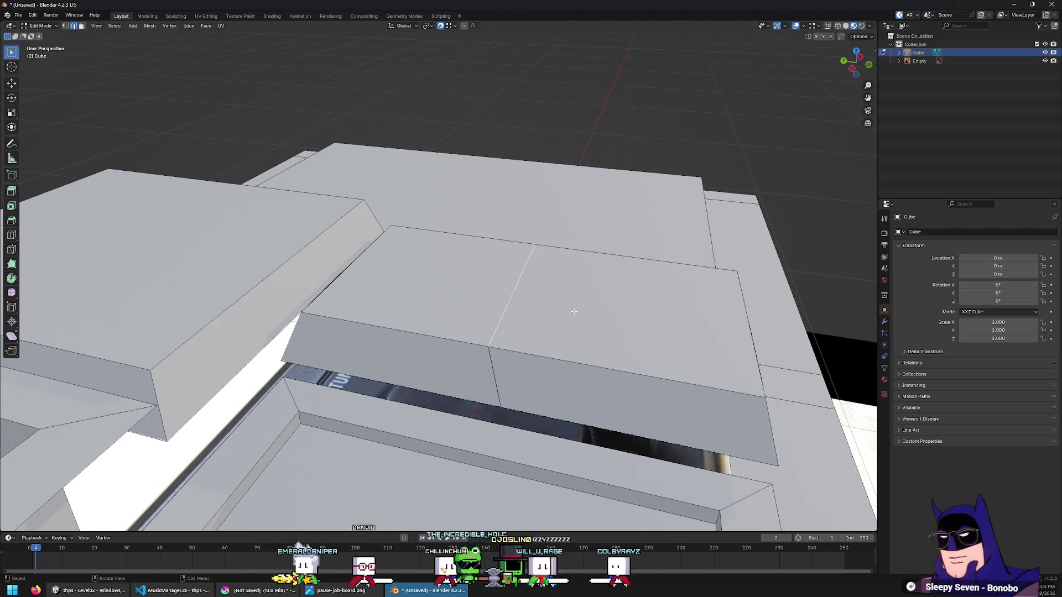
Raise the edge along Z and shift it along Y on the raised block
key("g")
key("z")
left_click(535, 266)
key("g")
key("y")
left_click(555, 297)
mouse_move(554, 298)
middle_mouse_down()
mouse_move(570, 263)
mouse_move(537, 286)
middle_mouse_up()
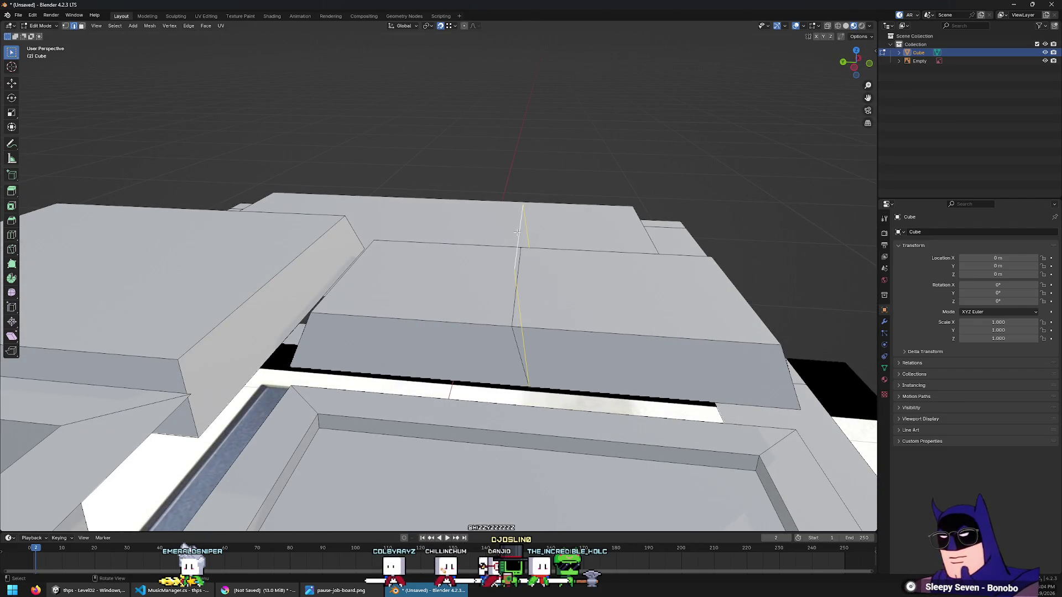
Move the vertical edge loop across the block 0.02 m along Y
key("x")
key("Escape")
left_click(531, 383, "alt")
key("g")
key("y")
left_click(531, 383)
middle_click_drag(531, 383, 545, 389)
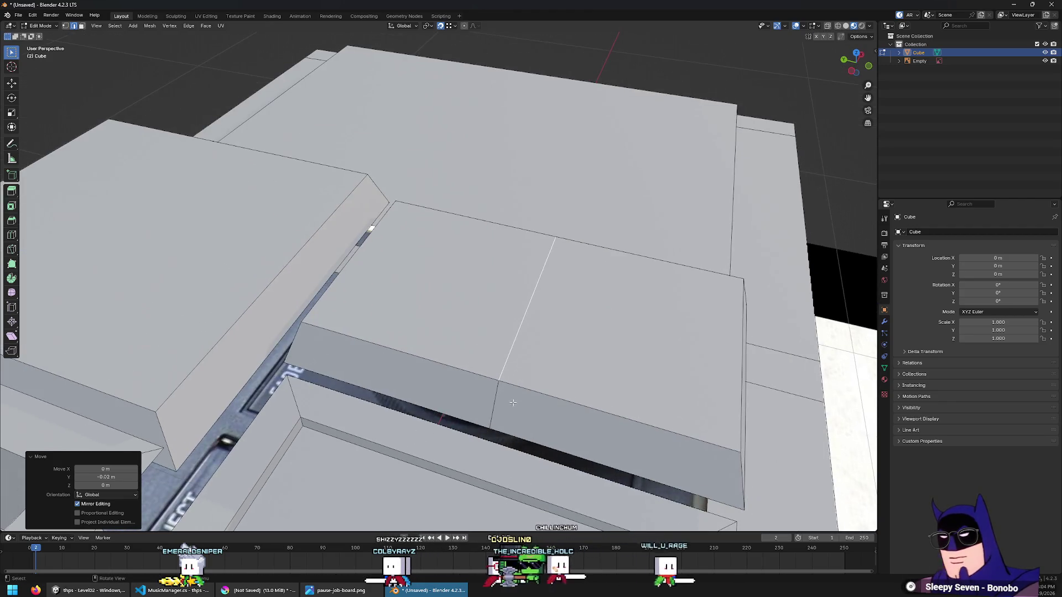
Shift the block's right section -0.02 along Y, then 0.02 back, opening a slanted gap
left_click(546, 390)
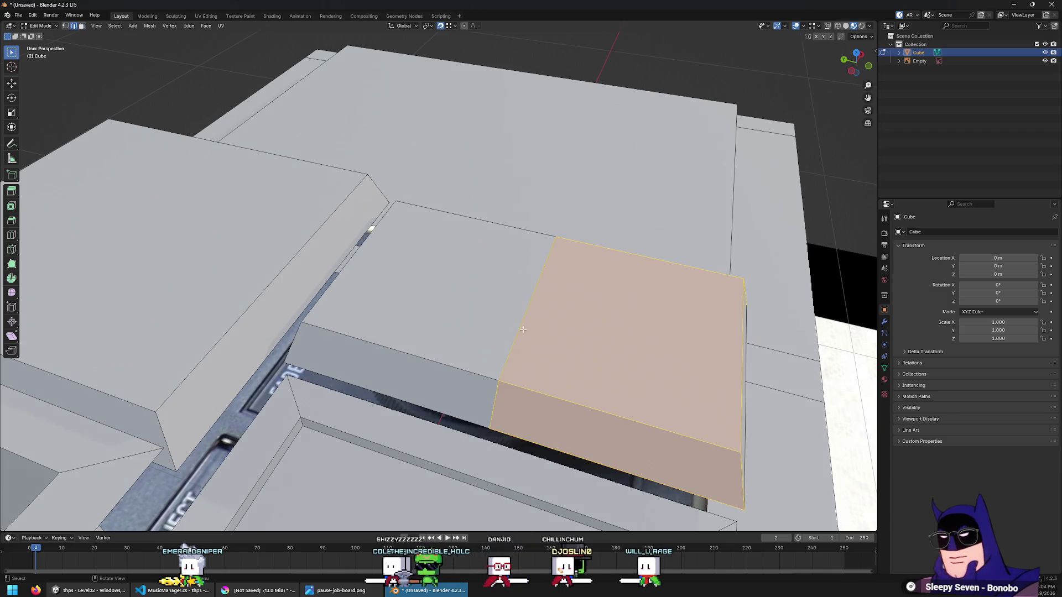
key("g")
key("y")
type("-0.02")
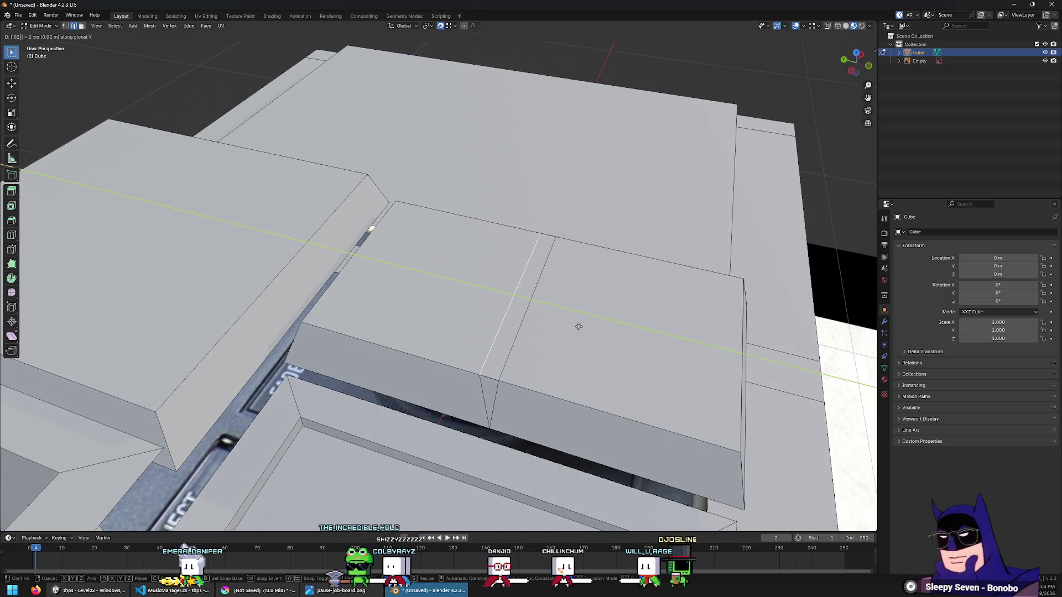
key("Return")
type("g")
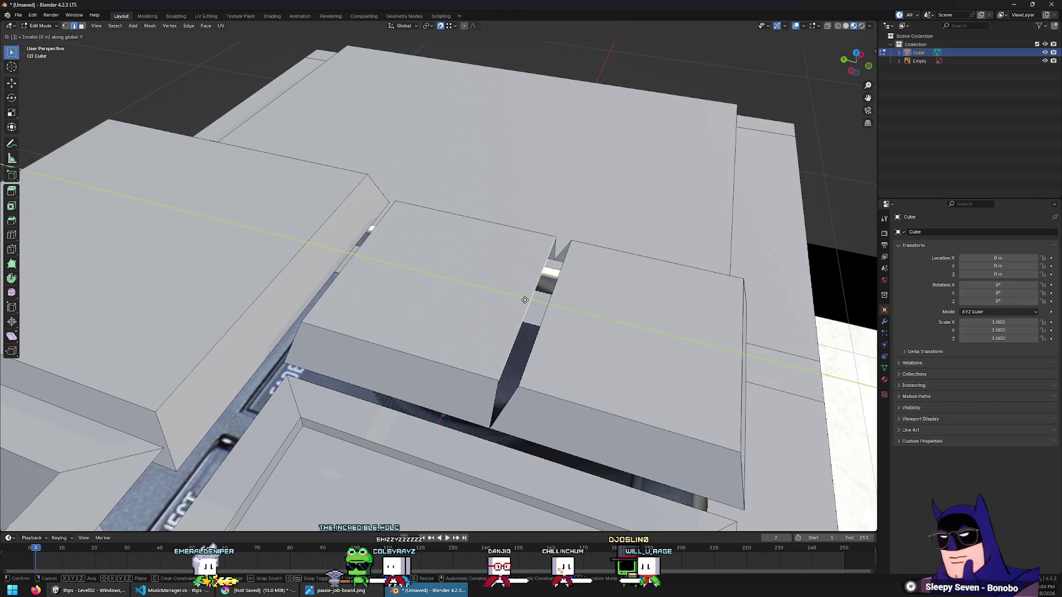
type("0.02")
key("Return")
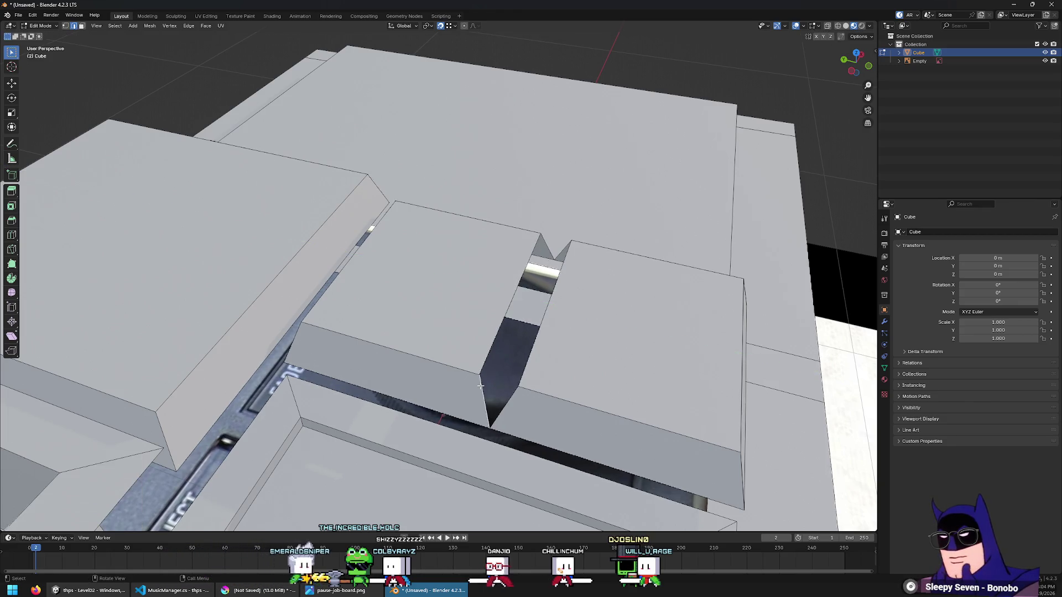
Select the gap's faces, then frame a single small face from the top view
left_click(547, 314, "alt")
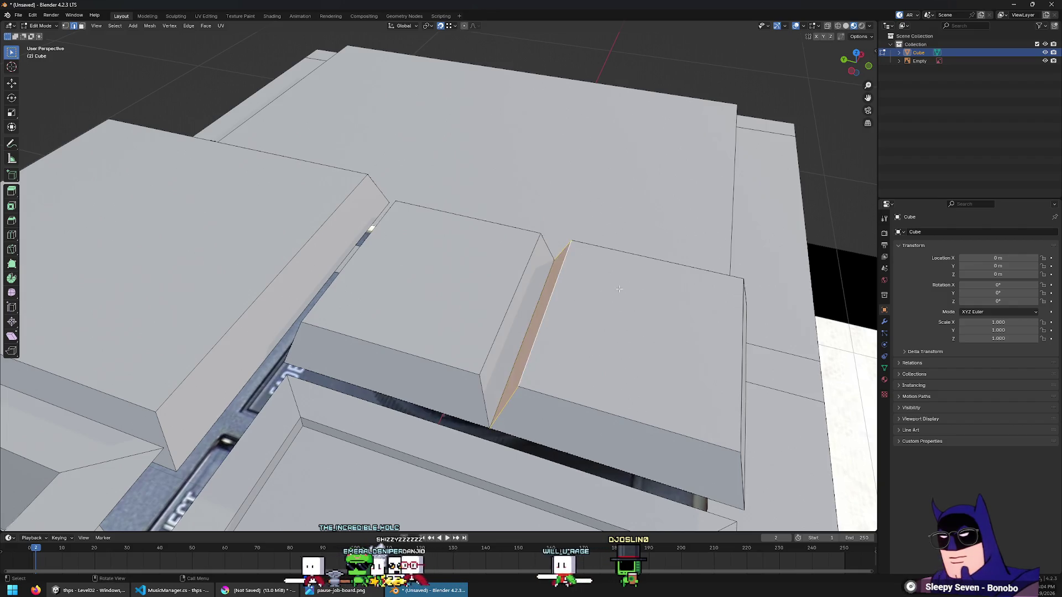
key("KP_7")
left_click(463, 269)
key("KP_Decimal")
scroll(462, 269, "down", 10)
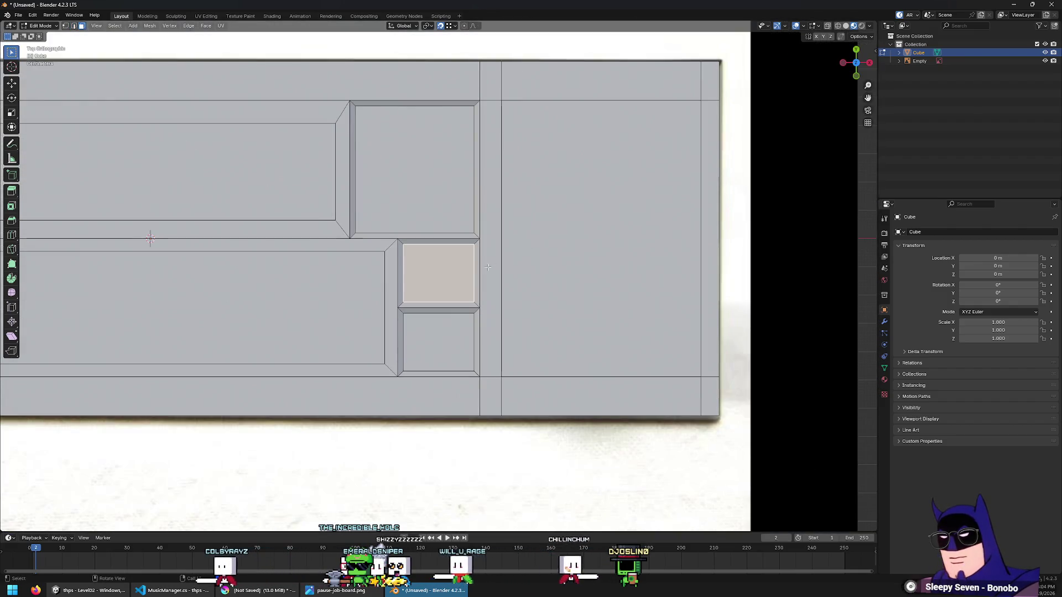
mouse_move(659, 218)
middle_mouse_down()
mouse_move(591, 289)
mouse_move(591, 240)
middle_mouse_up()
scroll(591, 289, "up", 5)
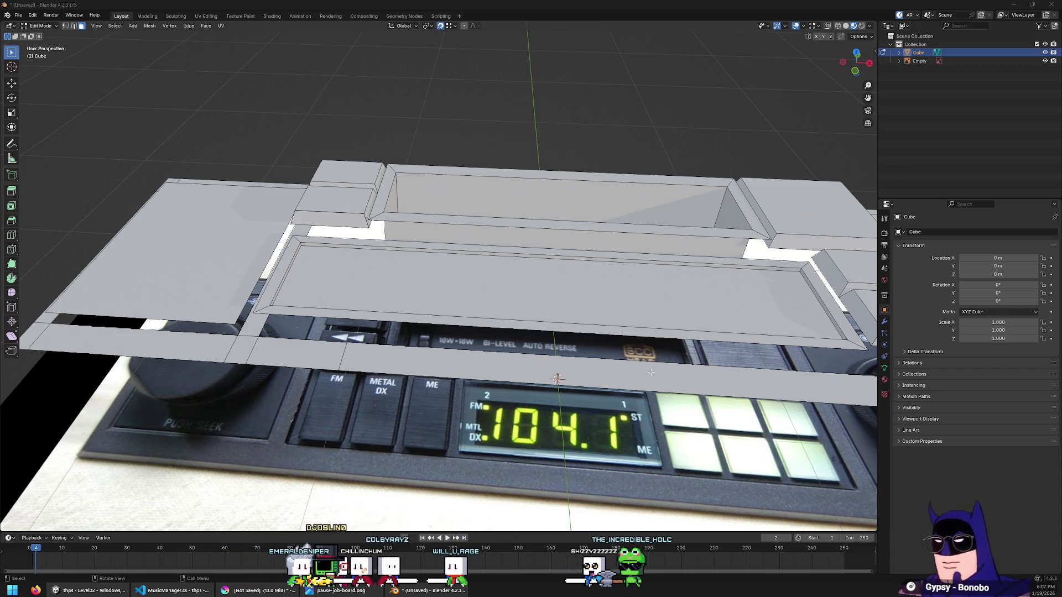
Select the recessed cassette window face and zoom into it in Top Orthographic view
mouse_move(789, 387)
middle_mouse_down()
mouse_move(382, 388)
mouse_move(397, 265)
middle_mouse_up()
left_click(378, 387)
left_click(397, 265)
key("KP_7")
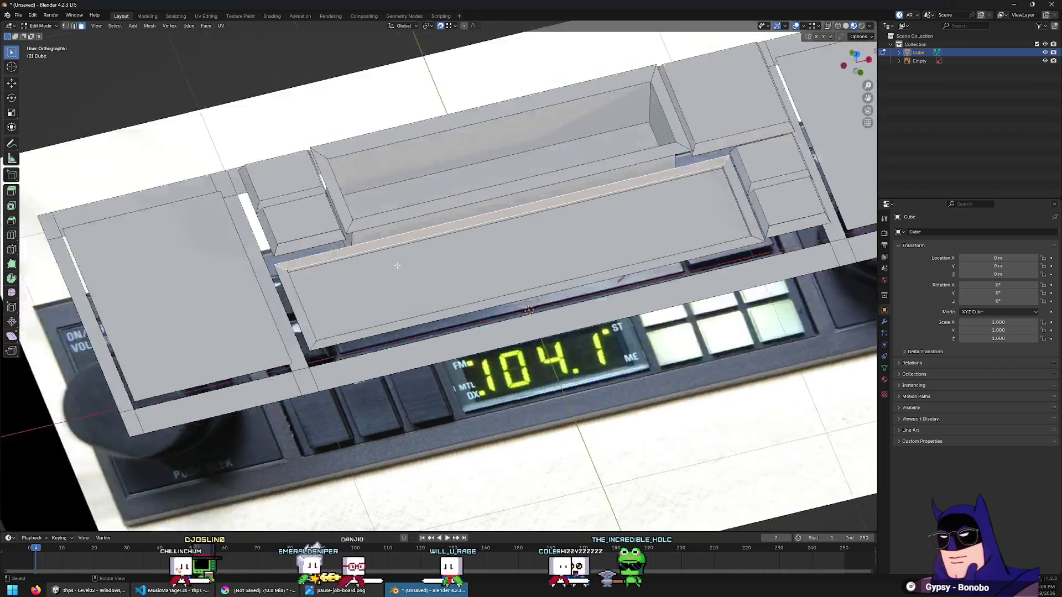
left_click(281, 199)
left_click(547, 146)
middle_click_drag(548, 147, 522, 164)
key("KP_7")
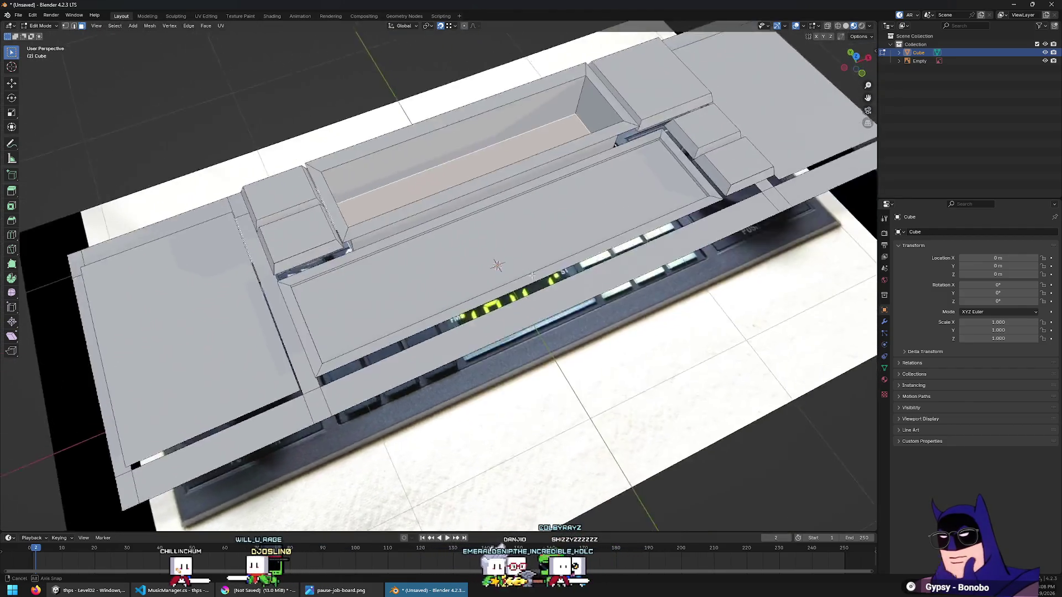
scroll(582, 172, "up", 3)
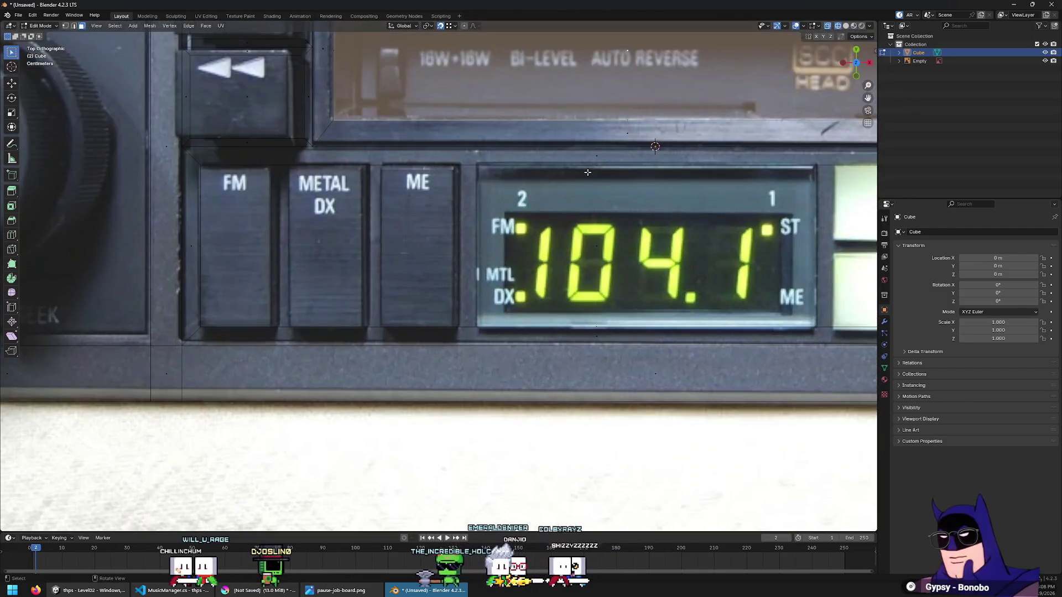
Move the cassette window face over the radio photo's display area
middle_click_drag(582, 172, 534, 298, "shift")
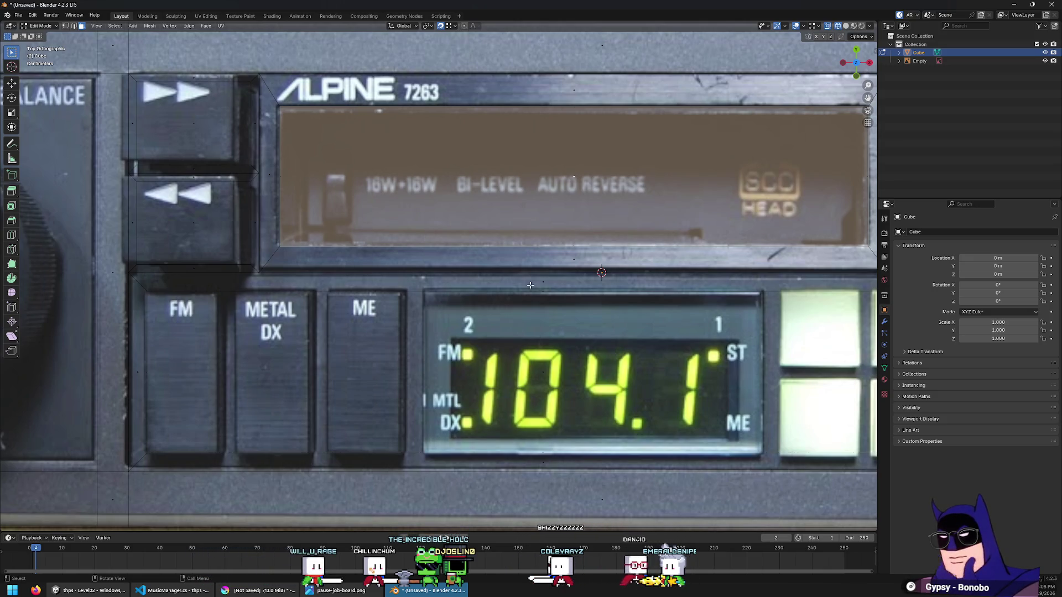
scroll(530, 285, "down", 4)
scroll(731, 302, "down", 1)
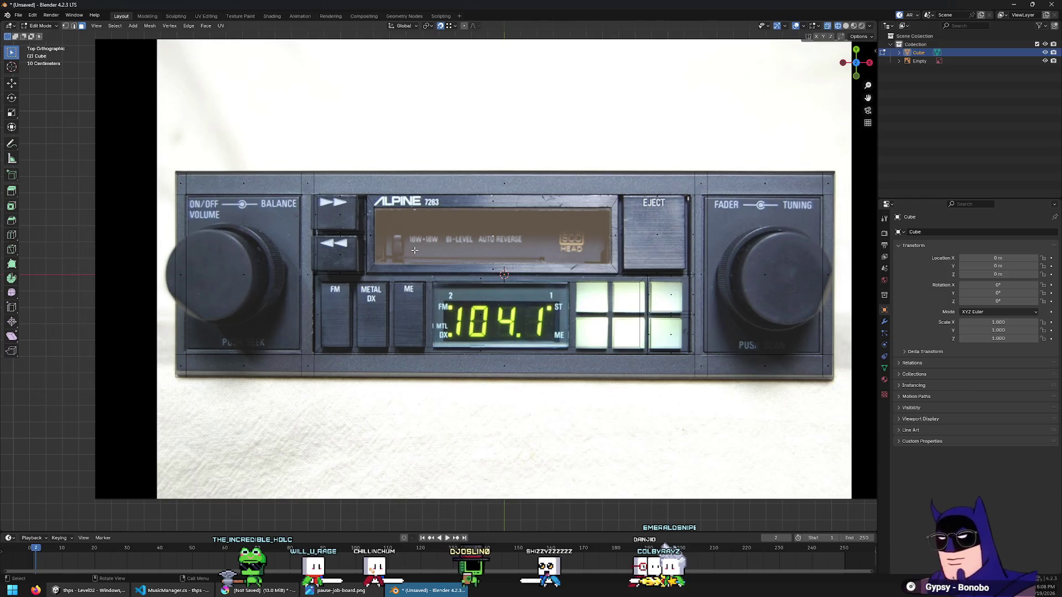
scroll(398, 247, "up", 4)
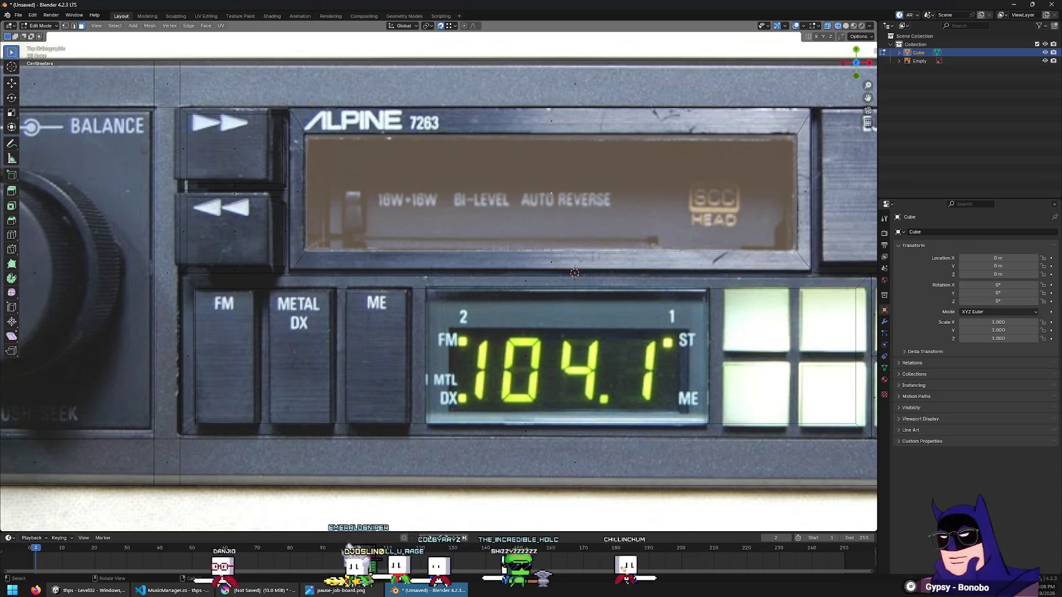
scroll(548, 147, "up", 3)
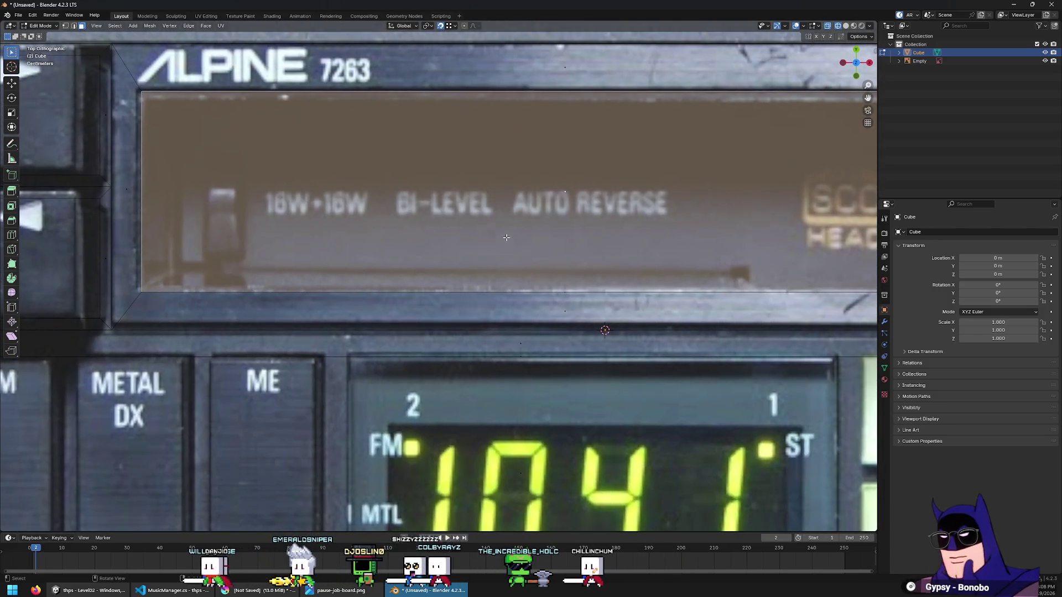
scroll(506, 237, "down", 2)
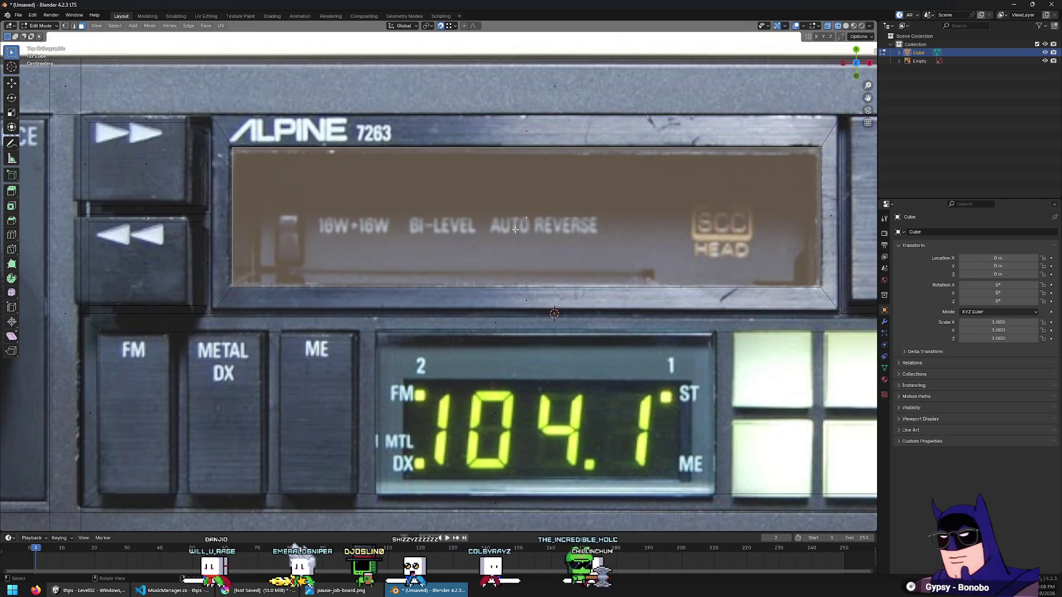
key("g")
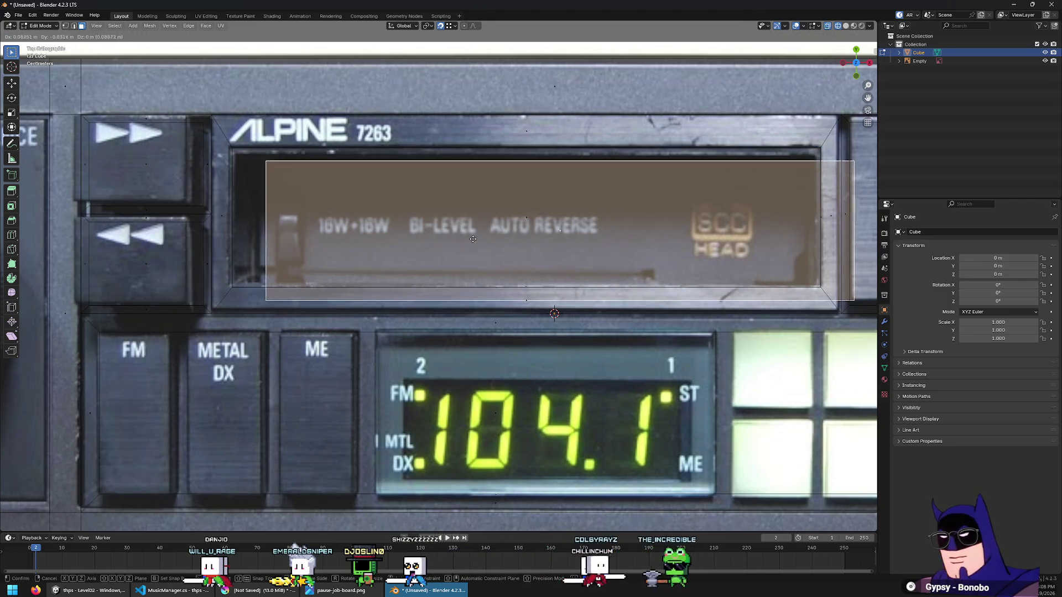
left_click(822, 248)
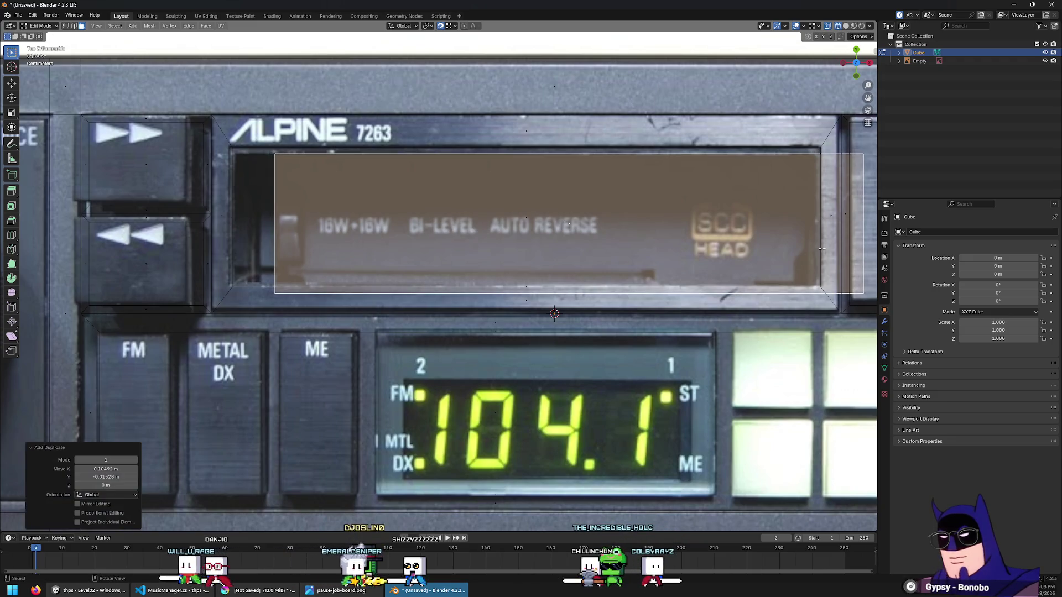
Pull the face's right edge far left along X
key("2")
left_click(822, 249)
key("g")
key("x")
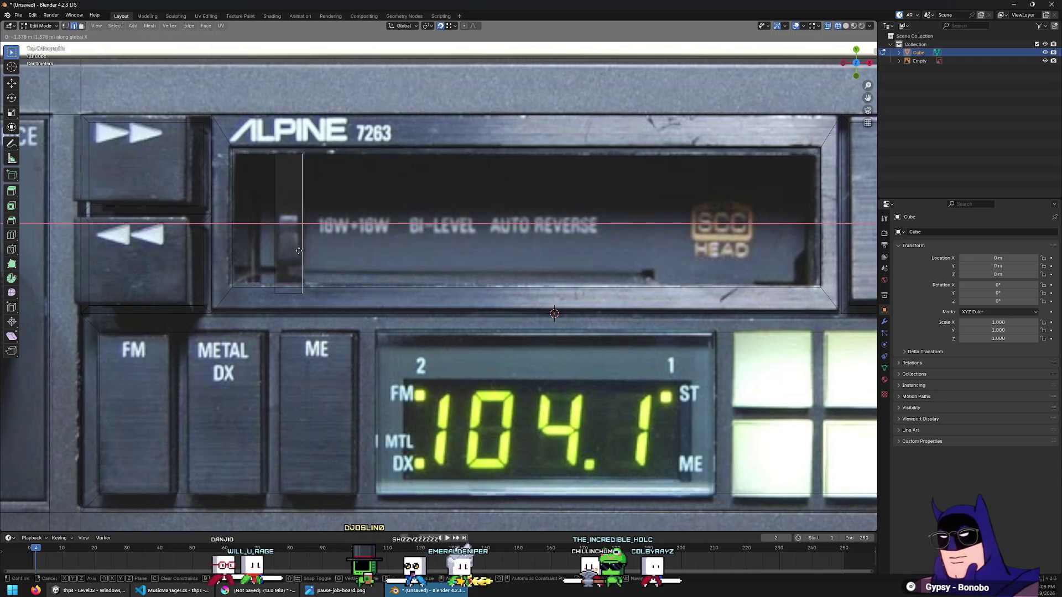
left_click(298, 251)
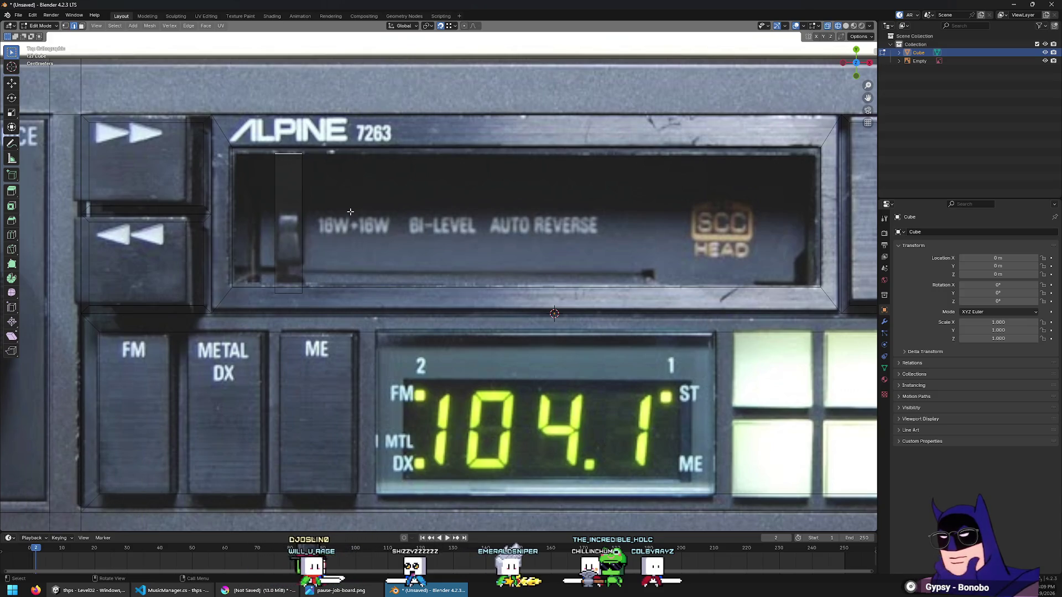
Fit the small face's top and bottom edges to the photo's tab along Y, then loop-cut it
key("g")
key("y")
left_click(287, 269)
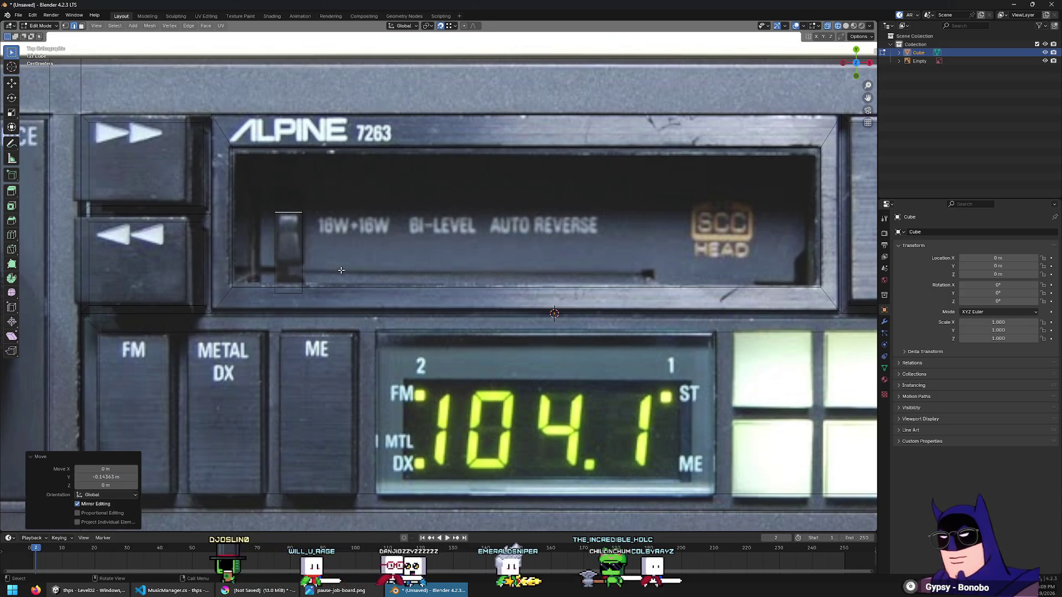
left_click(287, 299)
key("g")
key("y")
left_click(359, 241)
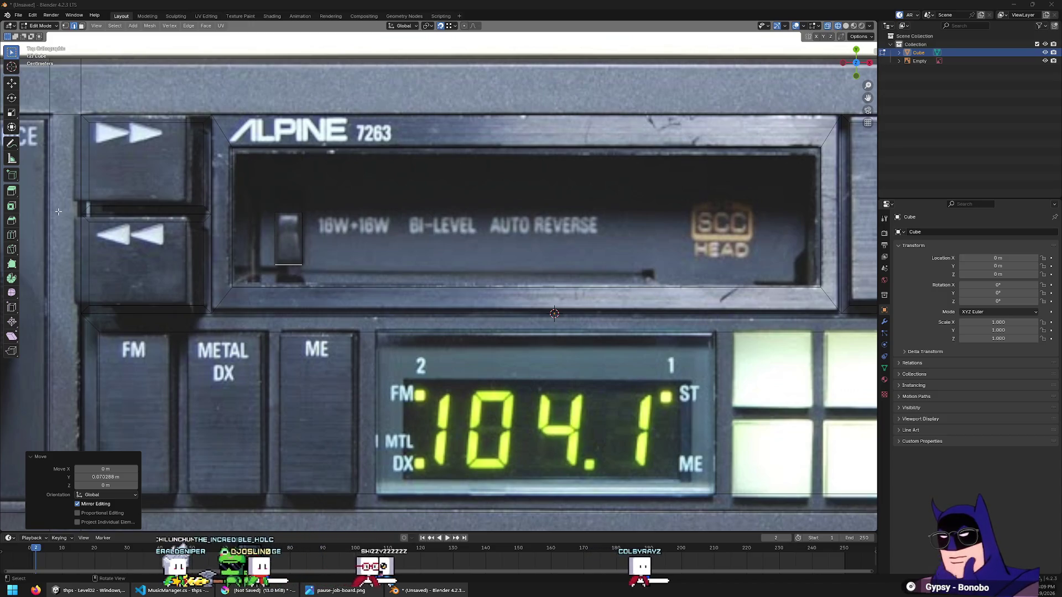
left_click(11, 235)
left_click(301, 227)
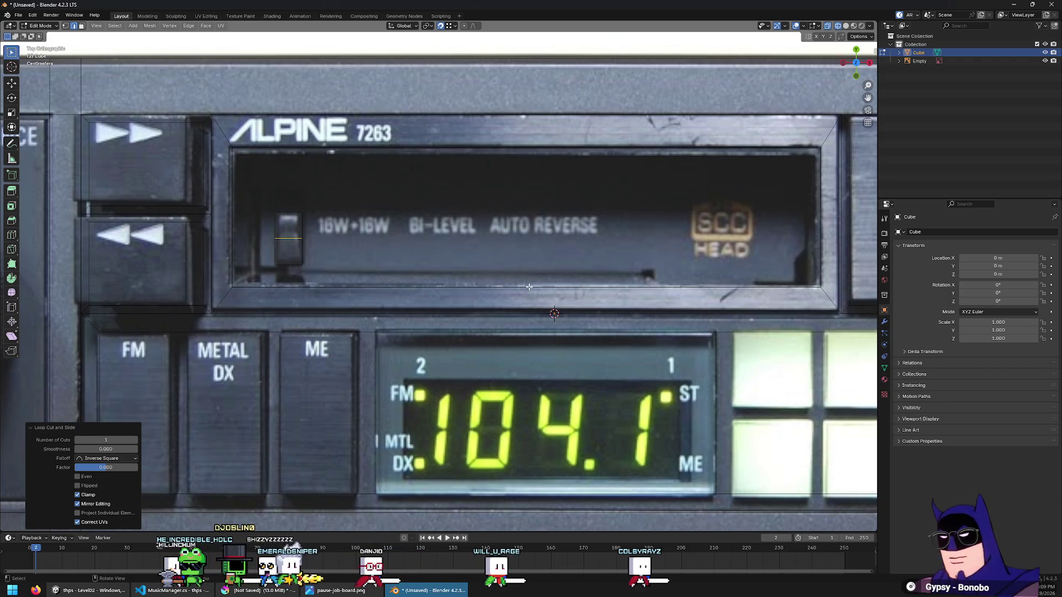
Extrude the small cassette-window face straight up along Z
key("3")
left_click(288, 228)
middle_click_drag(288, 228, 449, 215)
key("g")
key("z")
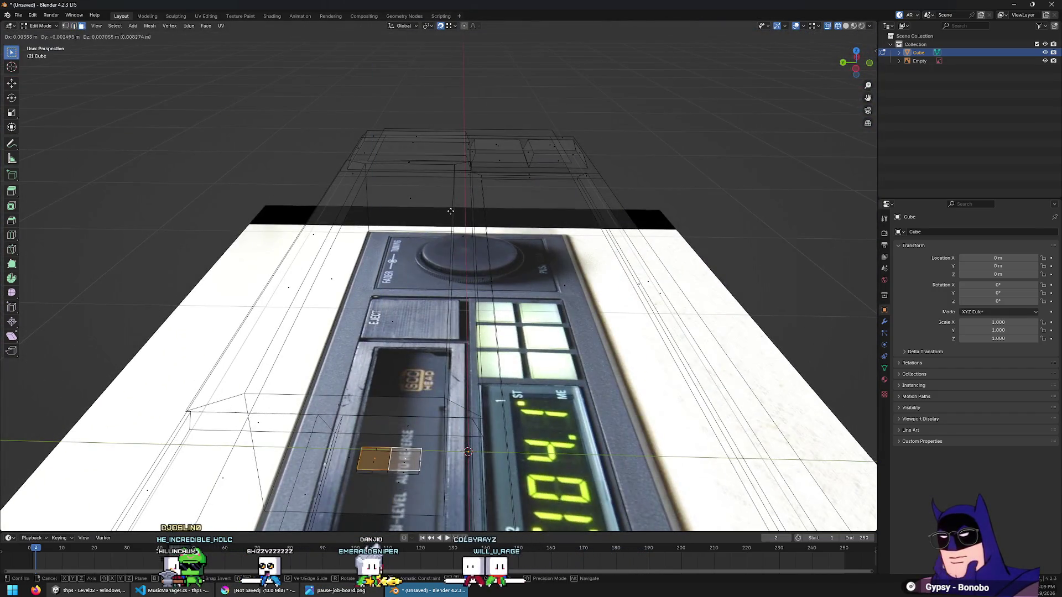
left_click(452, 200)
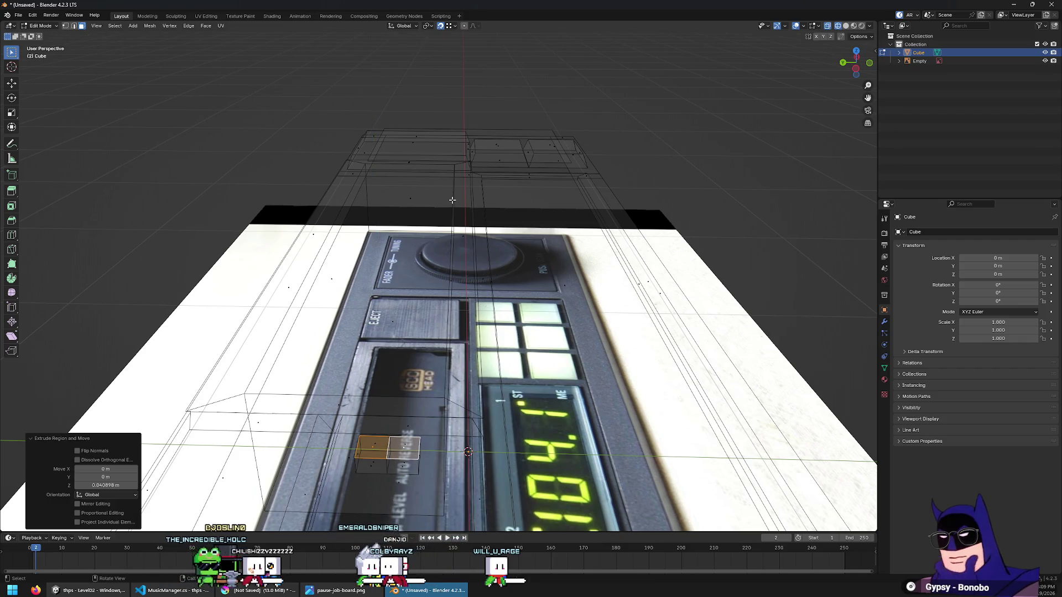
Raise the extruded block's top edge straight up into a roof ridge
mouse_move(451, 200)
middle_mouse_down()
mouse_move(398, 194)
mouse_move(454, 227)
mouse_move(625, 285)
middle_mouse_up()
scroll(398, 195, "up", 5)
key("KP_Decimal")
scroll(279, 294, "down", 6)
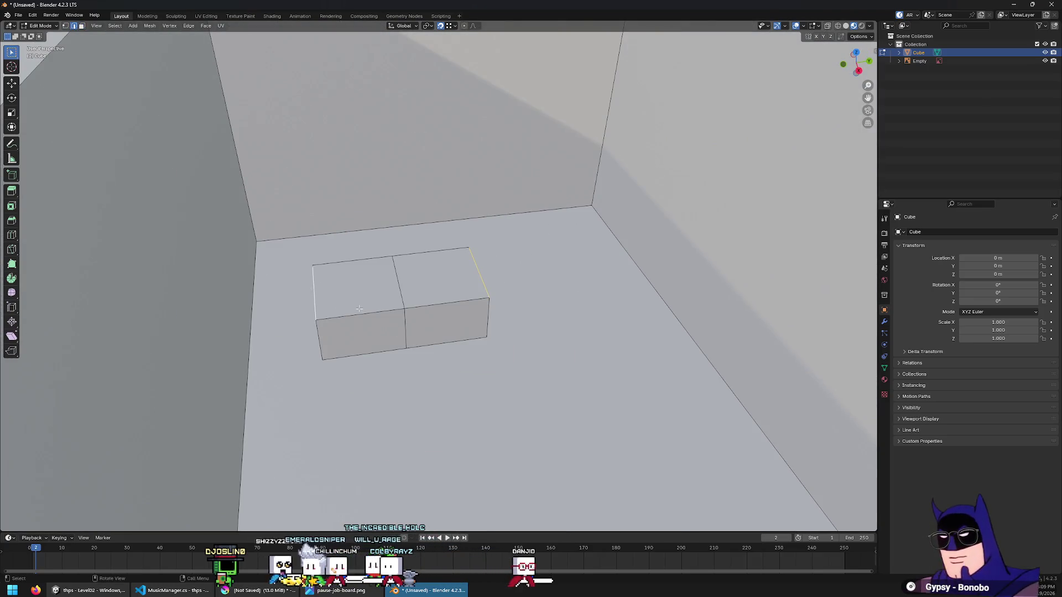
middle_click_drag(359, 309, 310, 354)
scroll(310, 354, "up", 2)
key("g")
key("z")
left_click(259, 398)
Merge overlapping vertices by distance across the whole mesh
key("a")
middle_click_drag(259, 399, 431, 330)
key("m")
left_click(438, 332)
Deselect the mesh and view it from the top with the reference photo showing through
key("3")
key("alt+z")
key("alt+a")
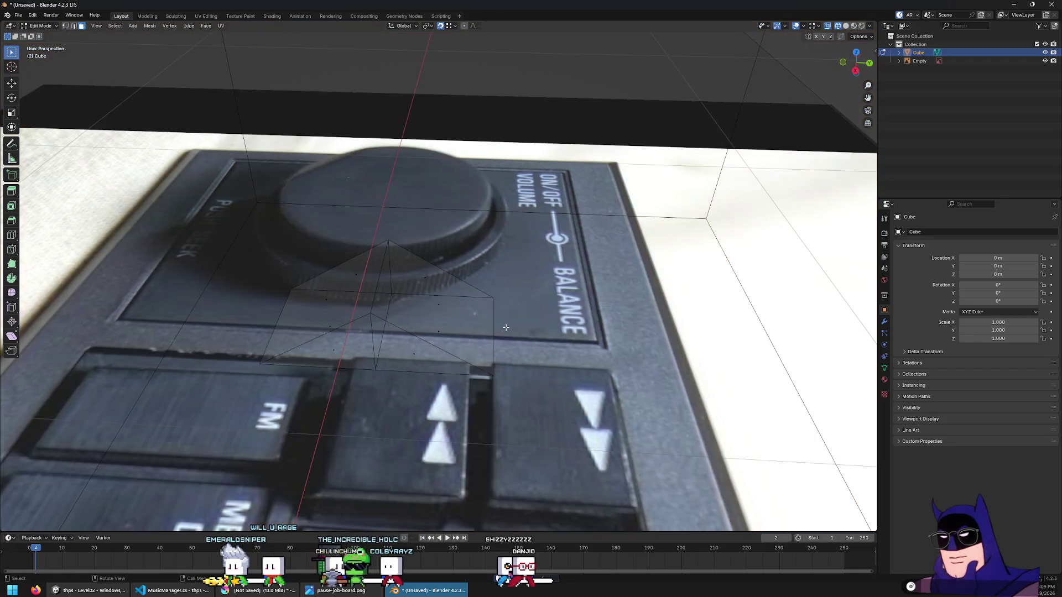
key("alt+z")
key("KP_7")
key("alt+z")
scroll(474, 294, "down", 8)
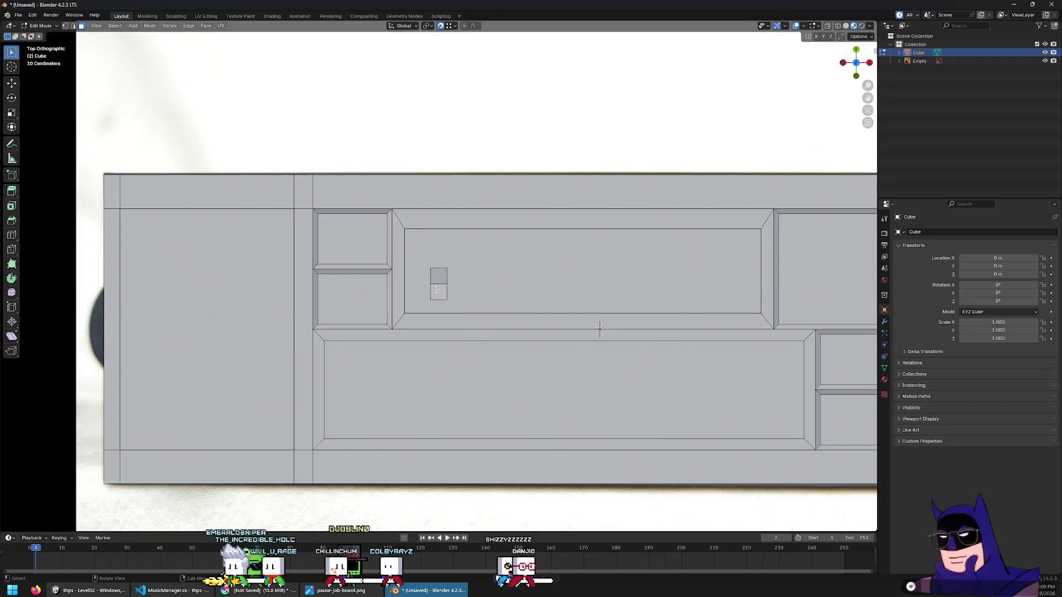
Move the large cassette-window face and small lower face vertically to adjust the recess depth
left_click(478, 259)
left_click(439, 299)
mouse_move(438, 298)
middle_mouse_down()
mouse_move(639, 280)
mouse_move(711, 220)
middle_mouse_up()
key("z")
left_click(456, 271)
key("alt+z")
scroll(638, 280, "up", 4)
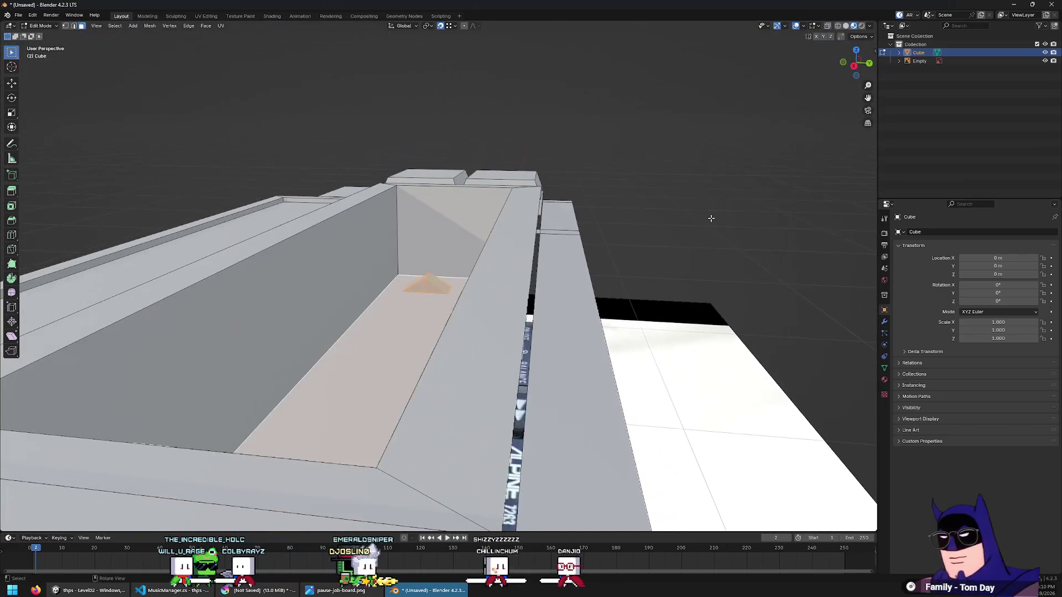
key("g")
key("z")
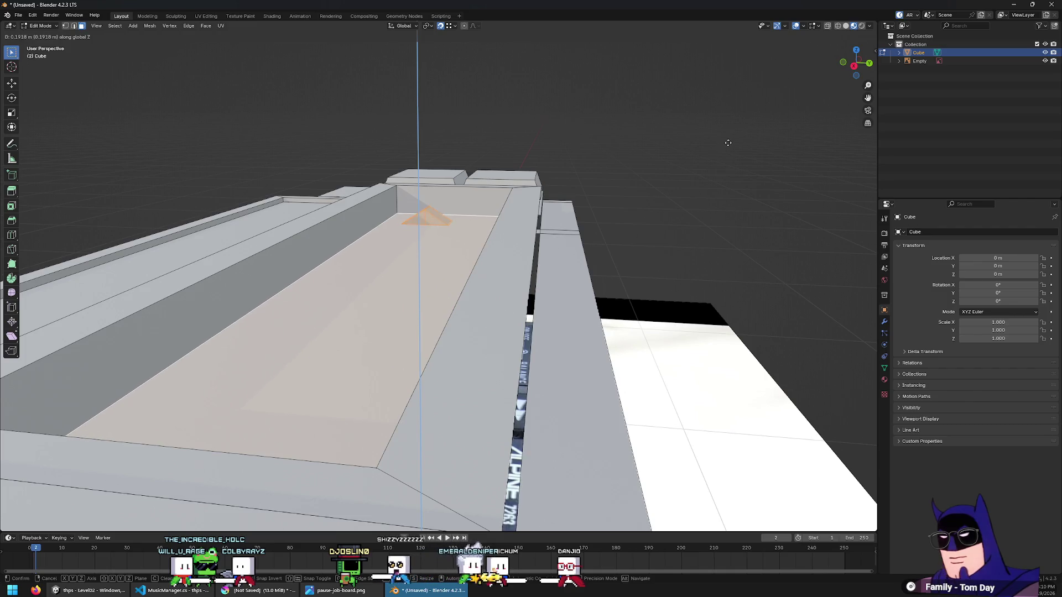
left_click(729, 155)
middle_click_drag(729, 155, 446, 271)
Shift one of the prism's edges along the Y axis
key("2")
key("alt+a")
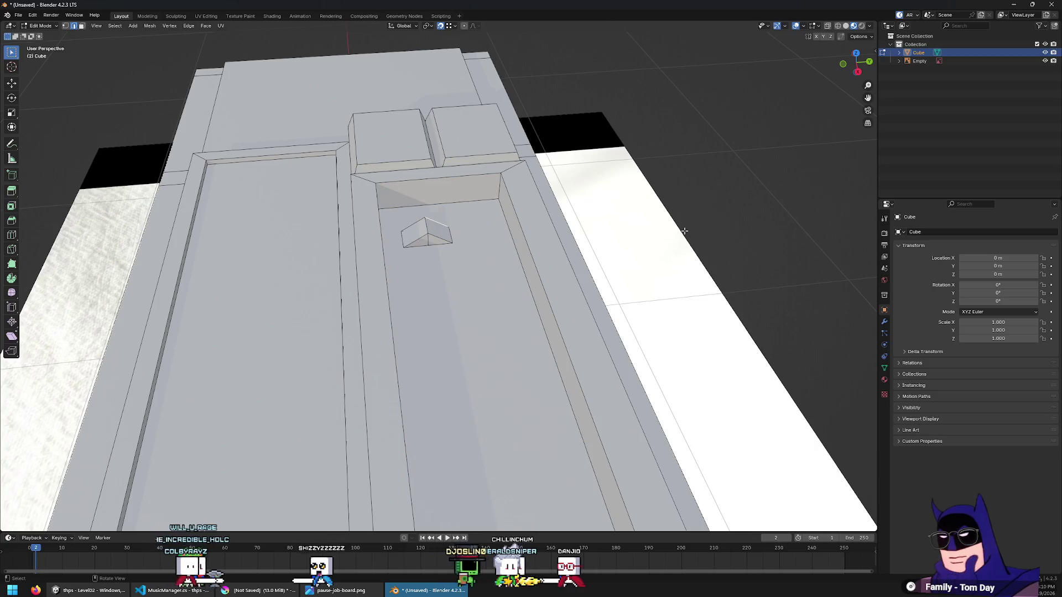
left_click(427, 223)
key("g")
key("y")
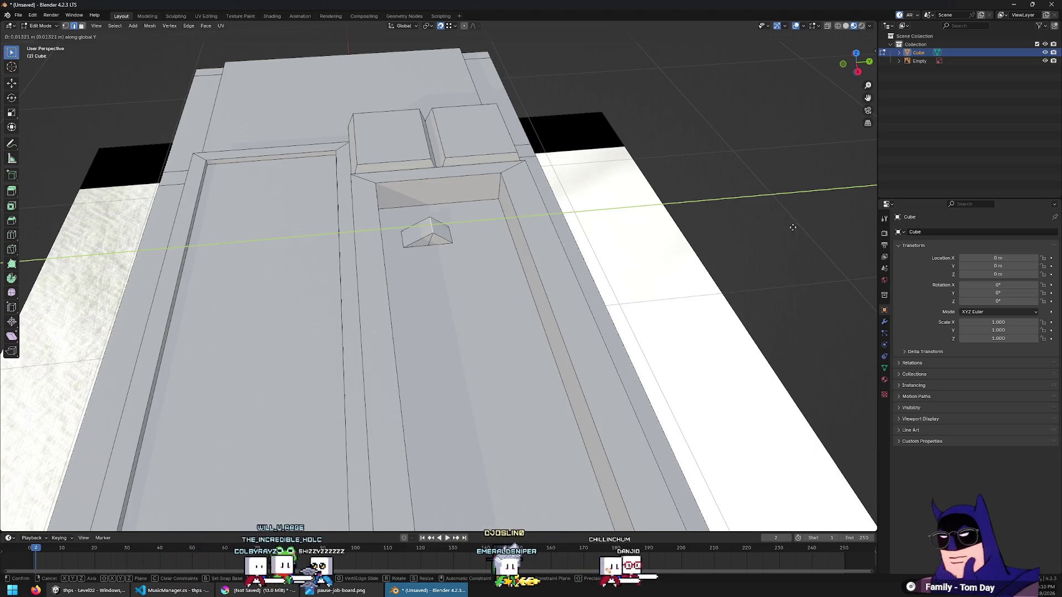
left_click(791, 227)
key("g")
key("z")
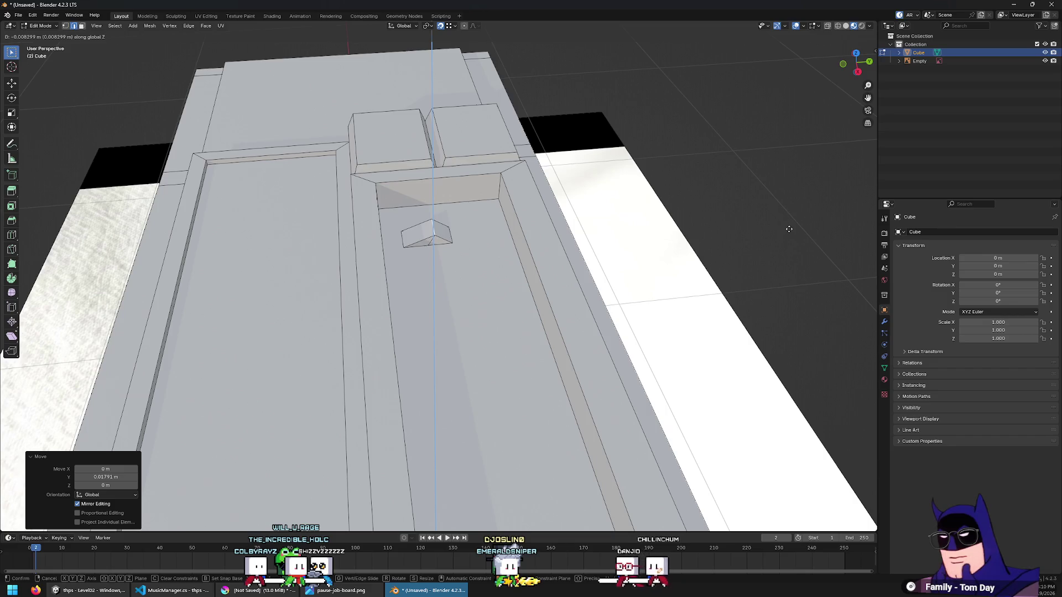
right_click(789, 229)
Dissolve the extra prism vertex and frame the prism face
mouse_move(608, 233)
middle_mouse_down()
mouse_move(477, 231)
mouse_move(454, 256)
middle_mouse_up()
key("ctrl+x")
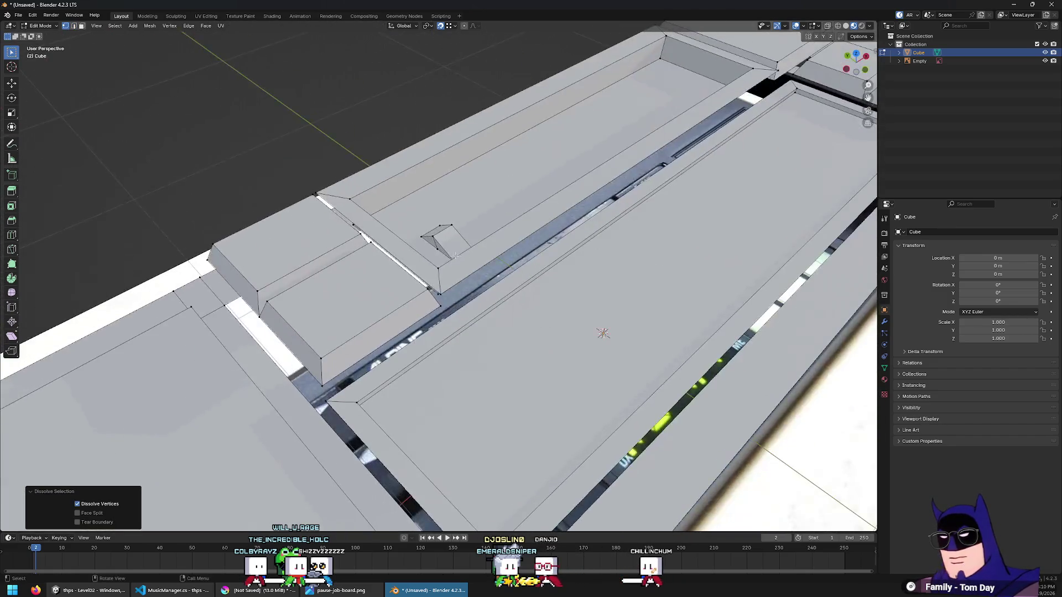
left_click(437, 243)
key("2")
left_click(437, 244)
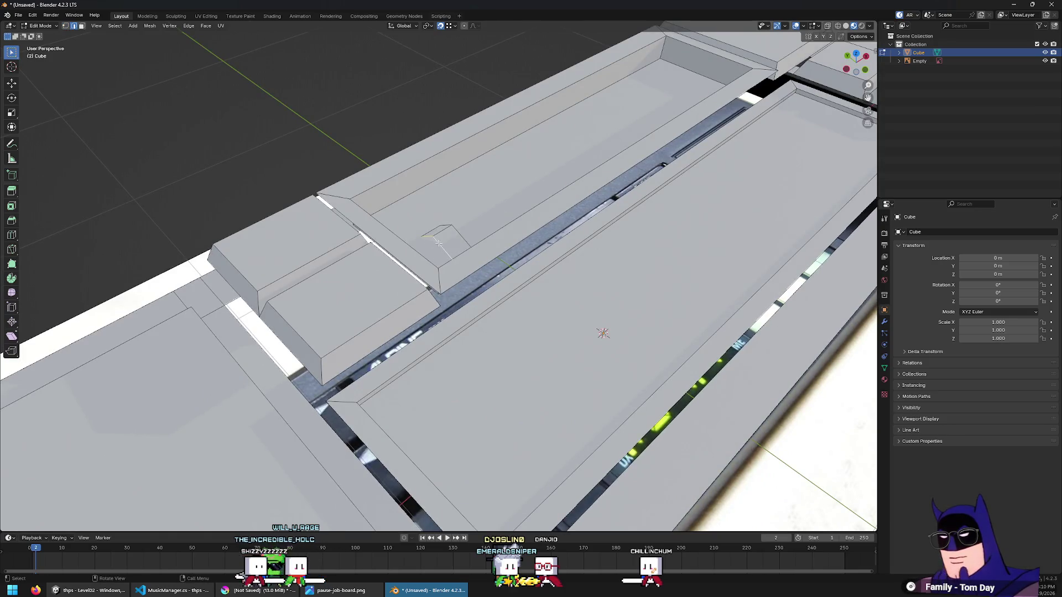
key("3")
left_click(439, 243)
key("KP_Decimal")
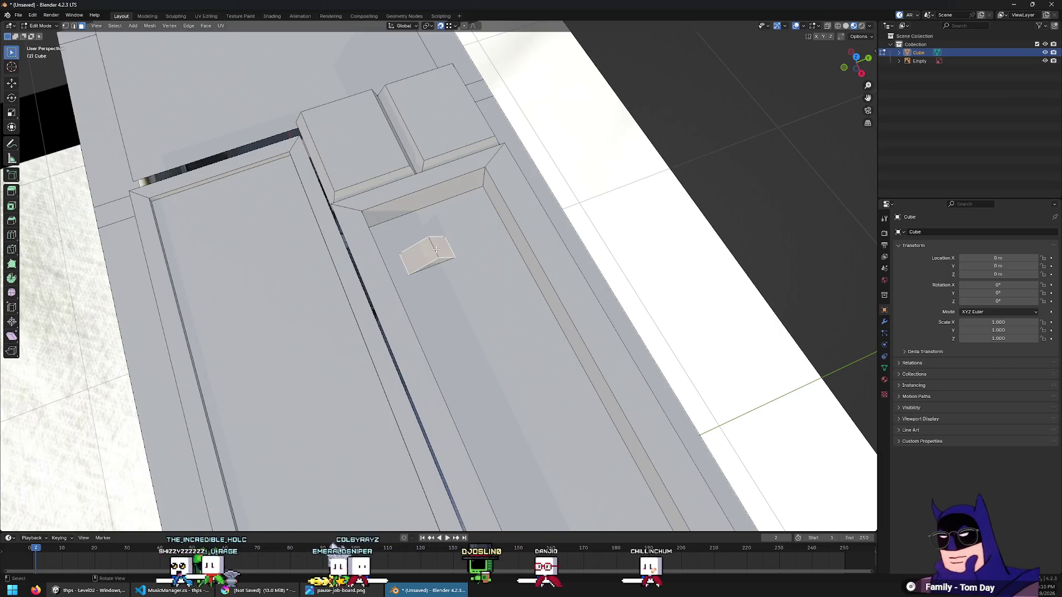
Check the side-wall and recessed floor faces, return to object mode, then go to Unity's job board
left_click(594, 343)
left_click(518, 353)
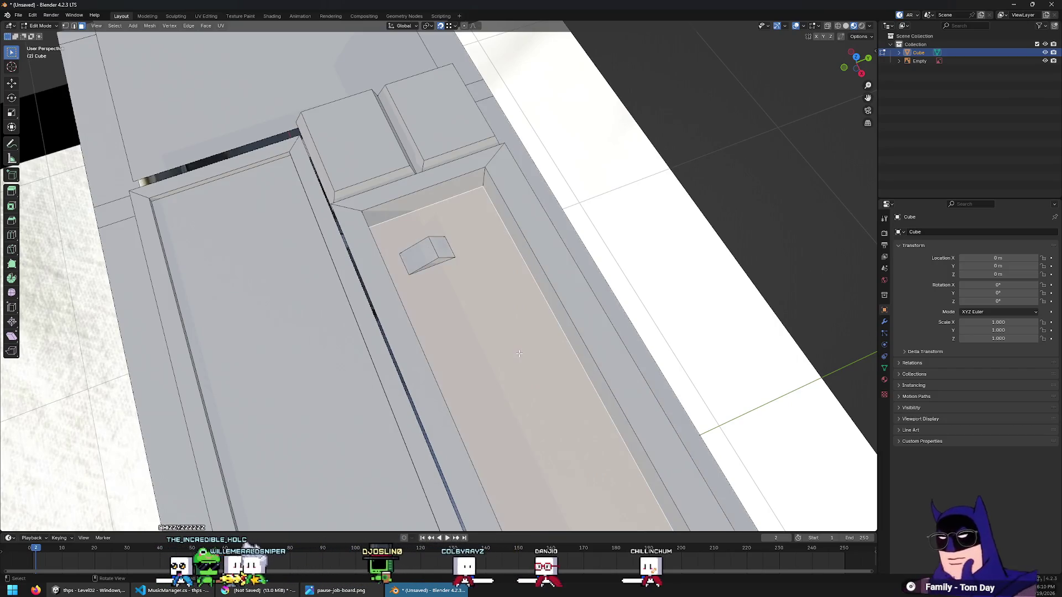
key("KP_7")
key("Home")
key("Tab")
key("Tab")
scroll(524, 251, "up", 5)
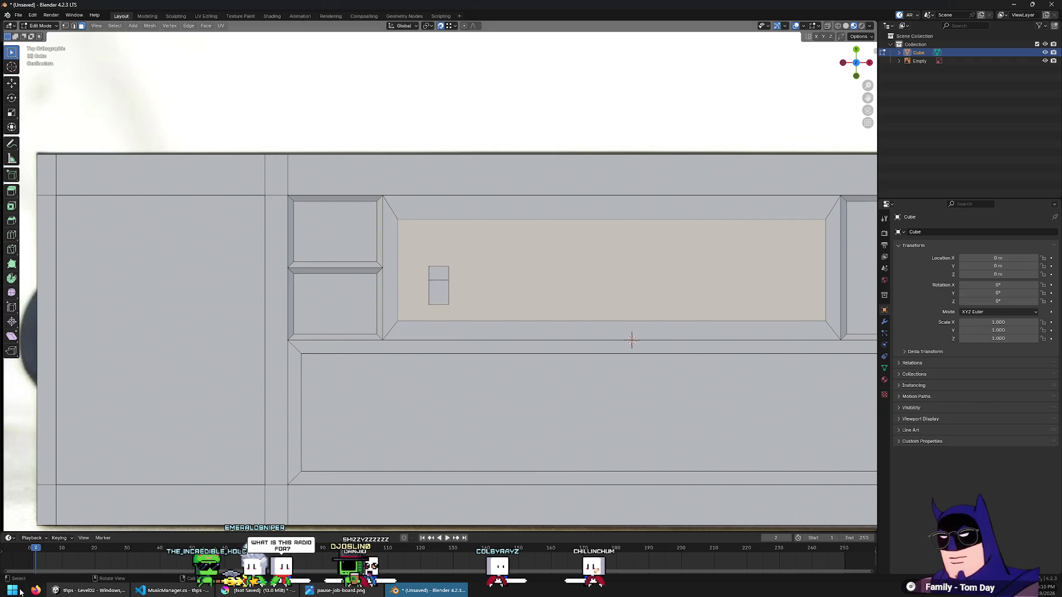
left_click(88, 591)
left_click(345, 356)
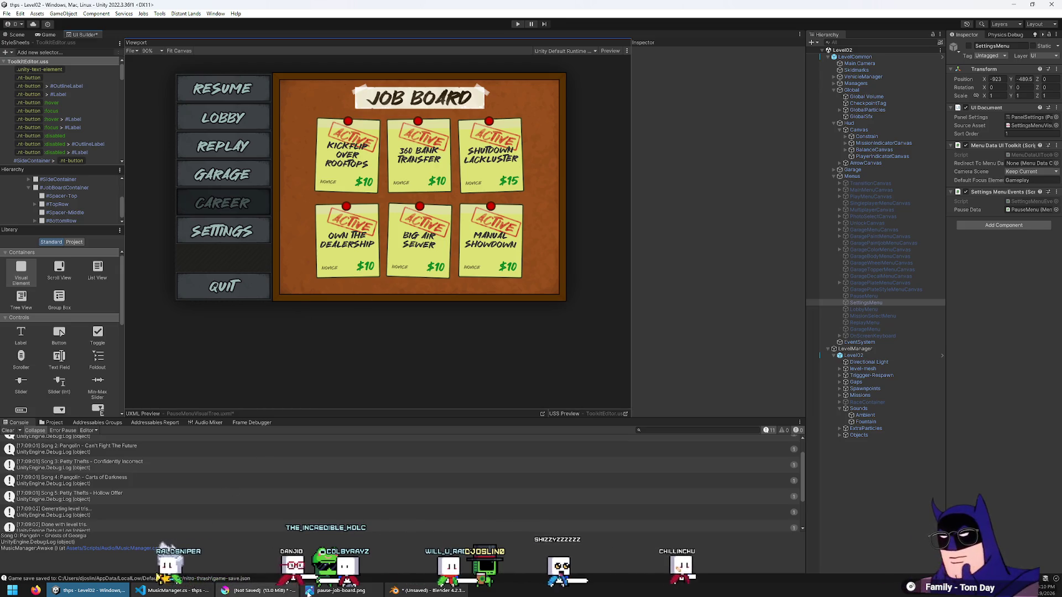
Inset the lower face strip from the FM buttons to the display, then start Play mode in Unity
key("alt+Tab")
scroll(259, 286, "down", 5)
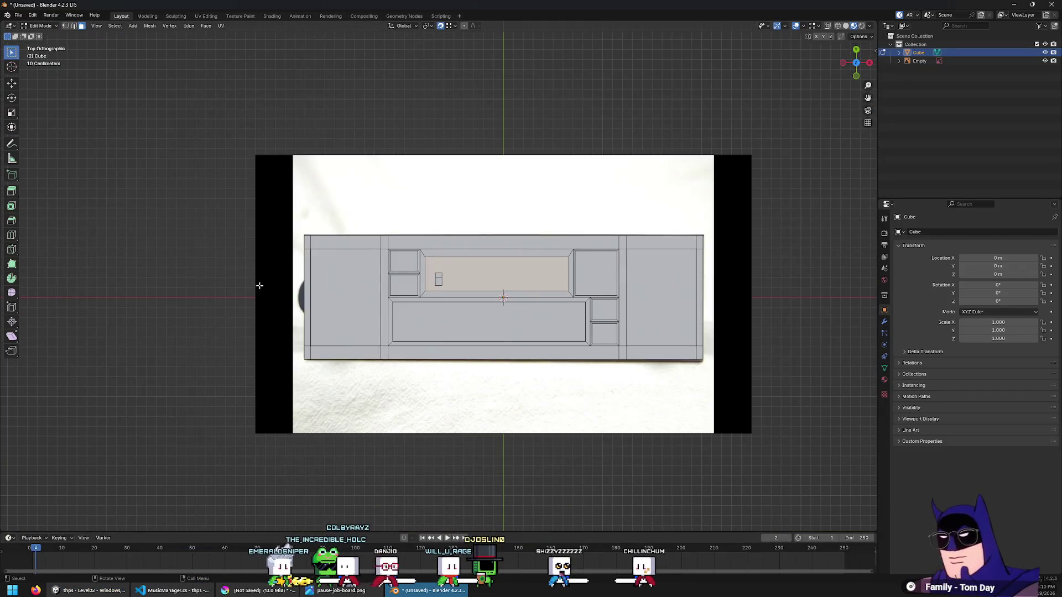
key("alt+z")
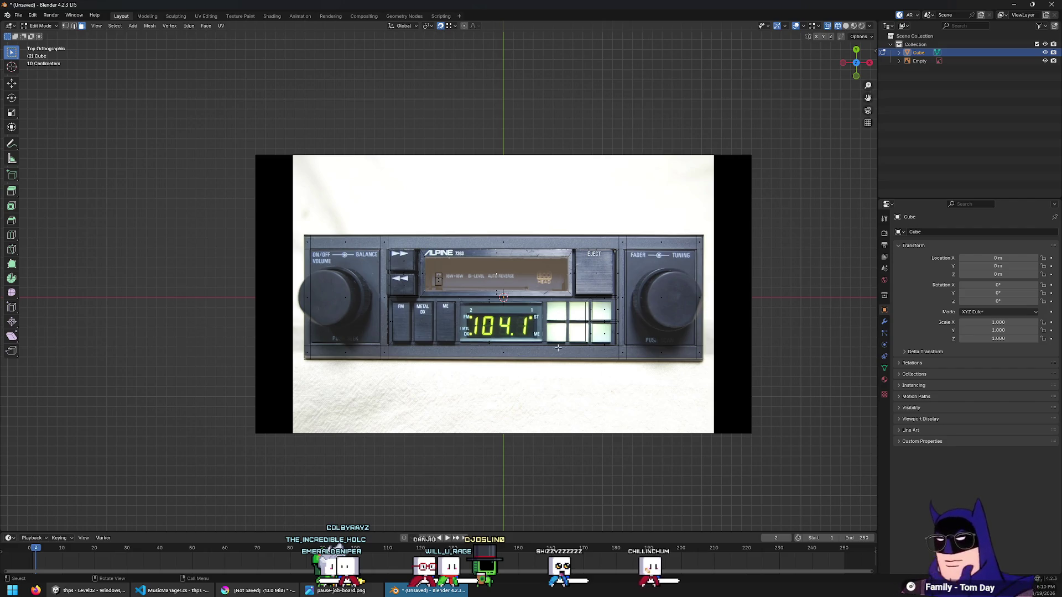
left_click(407, 314)
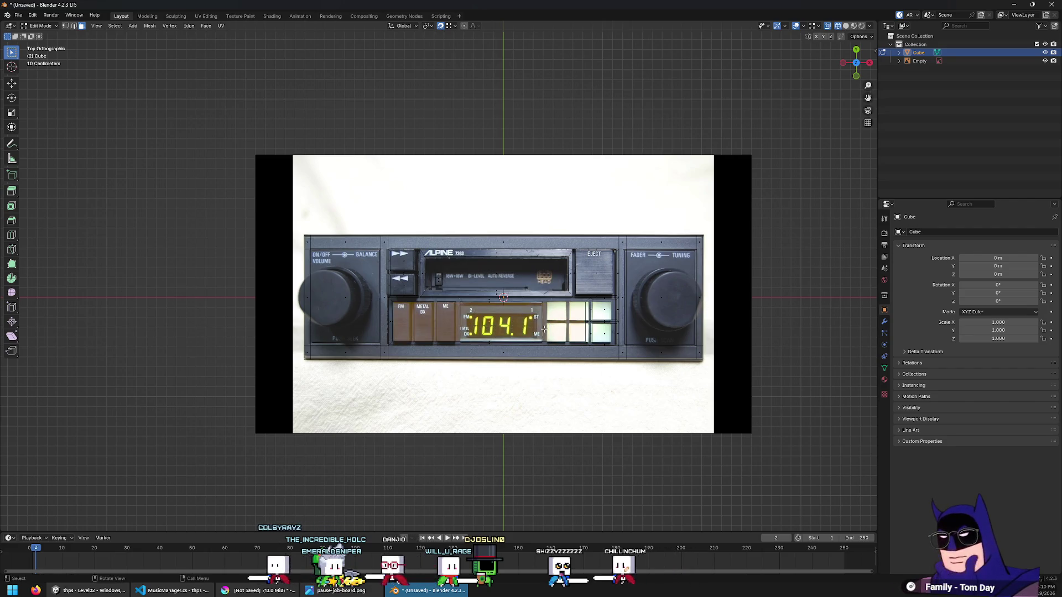
scroll(551, 329, "up", 2)
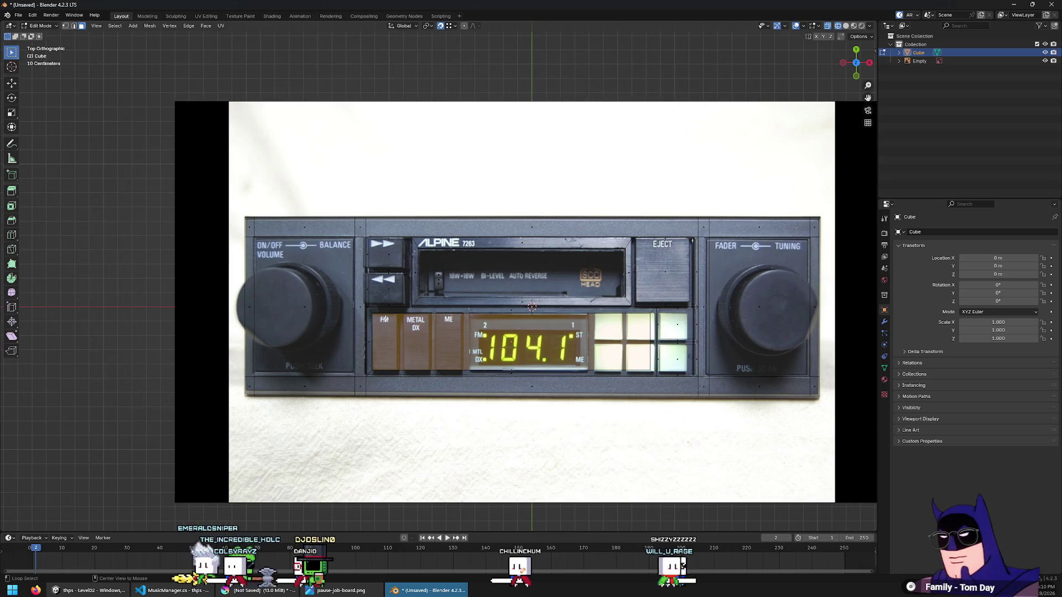
key("i")
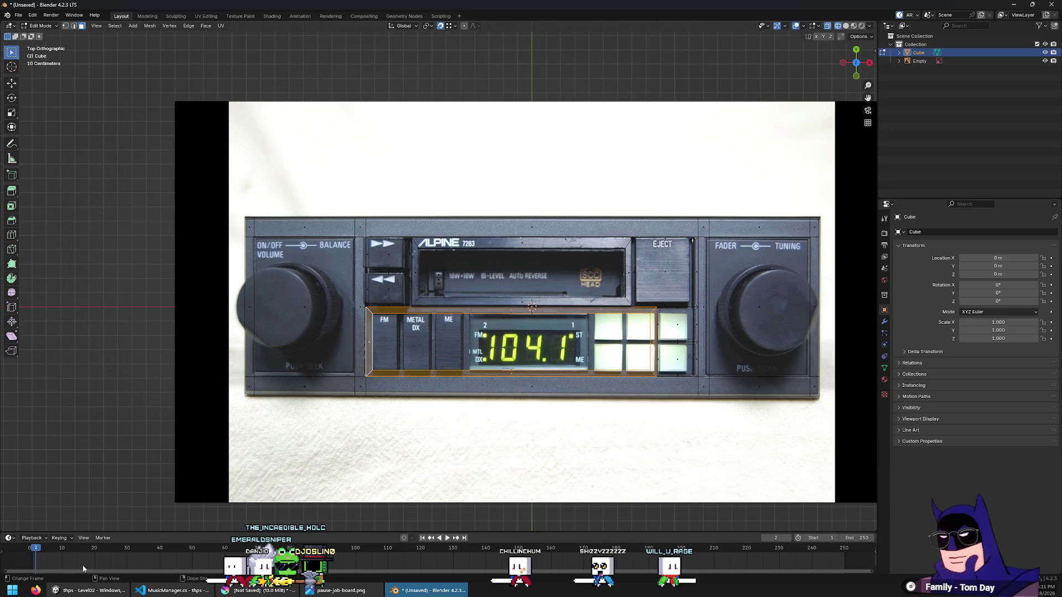
key("alt+Tab")
left_click(514, 24)
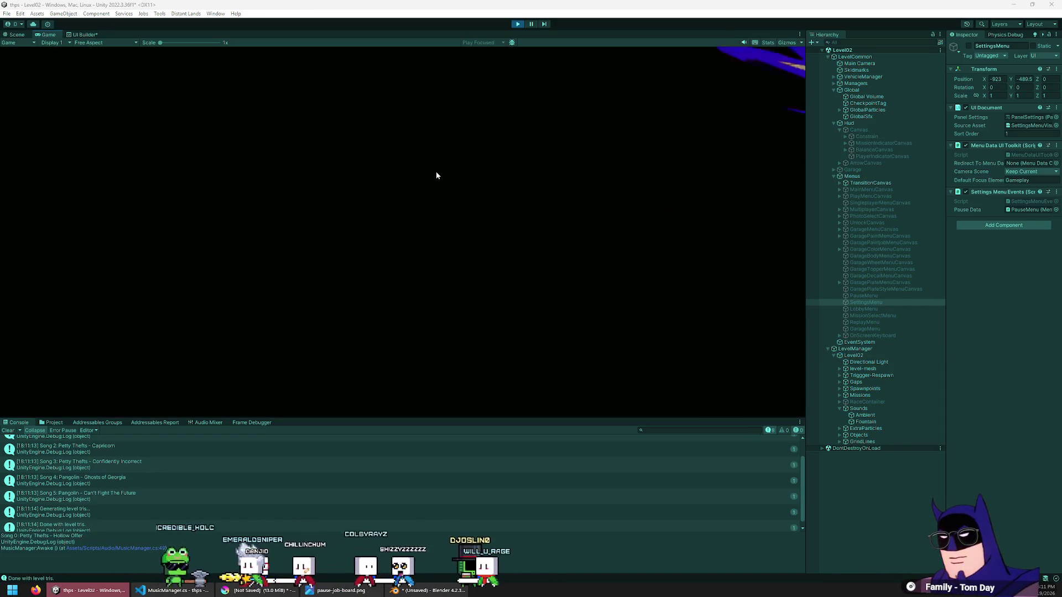
Open the in-game pause menu's Settings > Audio page, then resume gameplay
key("Escape")
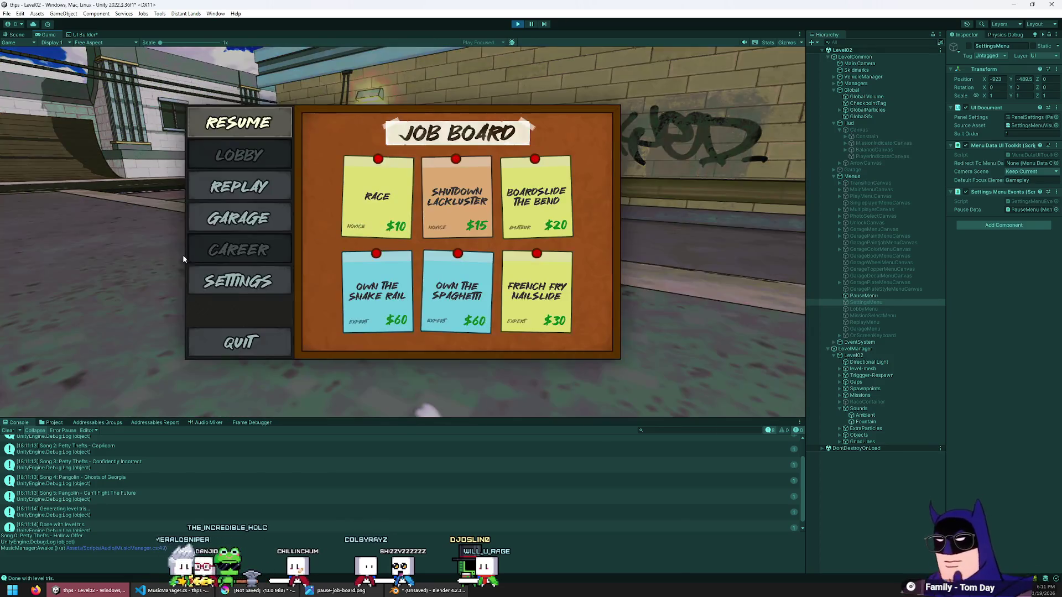
left_click(232, 271)
left_click(238, 186)
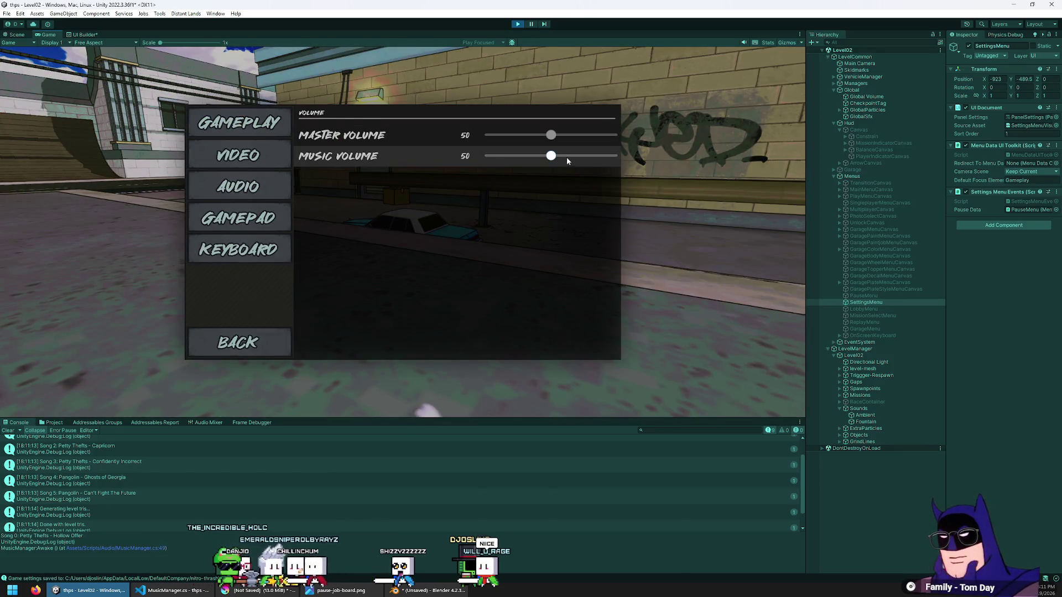
key("Escape")
key("Escape")
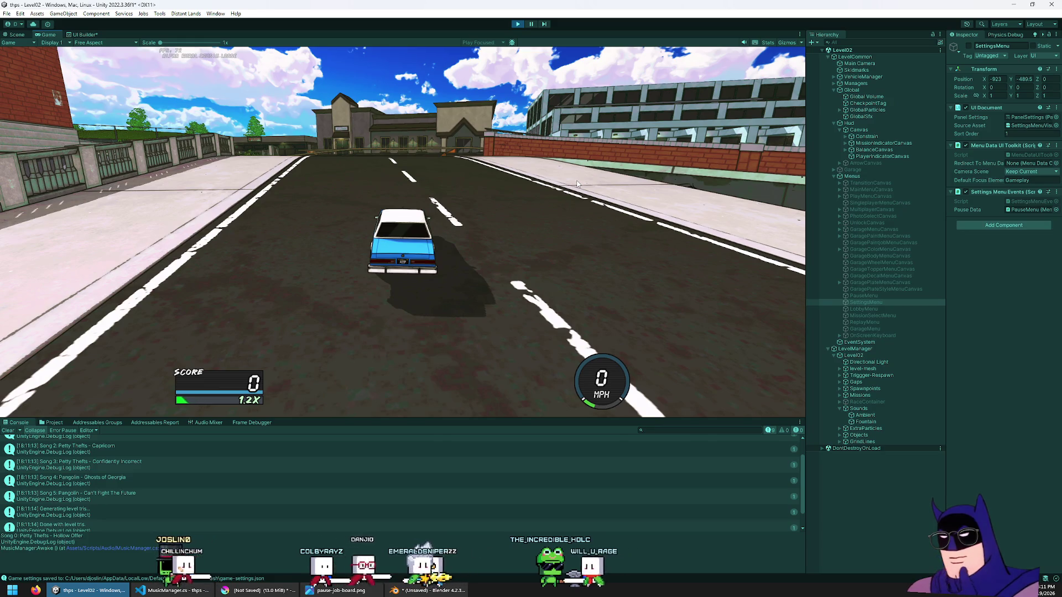
Stop the running game and bring up the Krita job-board mockup
left_click(522, 24)
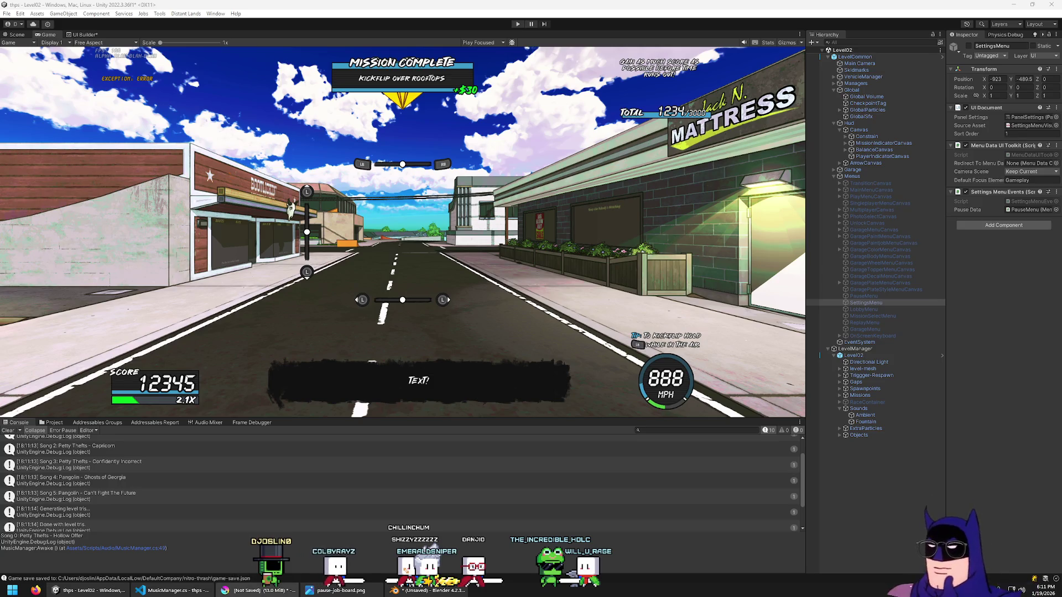
mouse_move(258, 589)
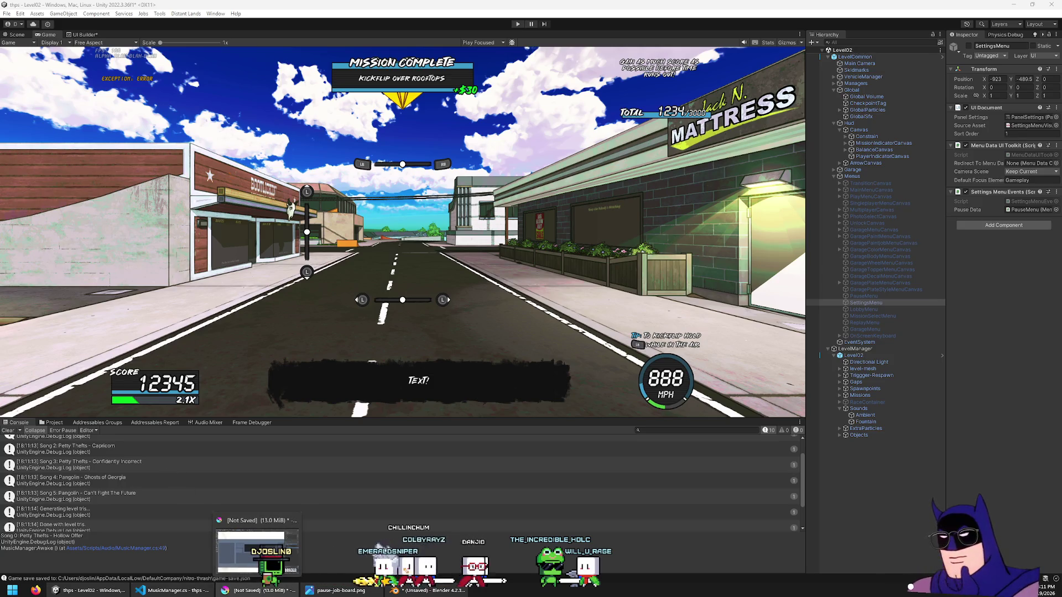
left_click(258, 590)
scroll(343, 269, "down", 1)
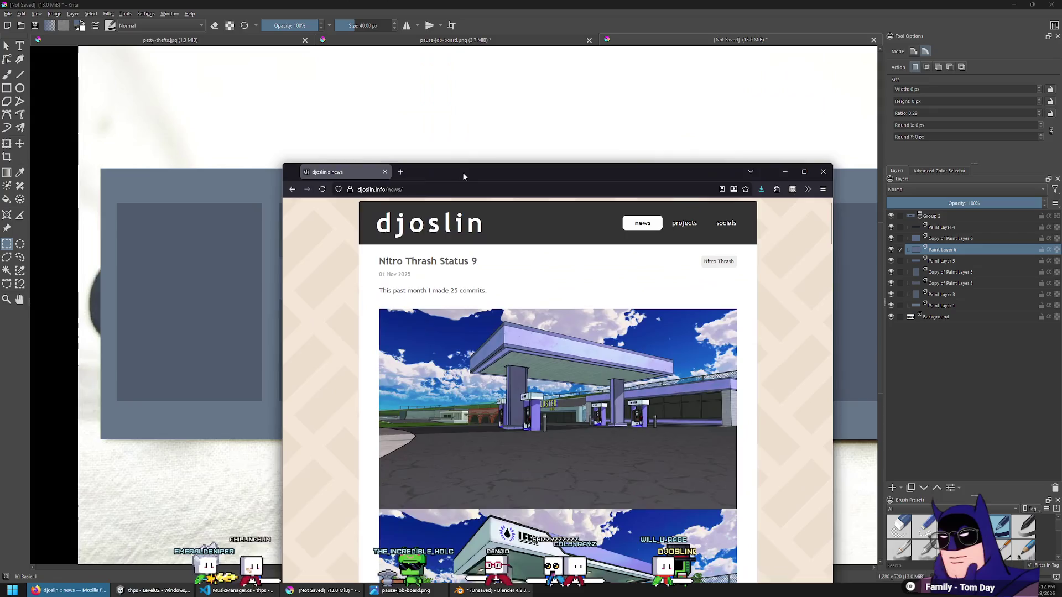
double_click(462, 172)
Select the list of signed-up band names, FUAKATA through White Lighter Club, on the devlog page
scroll(483, 358, "down", 15)
scroll(484, 358, "down", 20)
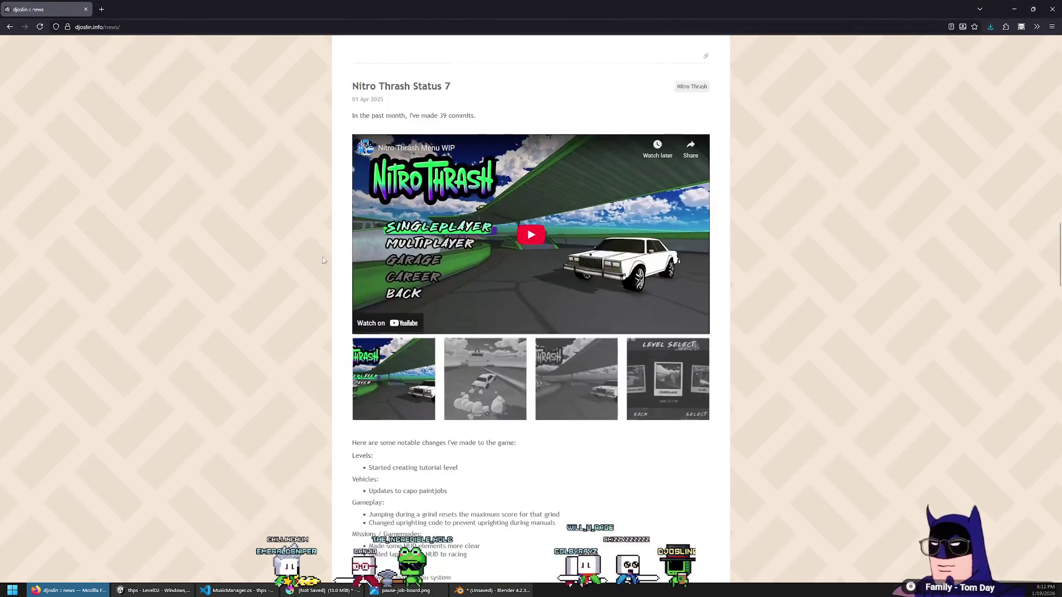
left_click_drag(437, 390, 487, 288)
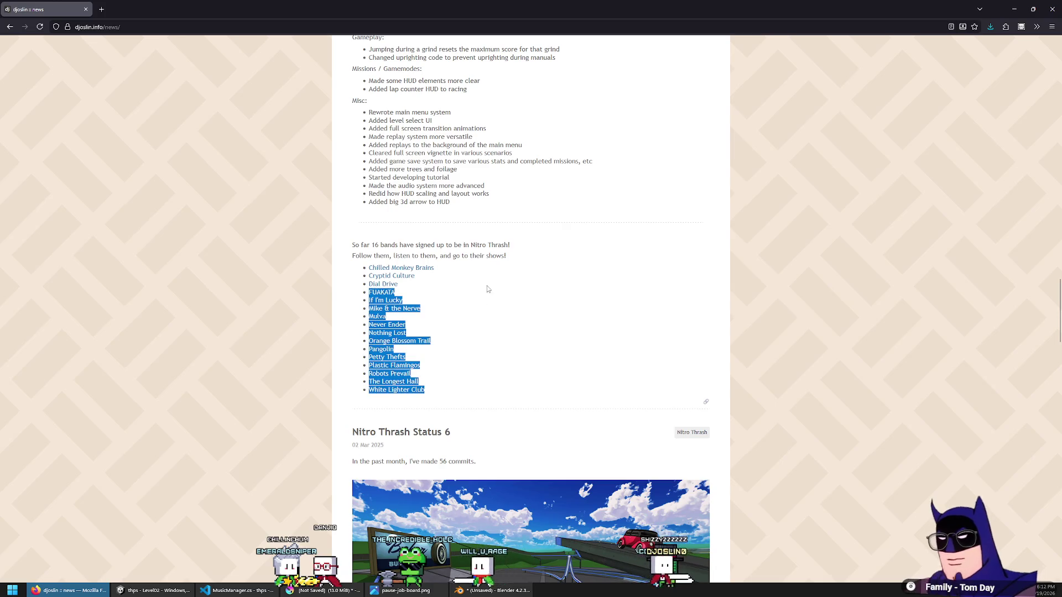
left_click(375, 246)
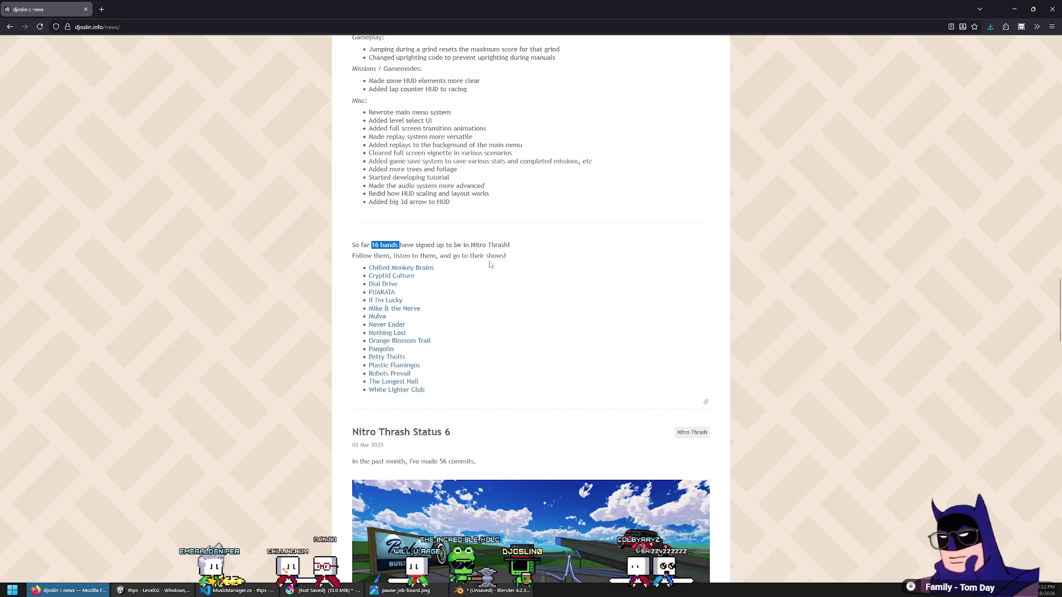
left_click_drag(496, 256, 542, 335)
left_click_drag(531, 403, 560, 256)
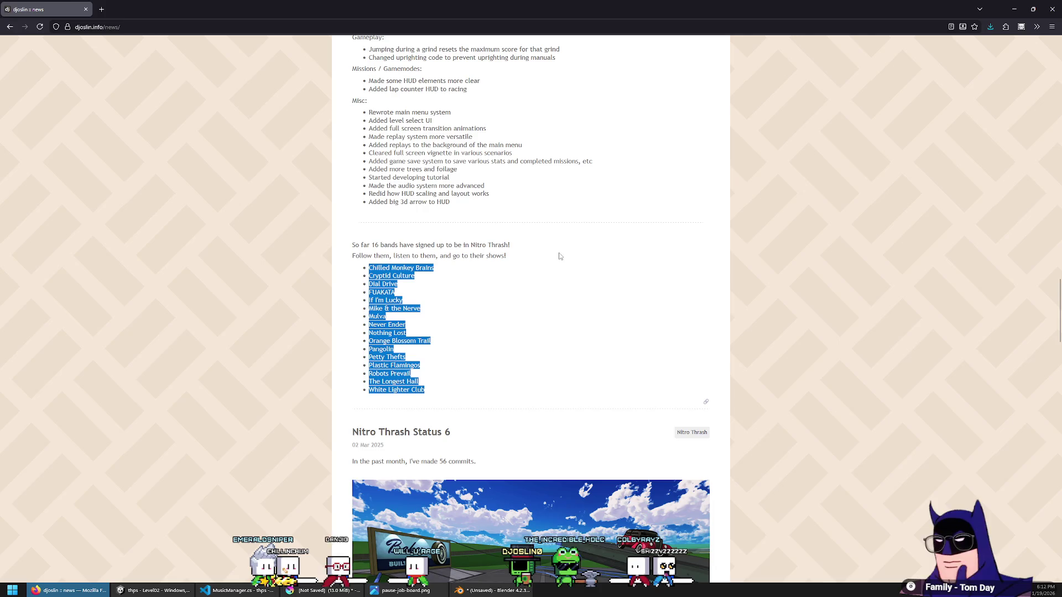
scroll(544, 290, "up", 15)
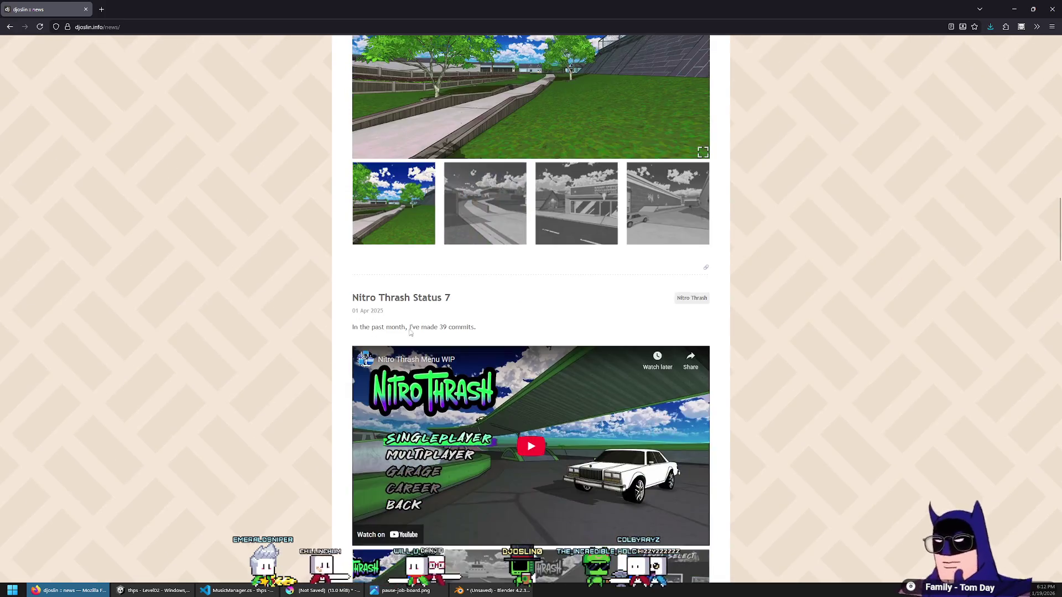
scroll(451, 323, "down", 9)
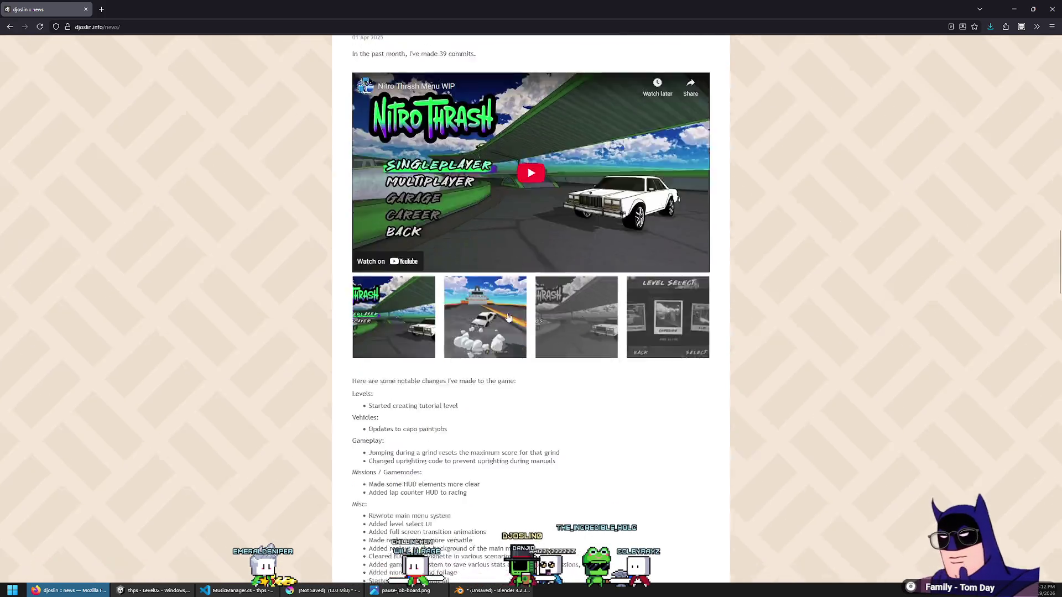
scroll(506, 371, "up", 10)
scroll(505, 369, "up", 7)
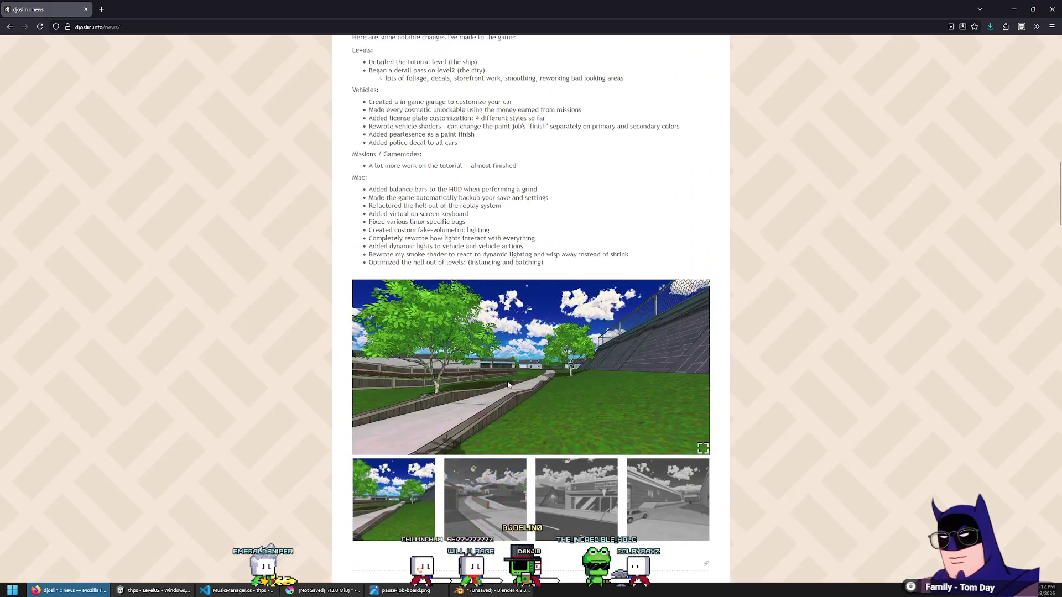
scroll(426, 327, "up", 9)
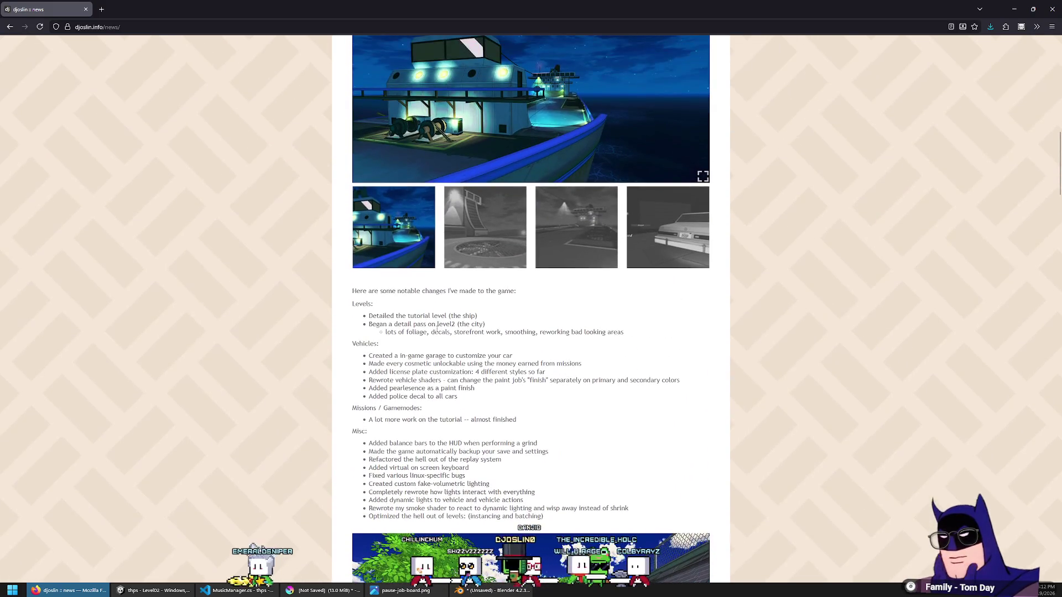
scroll(293, 268, "down", 10)
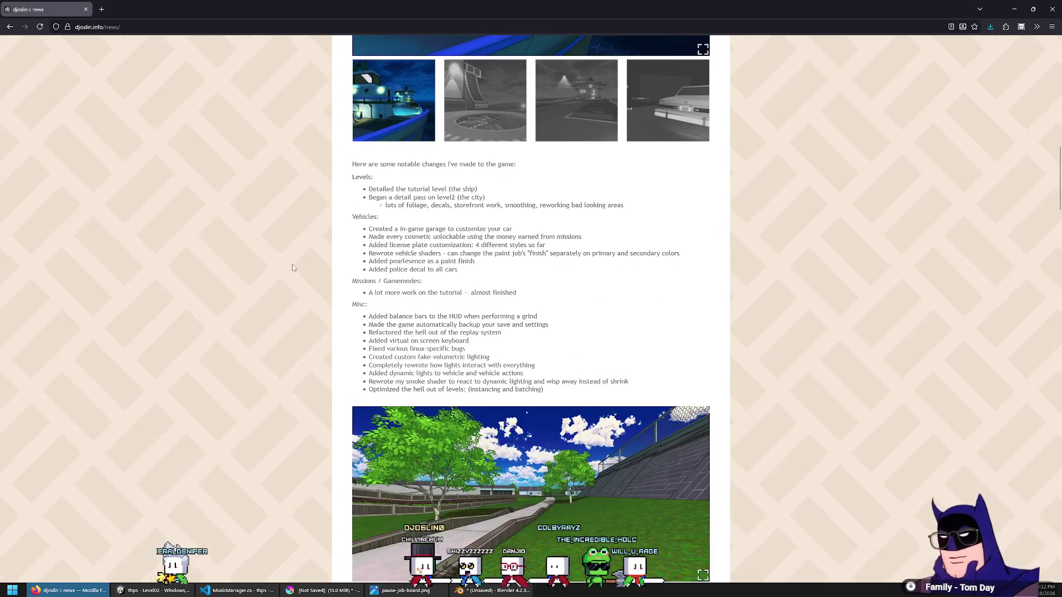
Search the page for "band", then return to the Krita mockup
key("ctrl+f")
type("band")
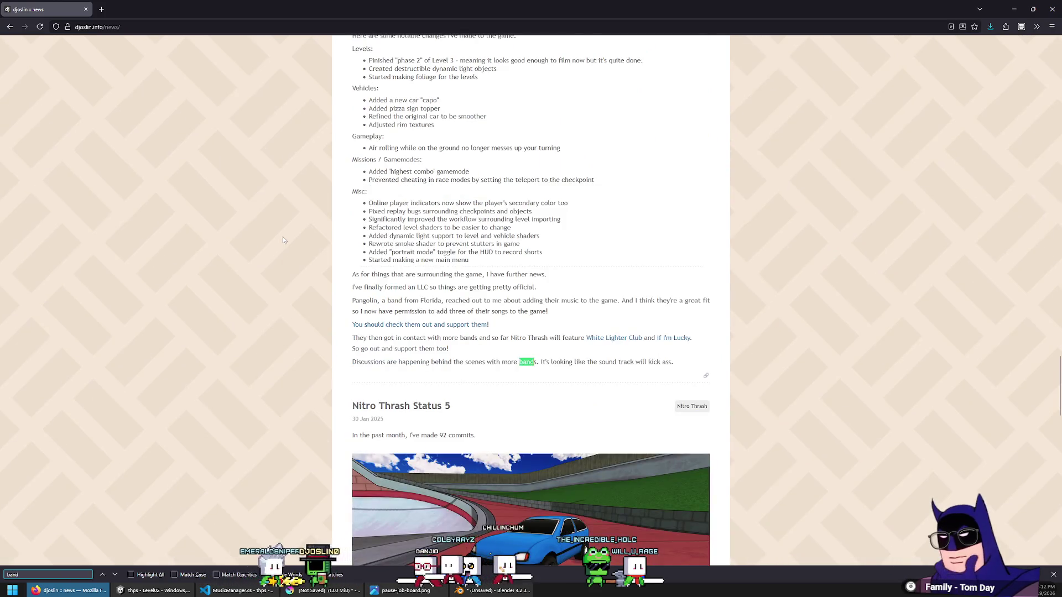
left_click(585, 308)
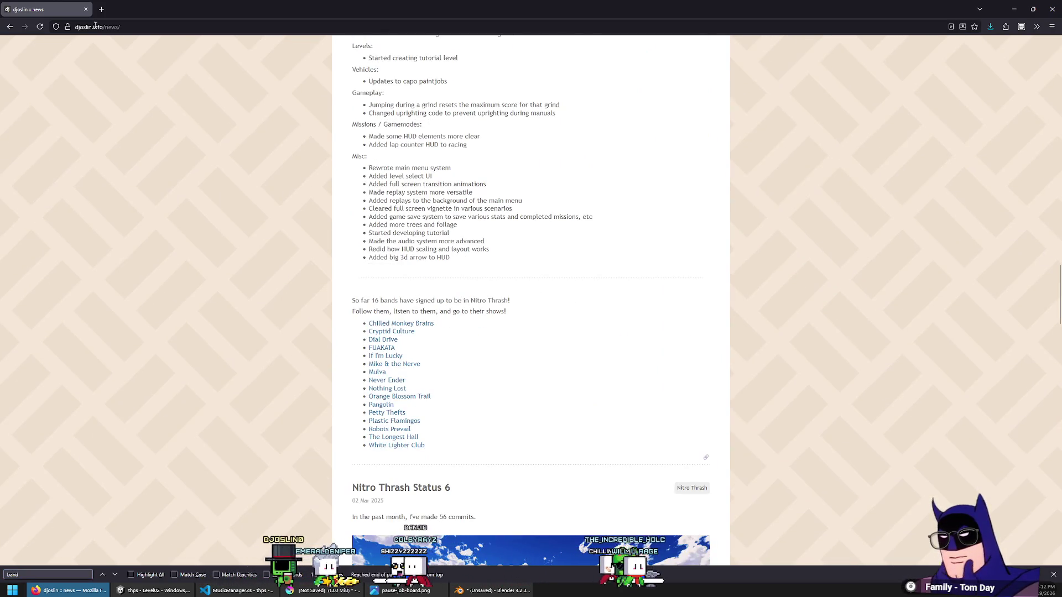
key("alt+Tab")
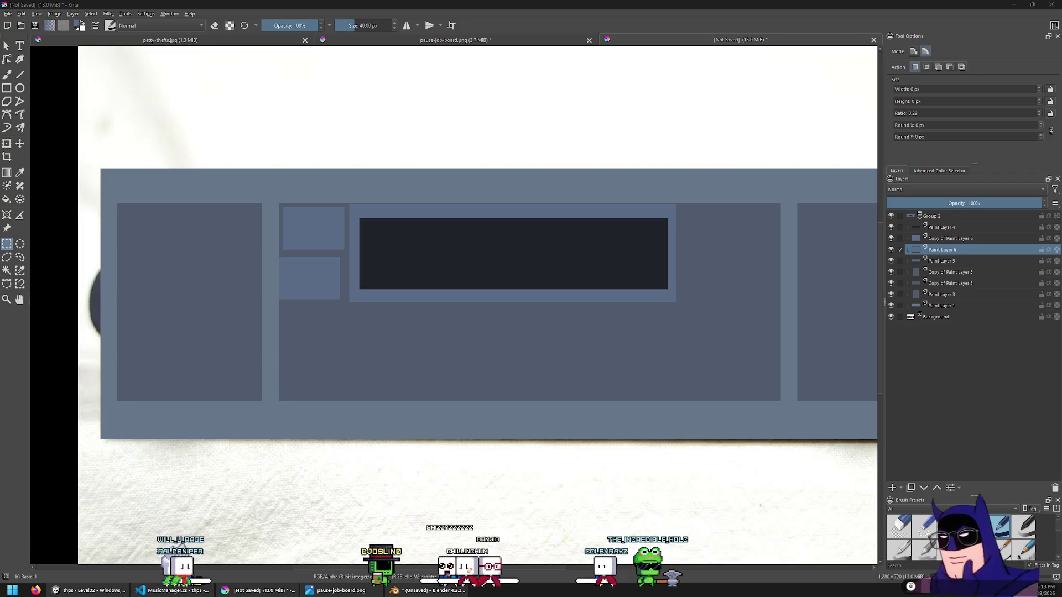
Glance at the Pangolin YouTube channel, move it off screen, then Alt+Tab through Unity to Blender
mouse_move(465, 0)
left_mouse_down()
mouse_move(457, 111)
mouse_move(444, 104)
left_mouse_up()
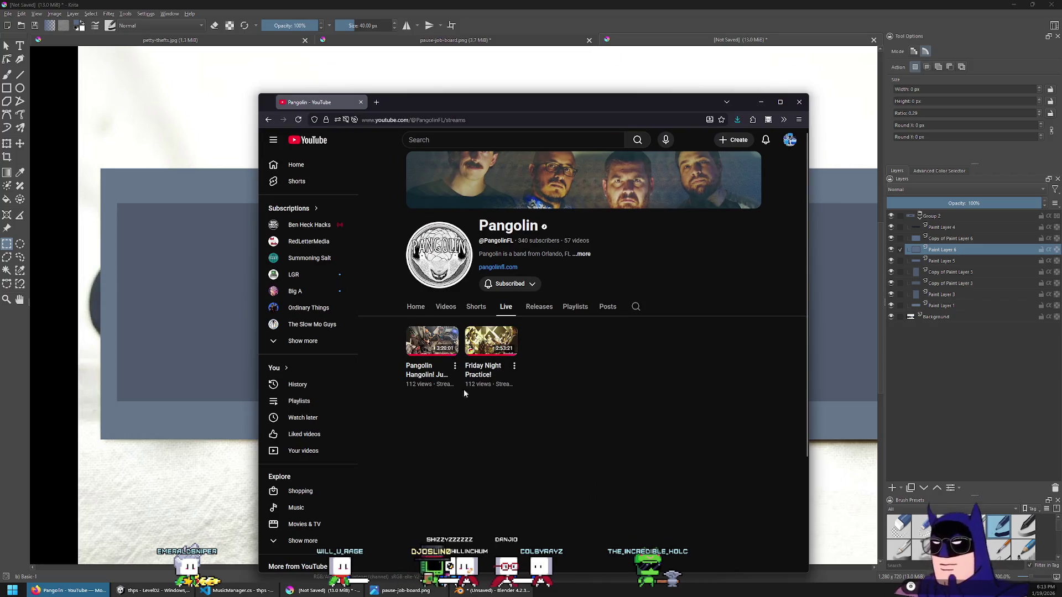
left_click_drag(442, 106, 388, 0)
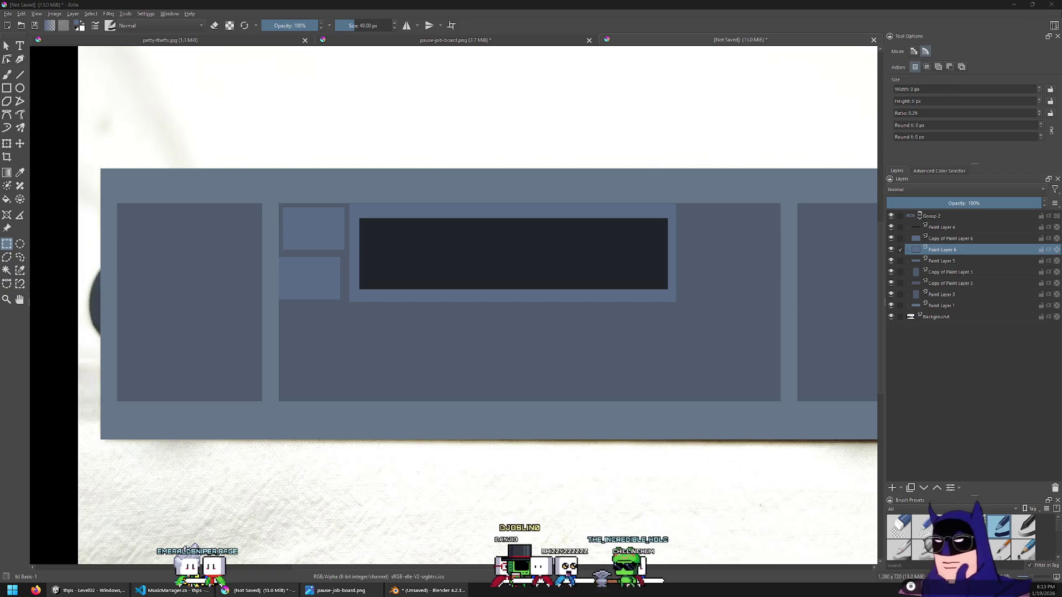
key("alt+Tab")
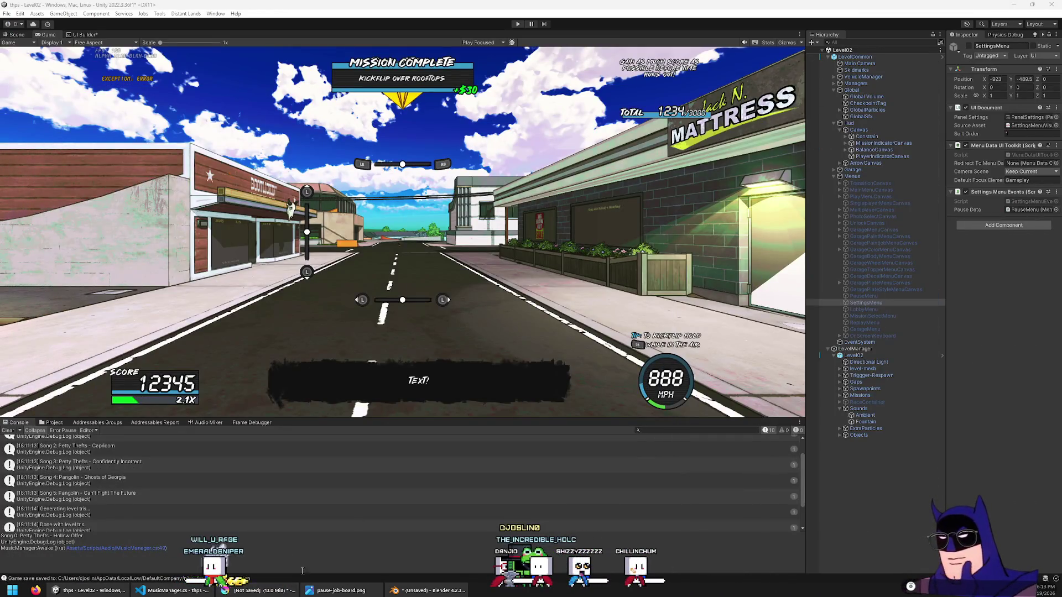
key("alt+Tab")
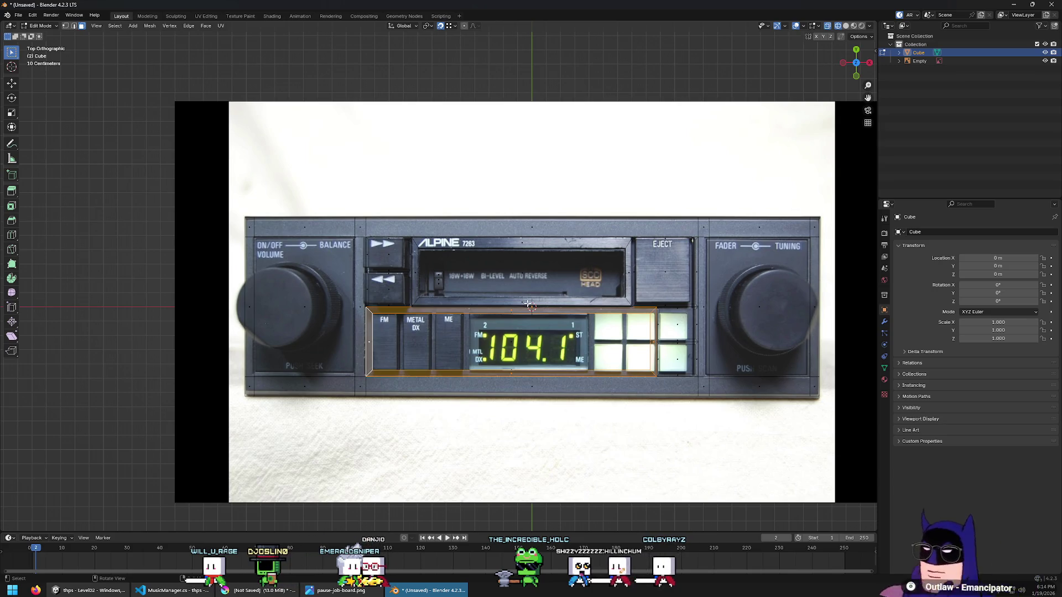
Pick the faces over the volume and tuning knobs, deselect, and turn off X-ray
left_click(299, 339)
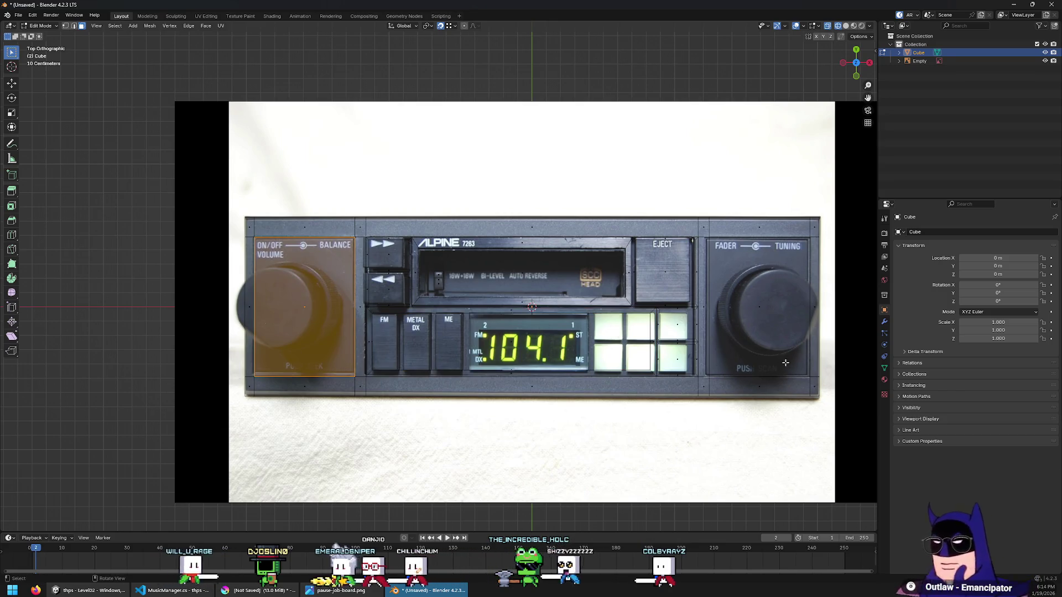
left_click(741, 301)
key("alt+a")
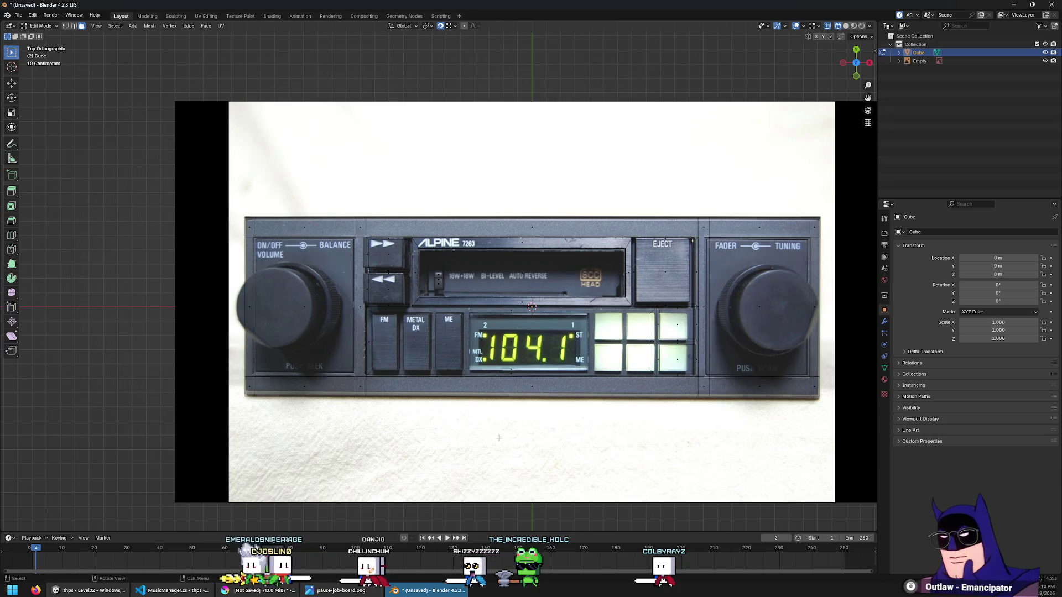
key("alt+z")
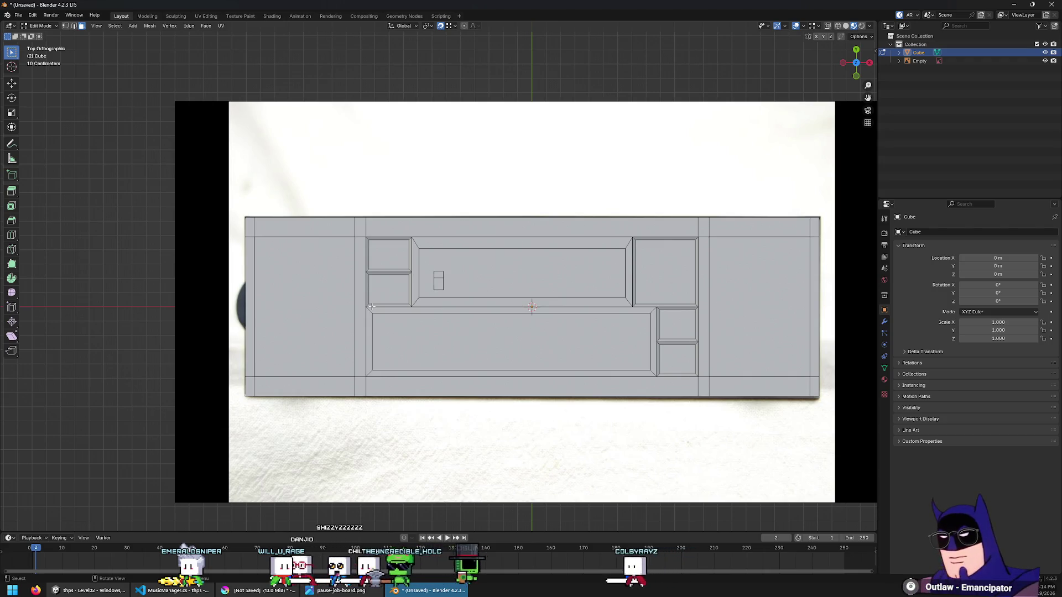
scroll(406, 251, "up", 2)
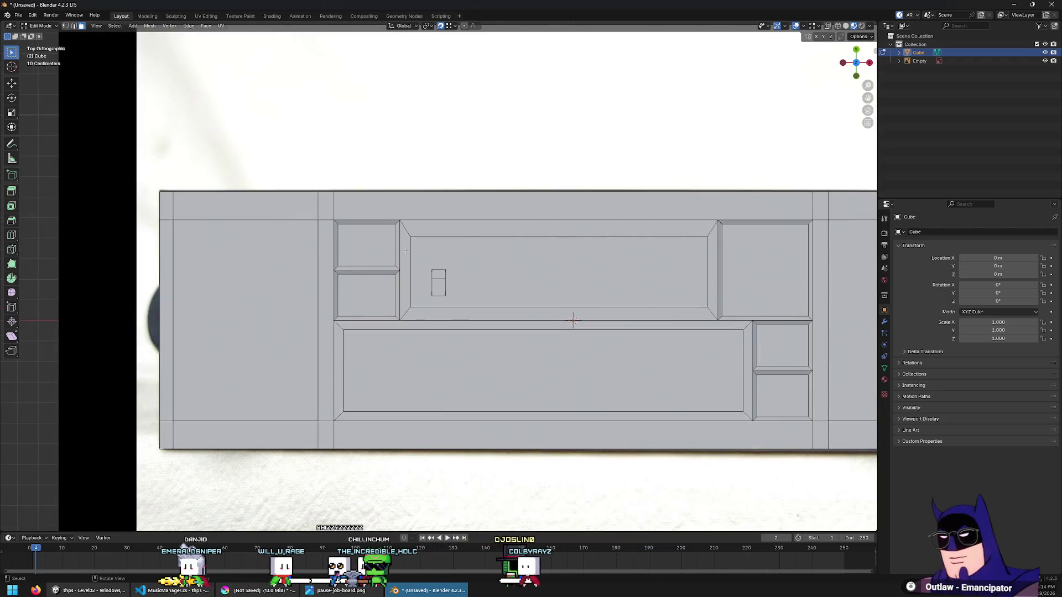
Add a cylinder on the faceplate's large left face using the F3 'cylinder' search
left_click(258, 313)
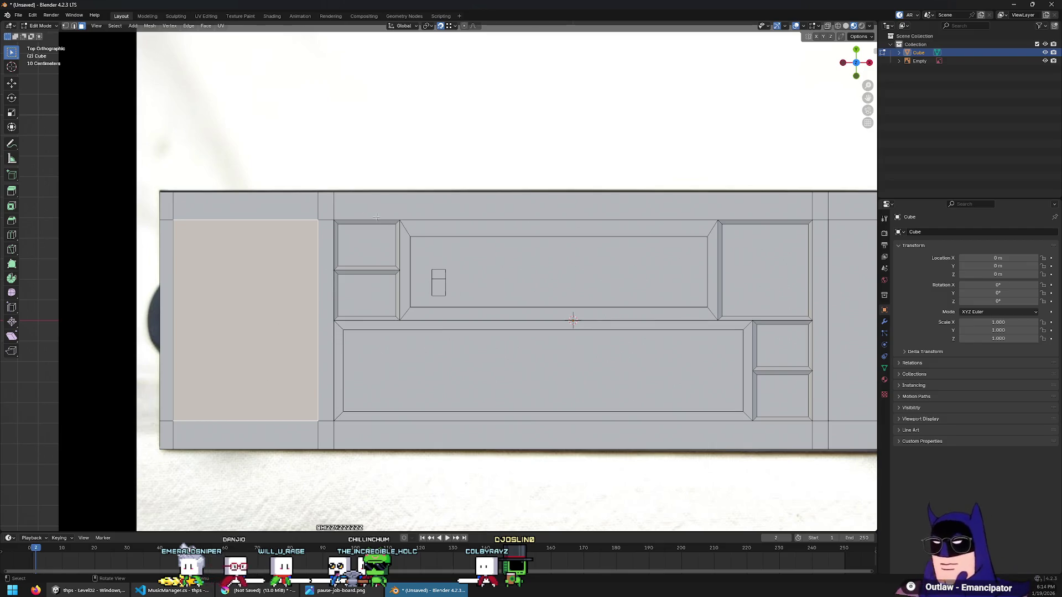
key("F3")
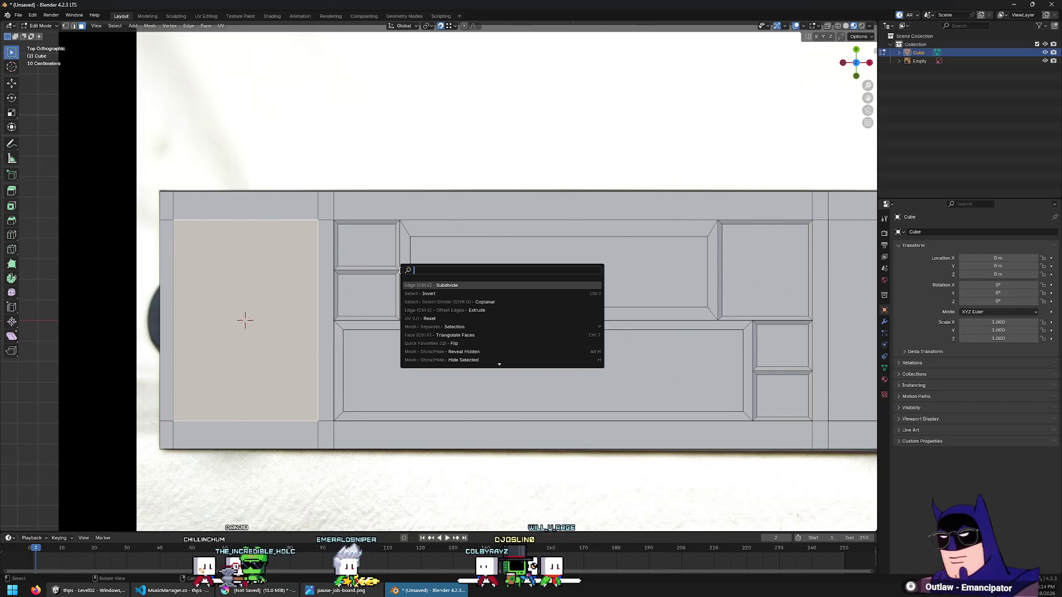
type("cylinder")
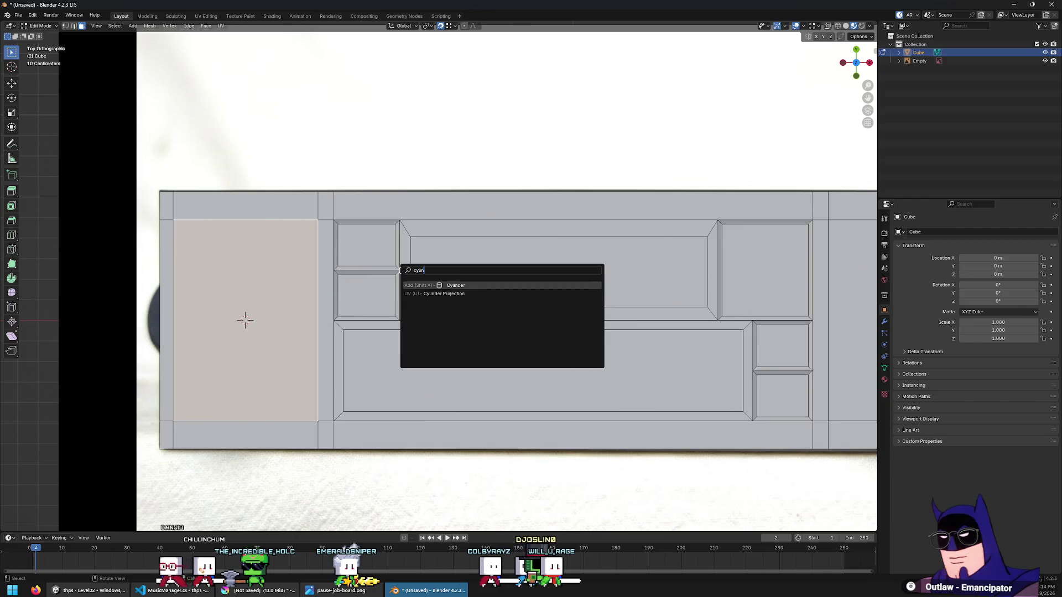
key("Return")
Scale the cylinder to about 0.92 to match the volume knob in the photo
key("s")
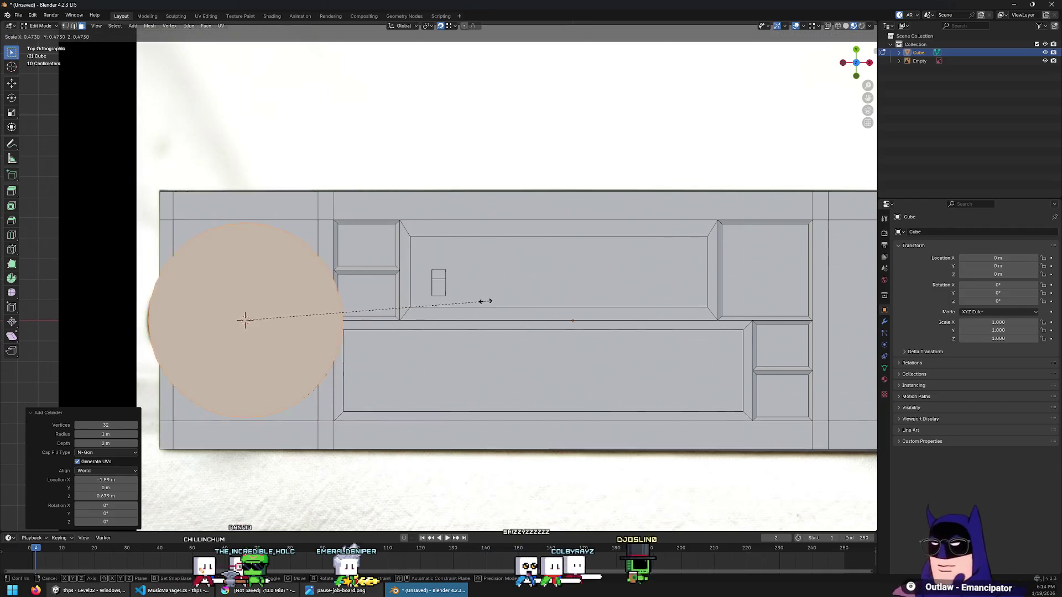
left_click(429, 304)
key("alt+z")
key("s")
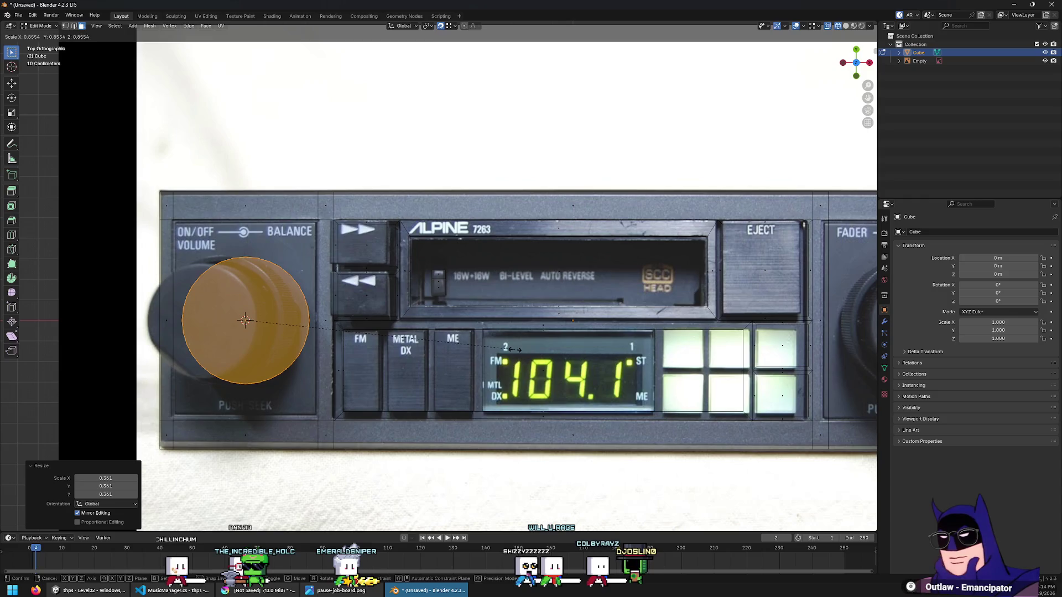
left_click(498, 416)
key("alt+z")
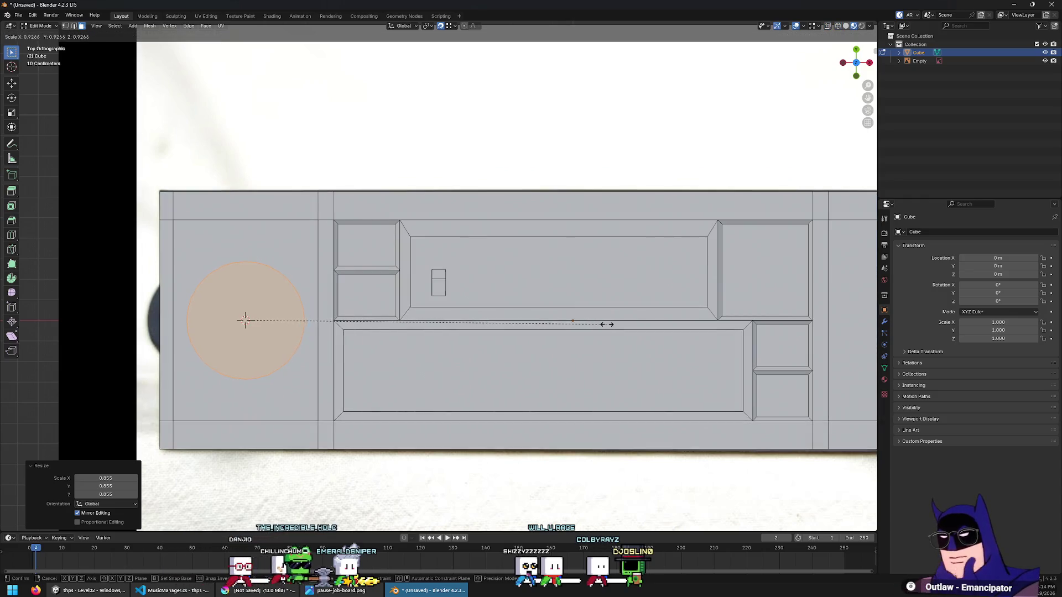
left_click(604, 321)
Raise the cylinder's bottom face about 0.284 m in Z for a stubby knob
mouse_move(407, 379)
middle_mouse_down()
mouse_move(352, 266)
mouse_move(310, 310)
middle_mouse_up()
left_click(237, 287)
key("g")
key("z")
left_click(221, 298)
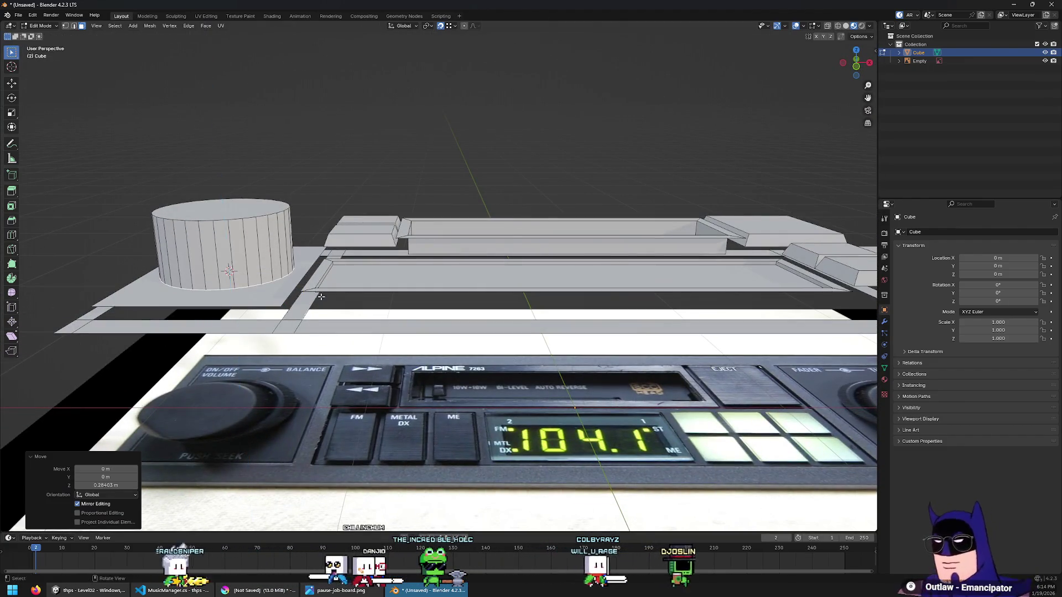
Raise the knob cylinder's bottom face by 0.284 m
middle_click_drag(221, 299, 180, 282)
scroll(357, 174, "up", 3)
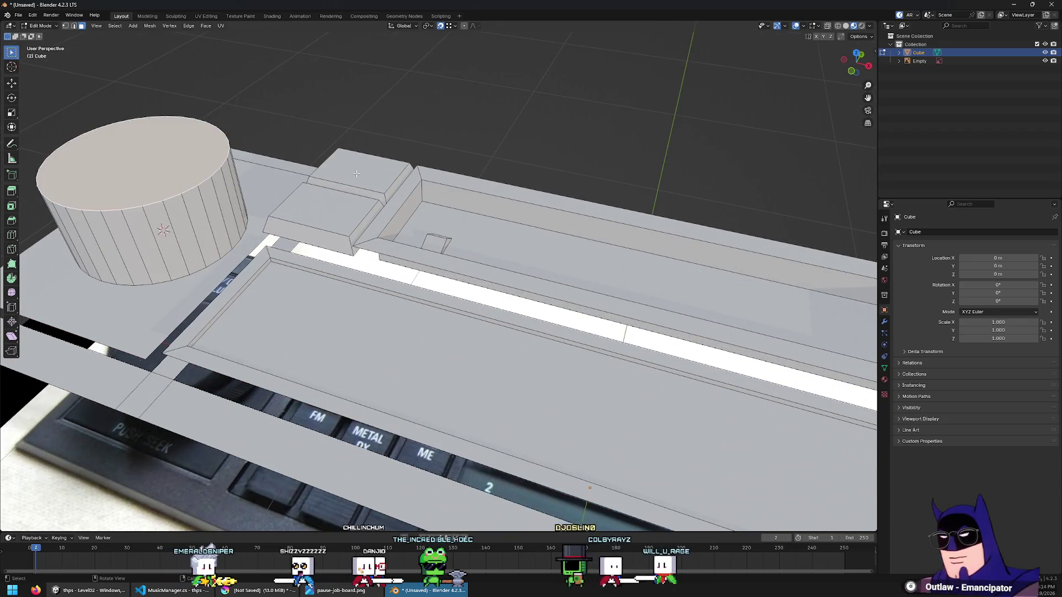
key("KP_7")
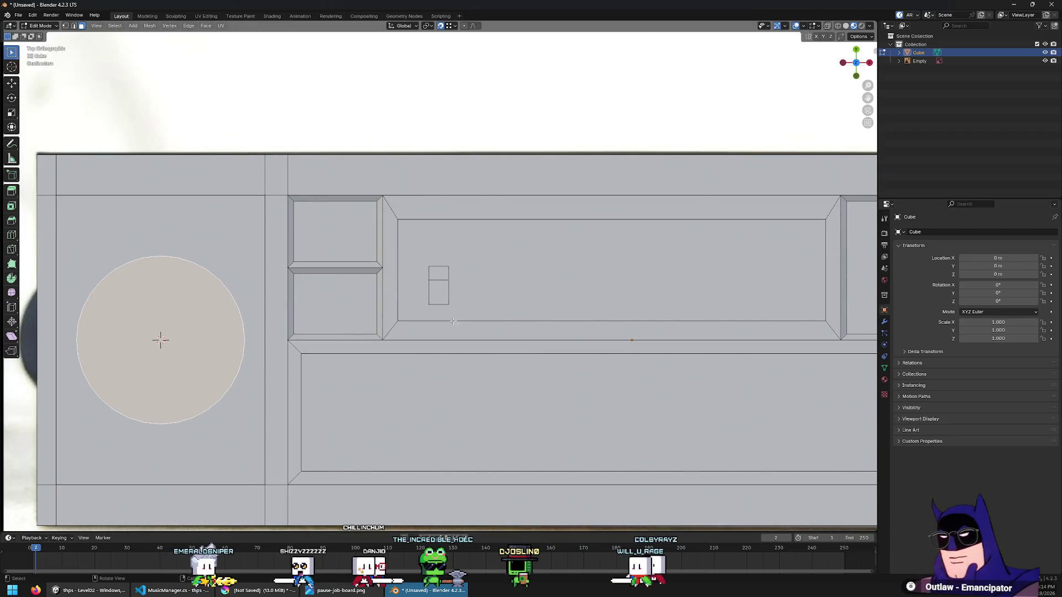
middle_click_drag(395, 309, 389, 259)
Inset the knob's top face, enlarge the inset, and extrude it up to 0.321 m
key("i")
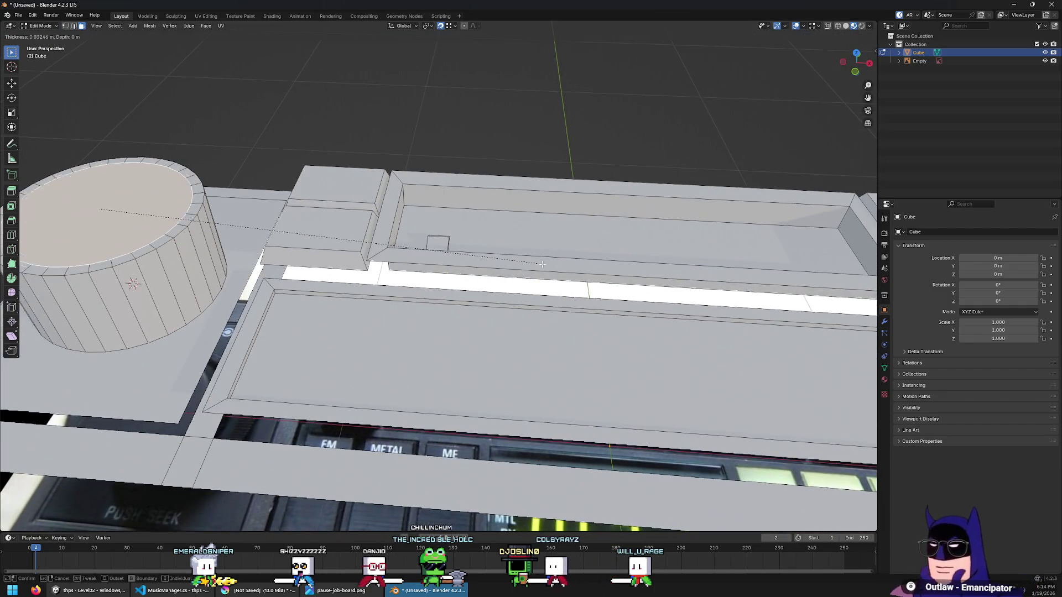
left_click(533, 265)
key("KP_7")
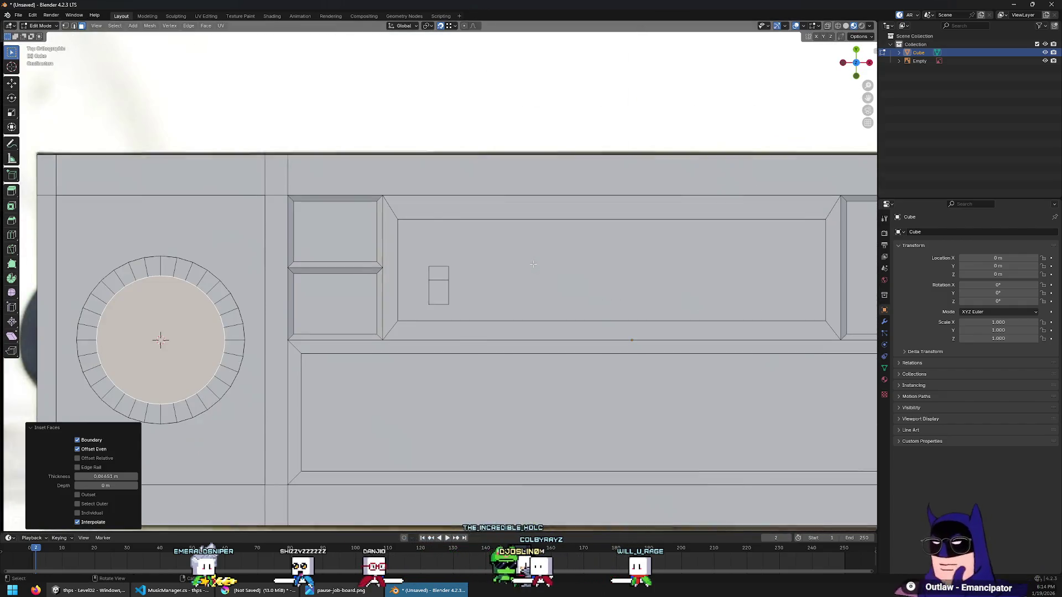
key("z")
left_click(422, 327)
key("s")
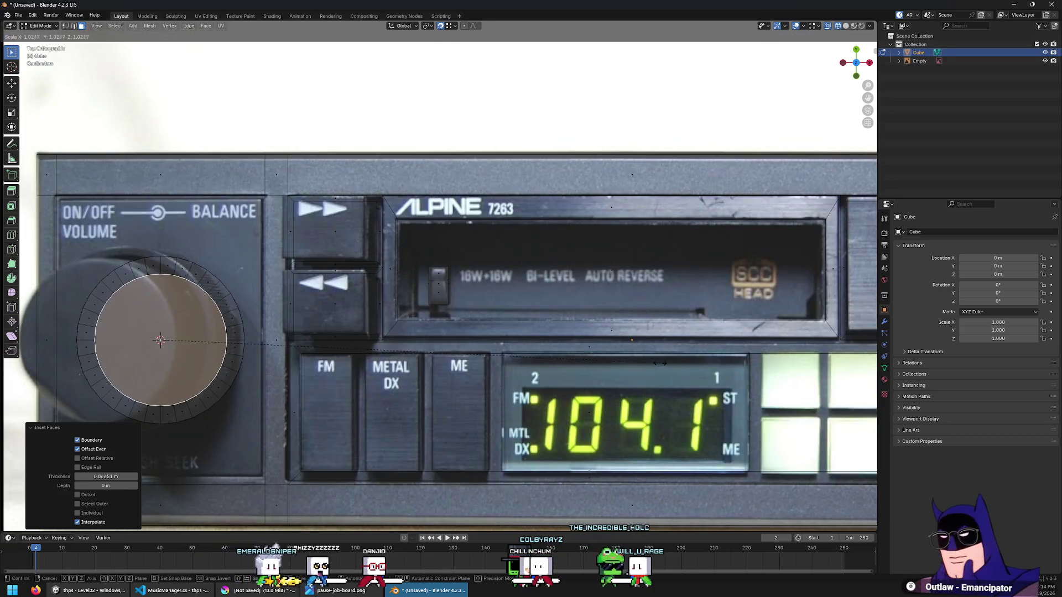
left_click(642, 366)
middle_click_drag(641, 367, 559, 303)
key("e")
left_click(551, 170)
middle_click_drag(552, 171, 229, 209)
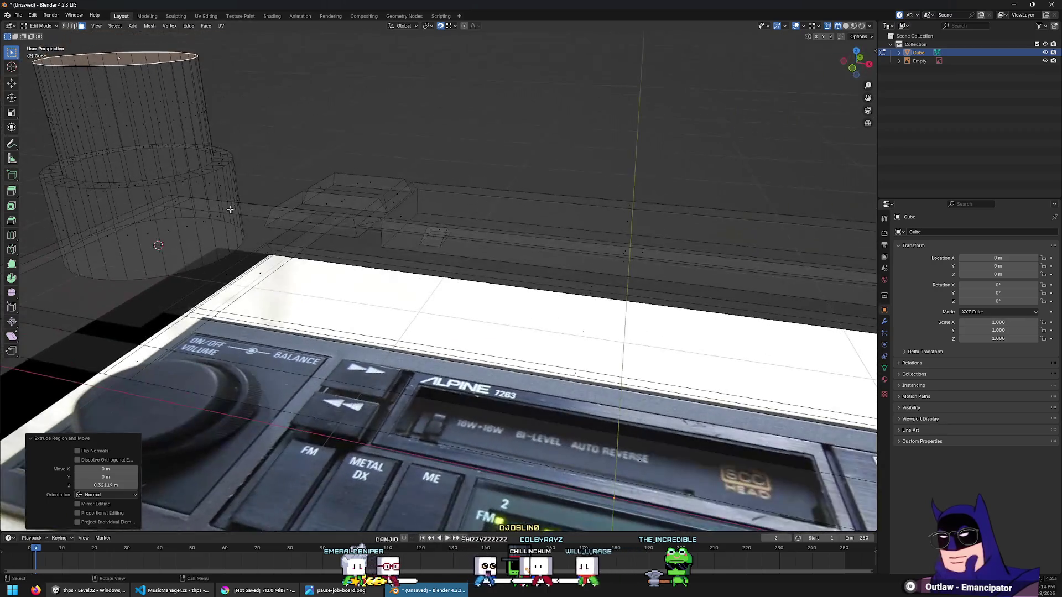
Lower an edge loop and the knob's top cap along Z
left_click(195, 176, "alt")
key("g")
key("z")
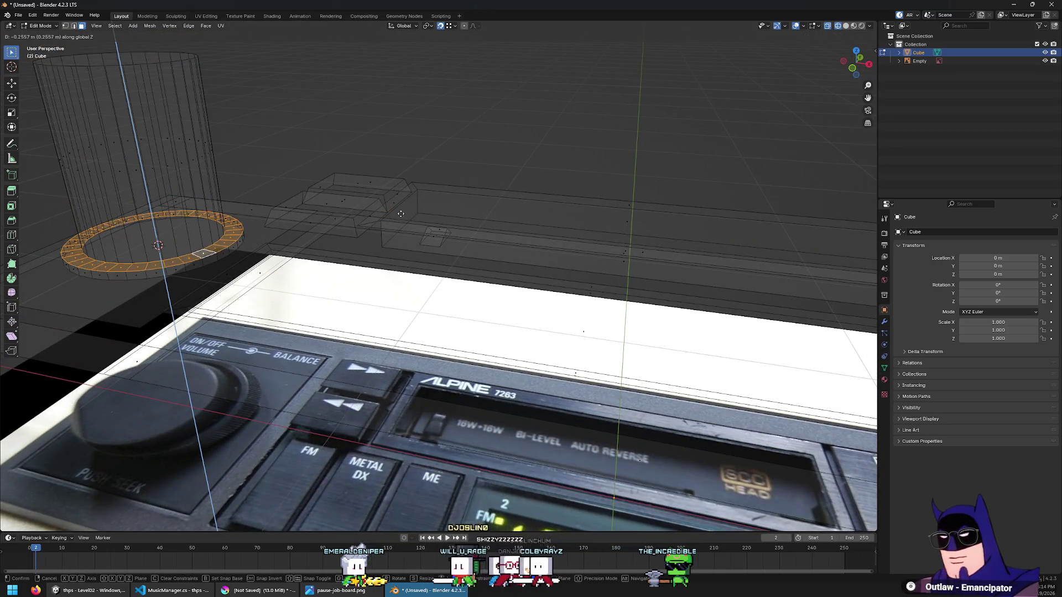
left_click(415, 191)
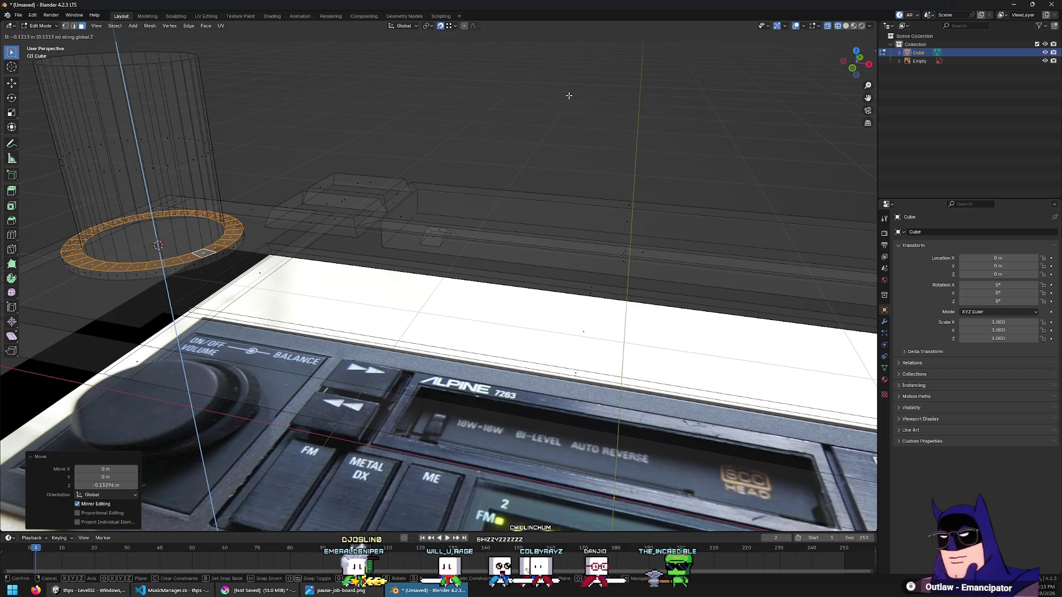
left_click(147, 56)
key("g")
key("z")
left_click(518, 239)
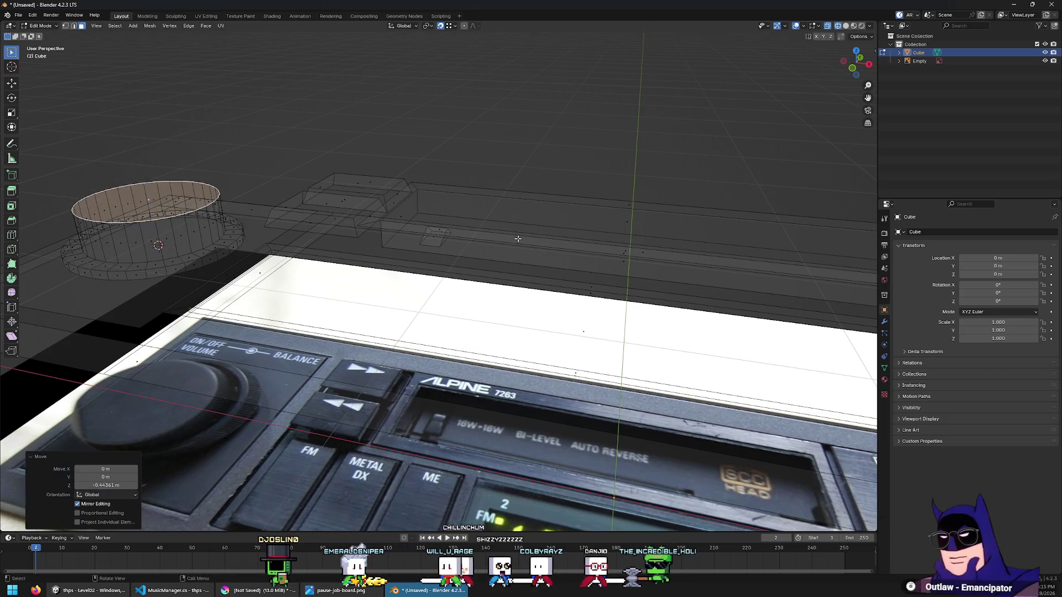
Turn off X-ray and shrink the knob's top cap to 0.94 scale
key("KP_7")
key("alt+z")
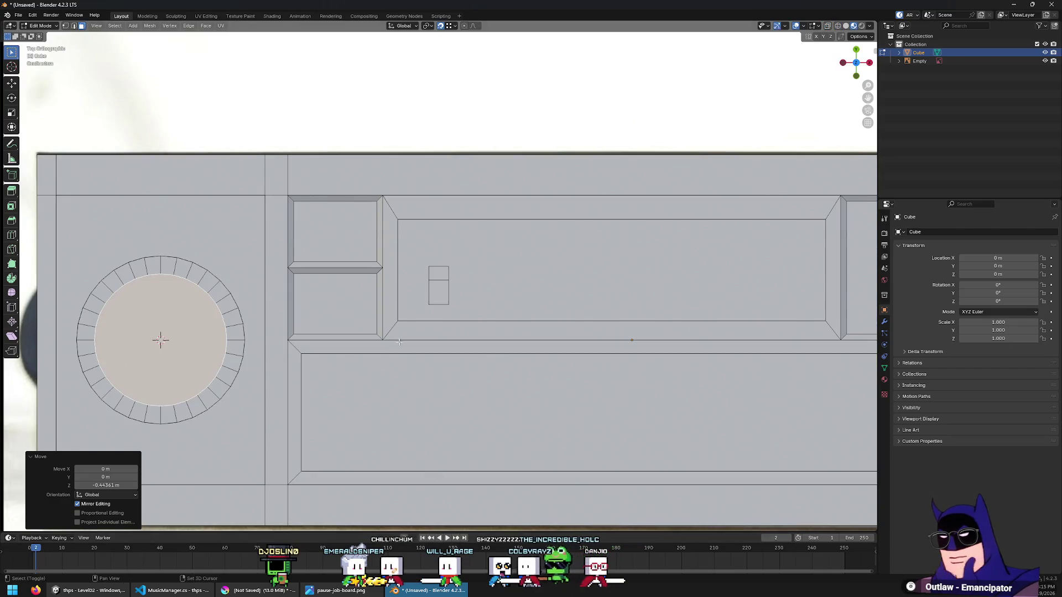
key("s")
left_click(603, 258)
mouse_move(602, 258)
middle_mouse_down()
mouse_move(342, 246)
mouse_move(281, 196)
middle_mouse_up()
Select the whole left knob: flange ring, side faces and top cap
left_click(341, 246, "alt")
left_click(280, 195)
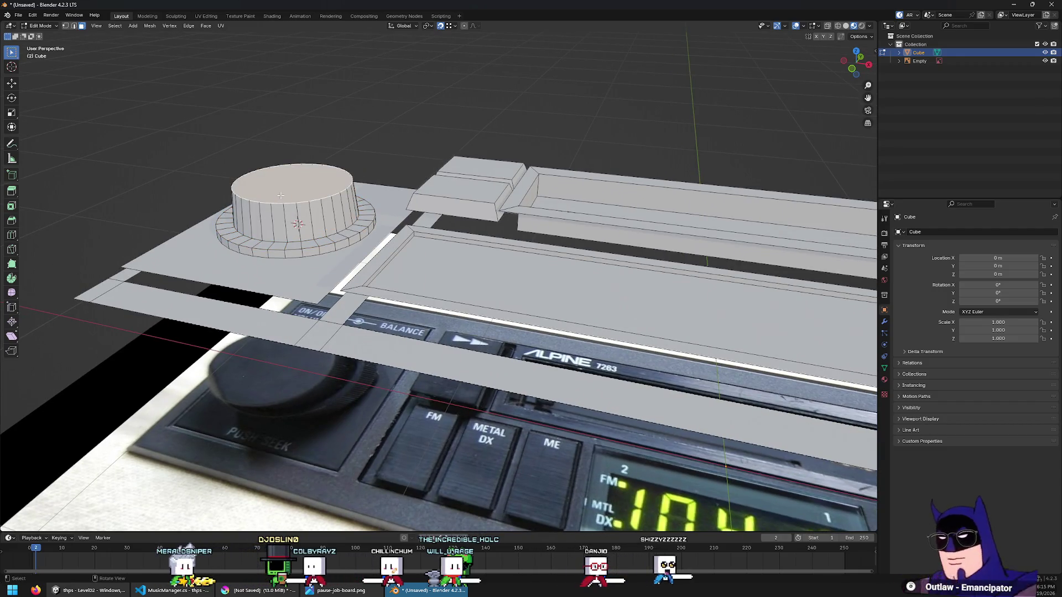
left_click(292, 254, "alt")
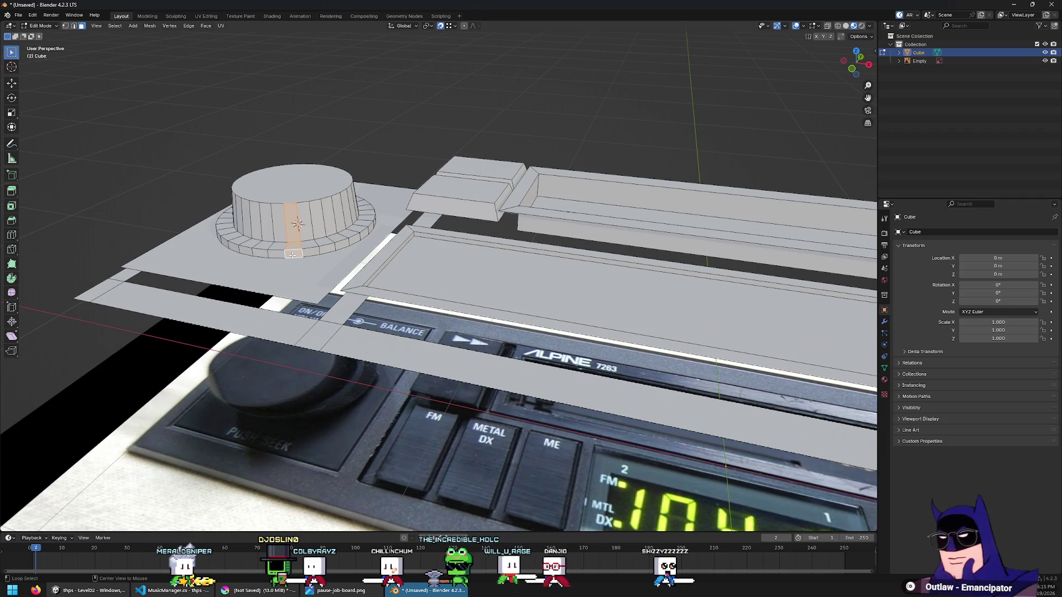
left_click(295, 223, "alt+shift")
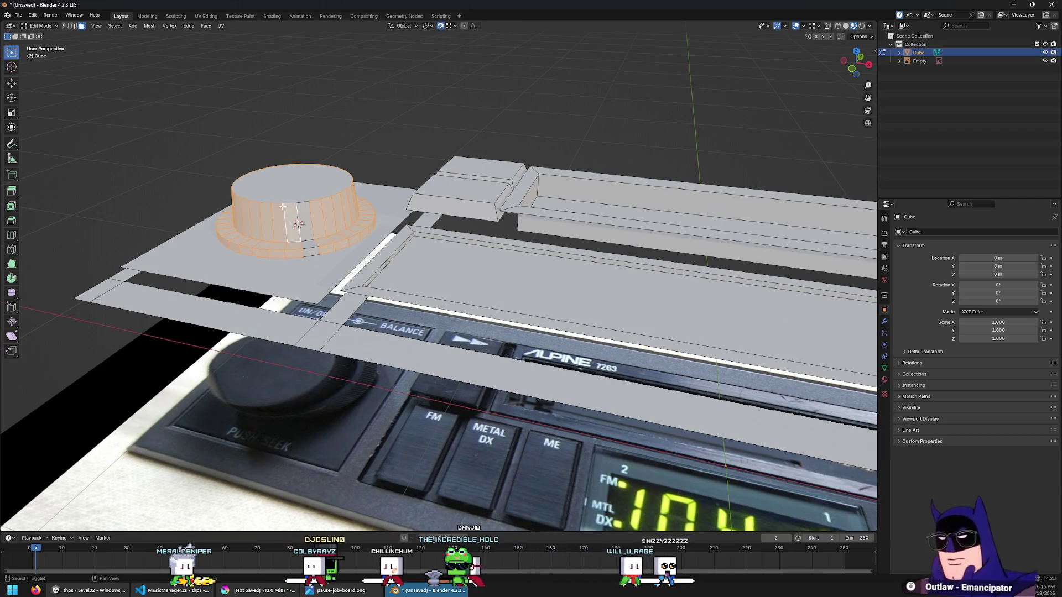
left_click(306, 173, "shift")
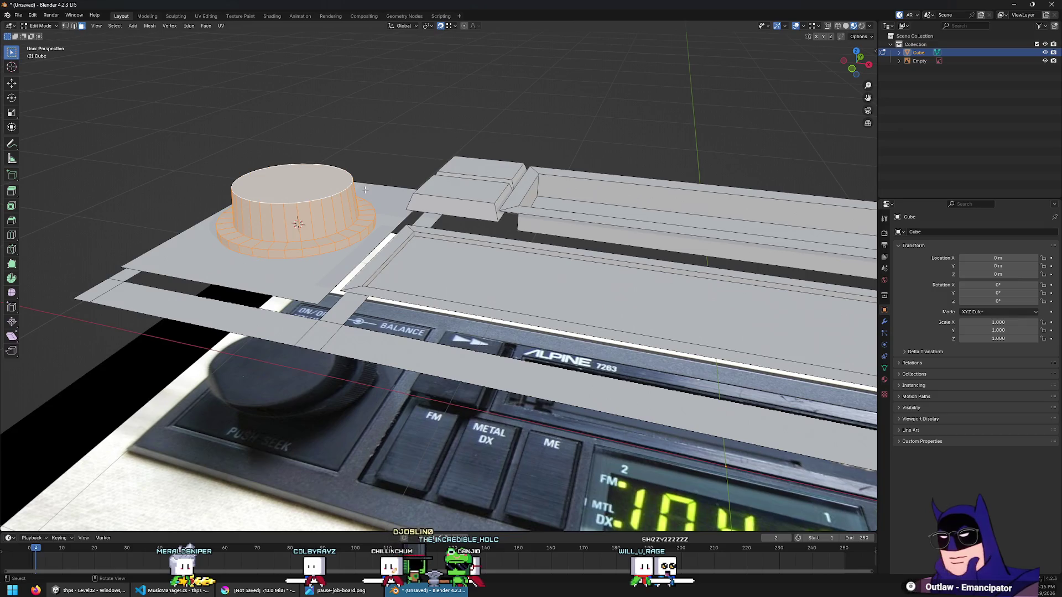
key("KP_7")
scroll(365, 190, "down", 4)
mouse_move(631, 260)
middle_mouse_down("shift")
mouse_move(464, 268)
mouse_move(574, 273)
middle_mouse_up("shift")
scroll(464, 268, "up", 3)
scroll(464, 267, "down", 2)
scroll(574, 272, "up", 2)
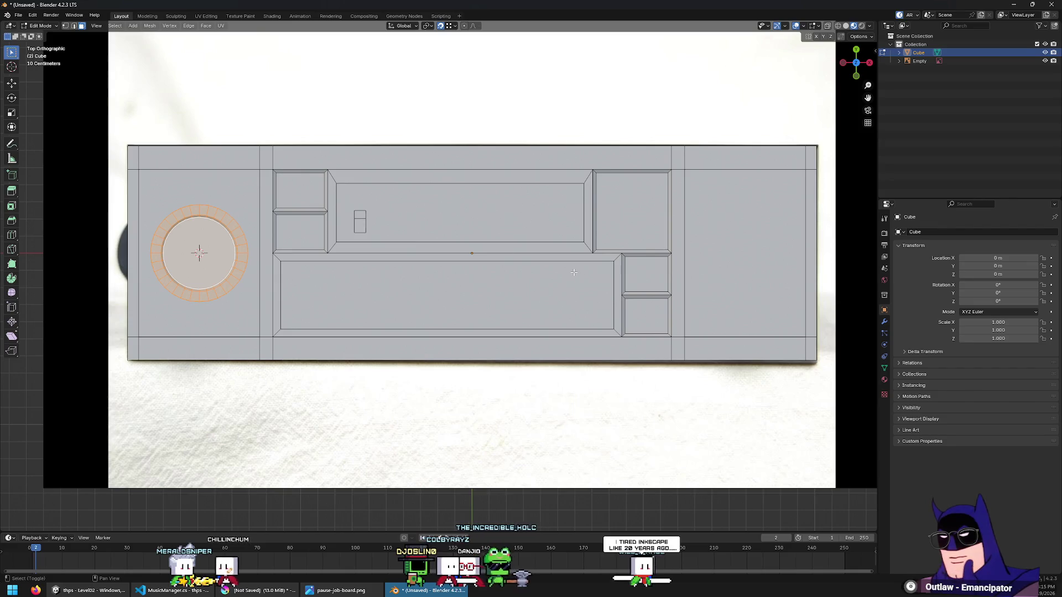
Duplicate the knob about 3.165 m along X onto the faceplate's right end
left_click(451, 26)
left_click(451, 25)
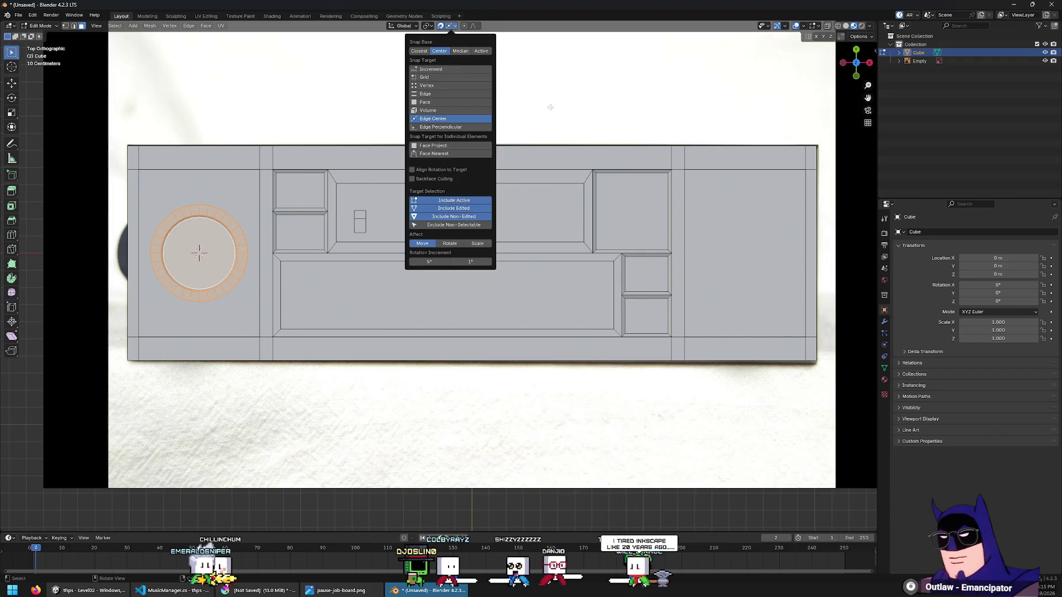
key("shift+d")
key("x")
left_click(796, 241)
key("z")
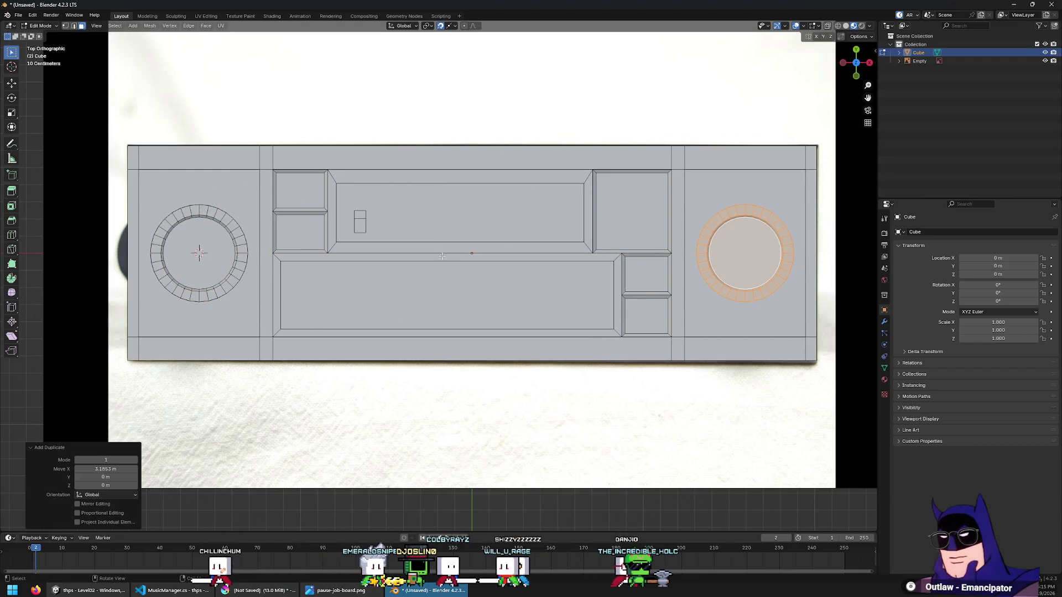
Select the plate face beside the left knob and return to top view
left_click(441, 272)
middle_click_drag(441, 273, 381, 205)
left_click(232, 264)
middle_click_drag(232, 265, 289, 254)
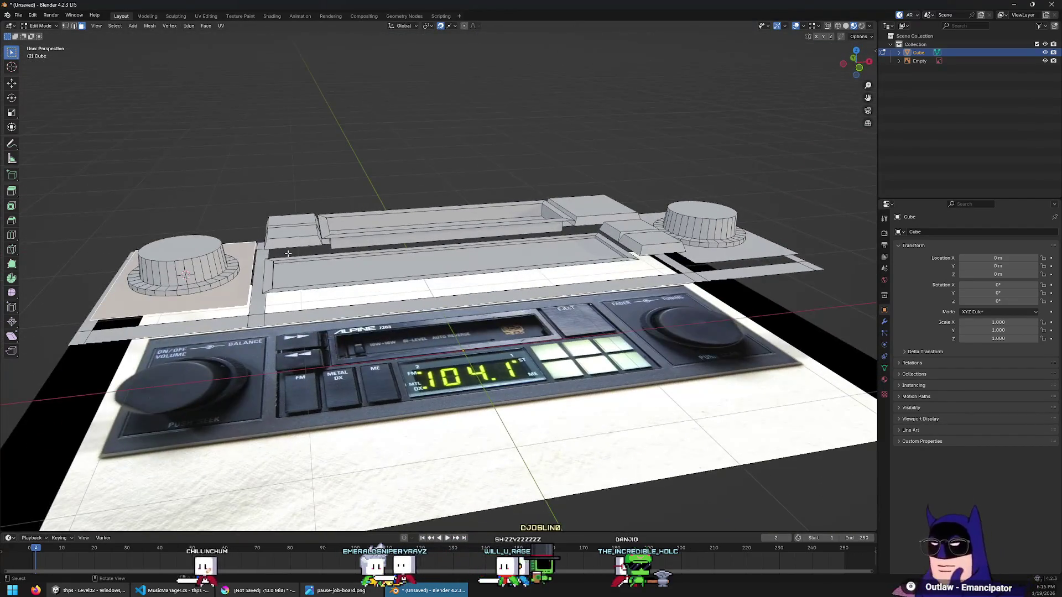
key("KP_7")
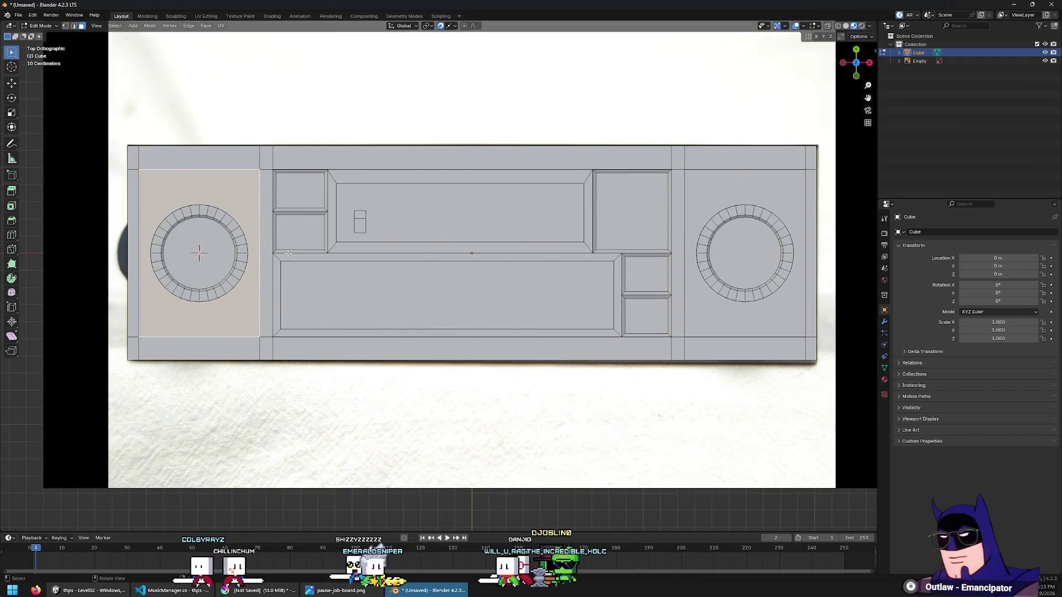
Lower the left knob's plate face along Z
middle_click_drag(310, 345, 357, 297)
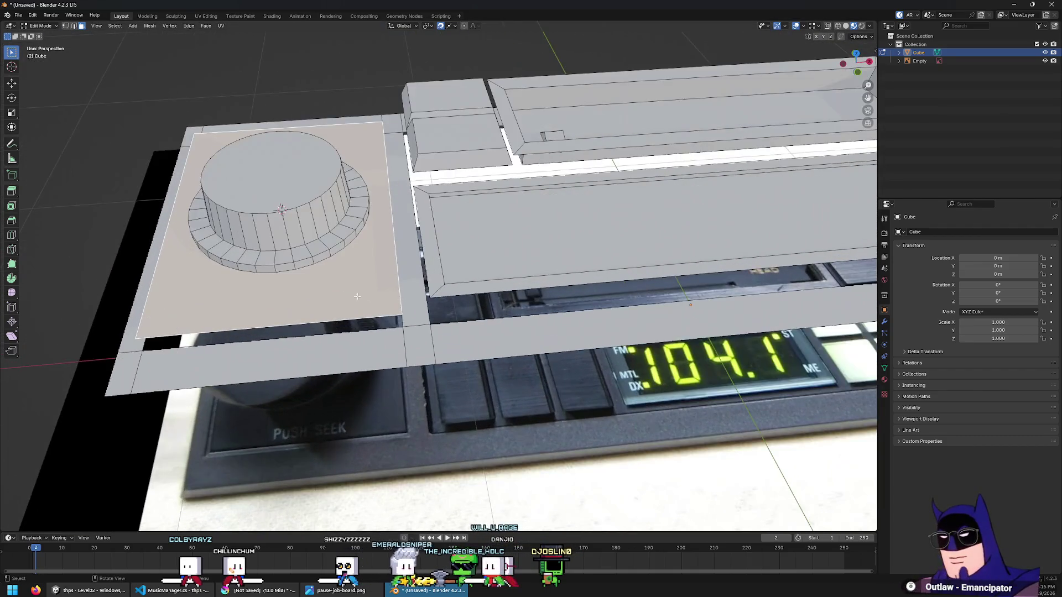
left_click(293, 265, "alt")
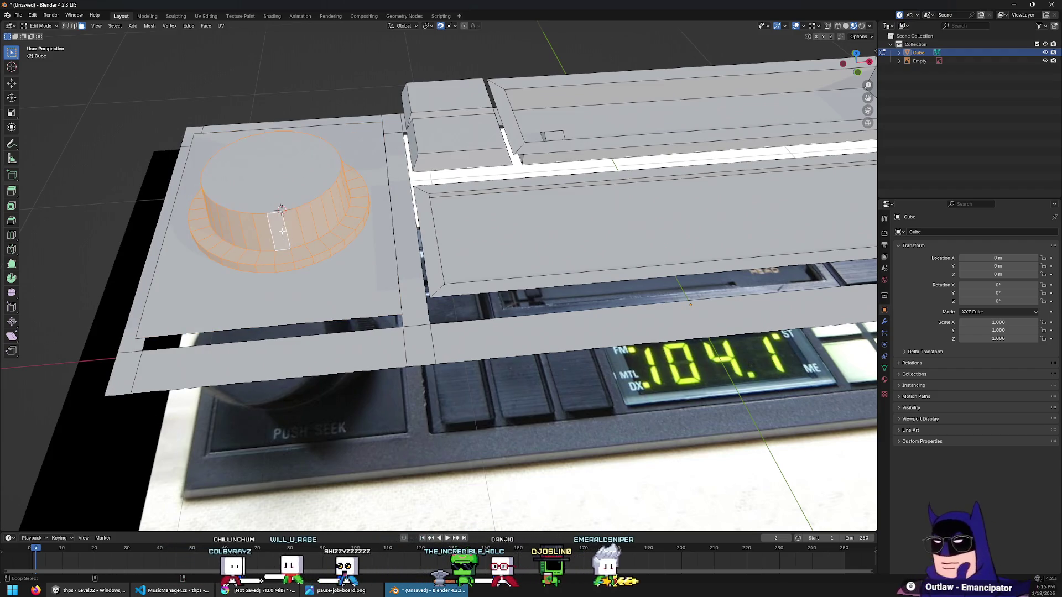
key("ctrl+l")
mouse_move(373, 297)
middle_mouse_down()
mouse_move(345, 243)
mouse_move(402, 291)
middle_mouse_up()
left_click(344, 242)
key("g")
key("z")
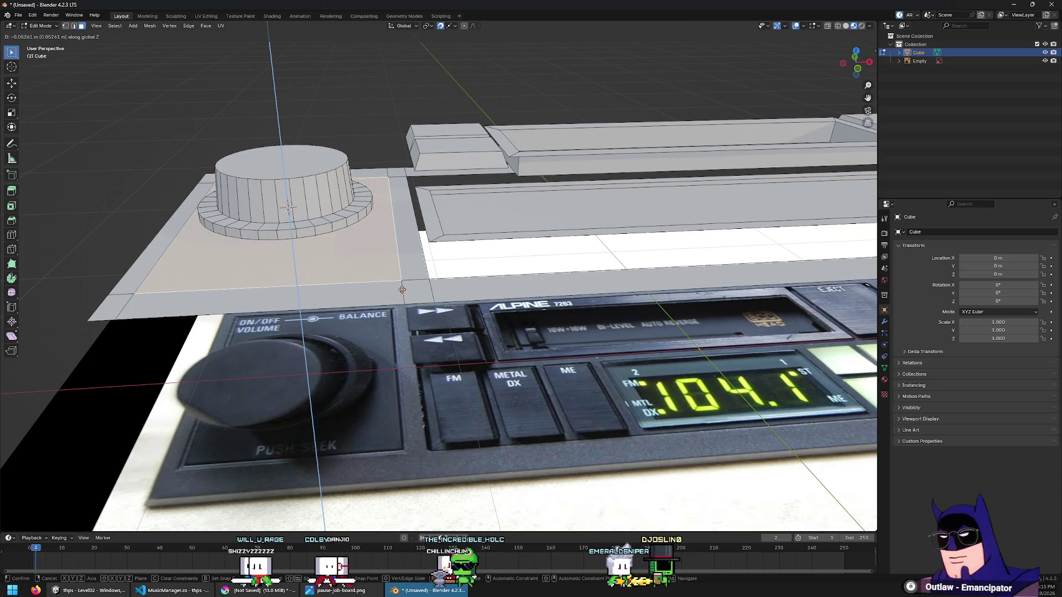
left_click(402, 290)
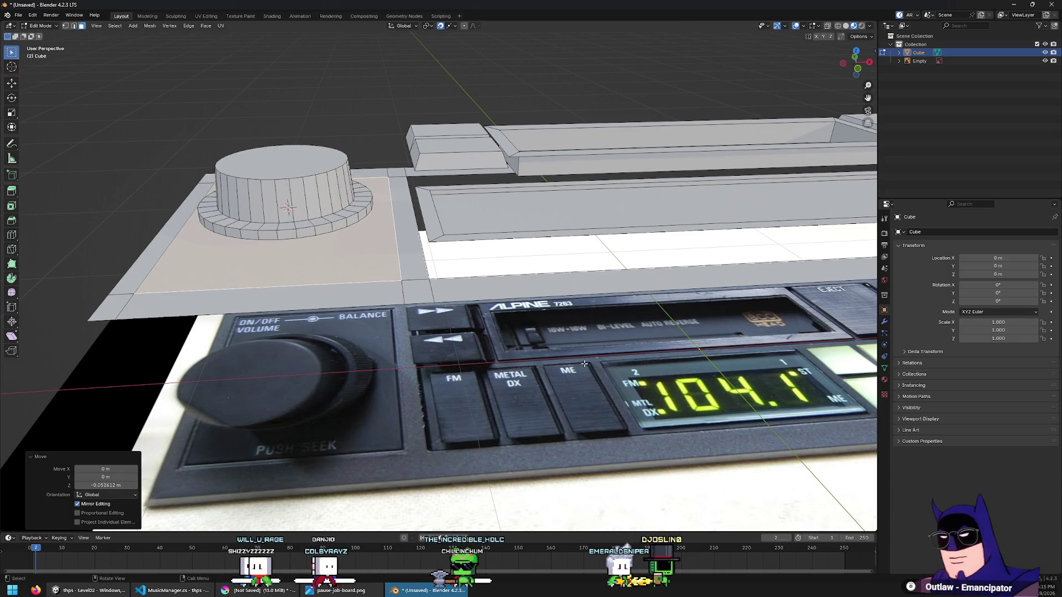
Give both left and right knob plate faces a 0.02 m inset border
key("i")
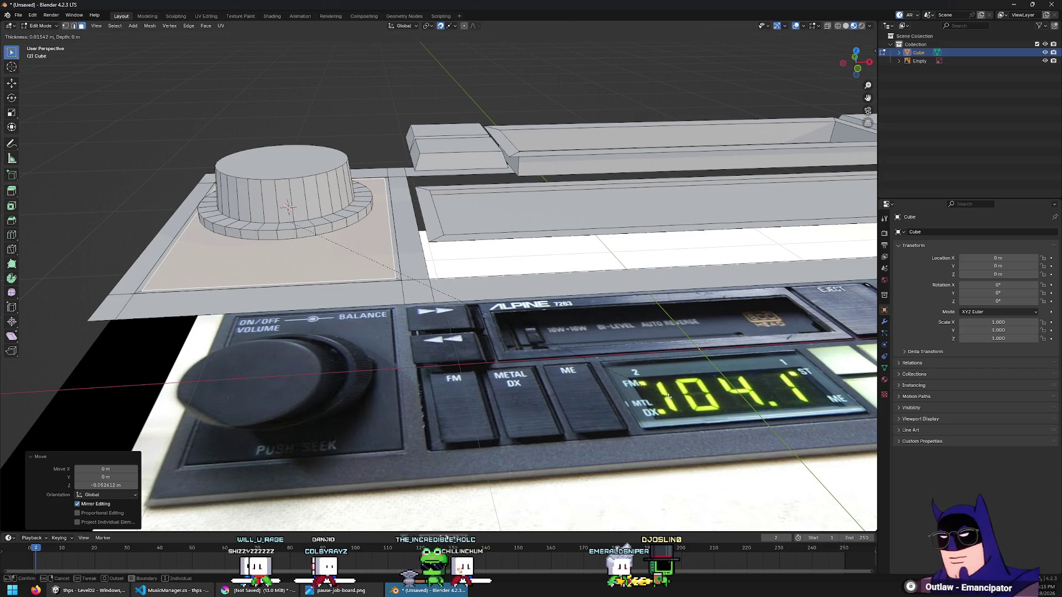
left_click(668, 396)
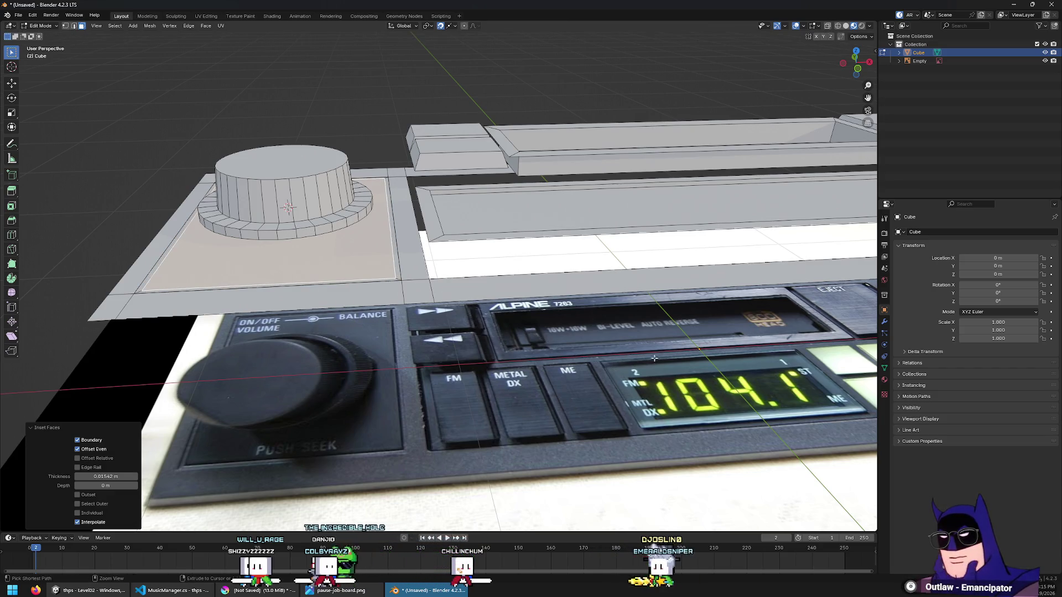
key("Home")
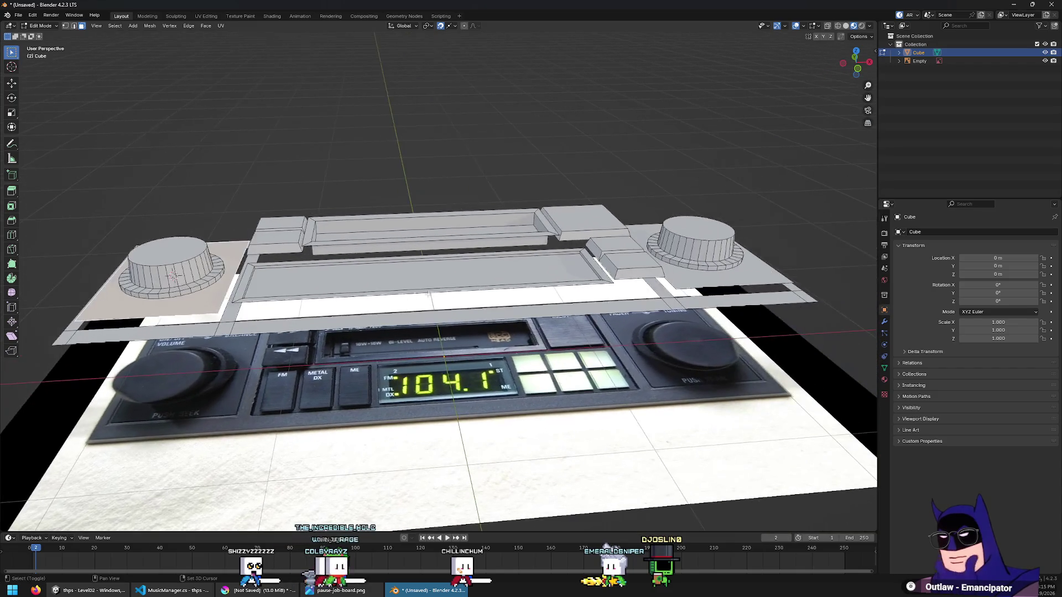
left_click(698, 283, "shift")
key("i")
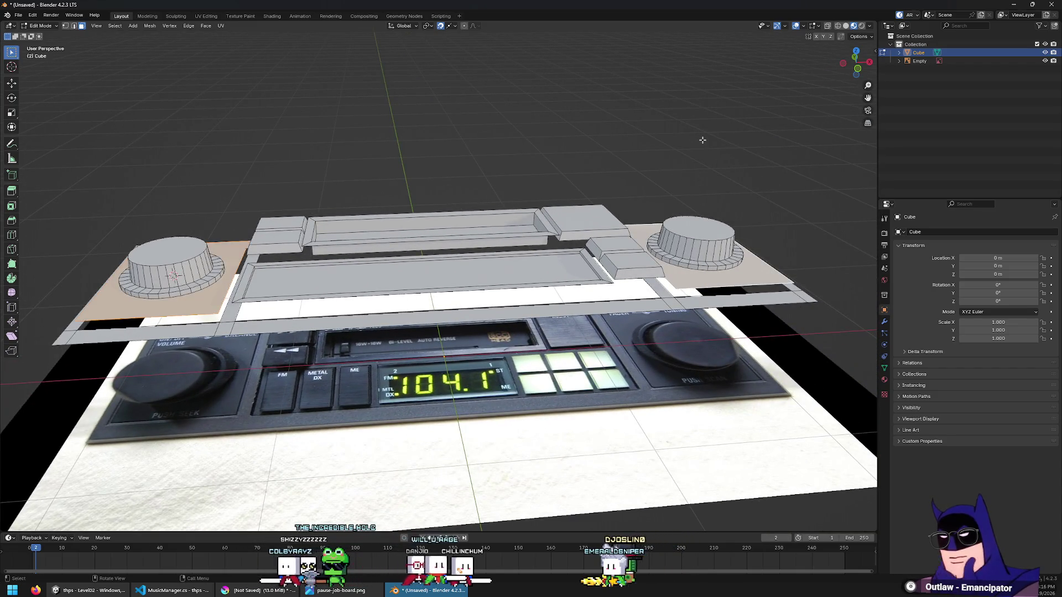
type(".02")
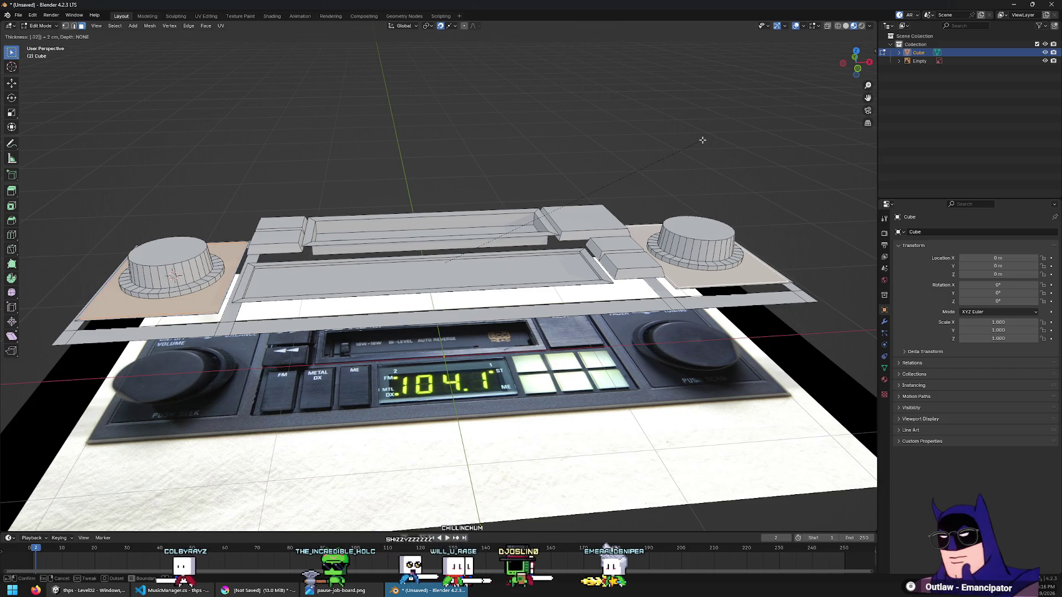
key("Return")
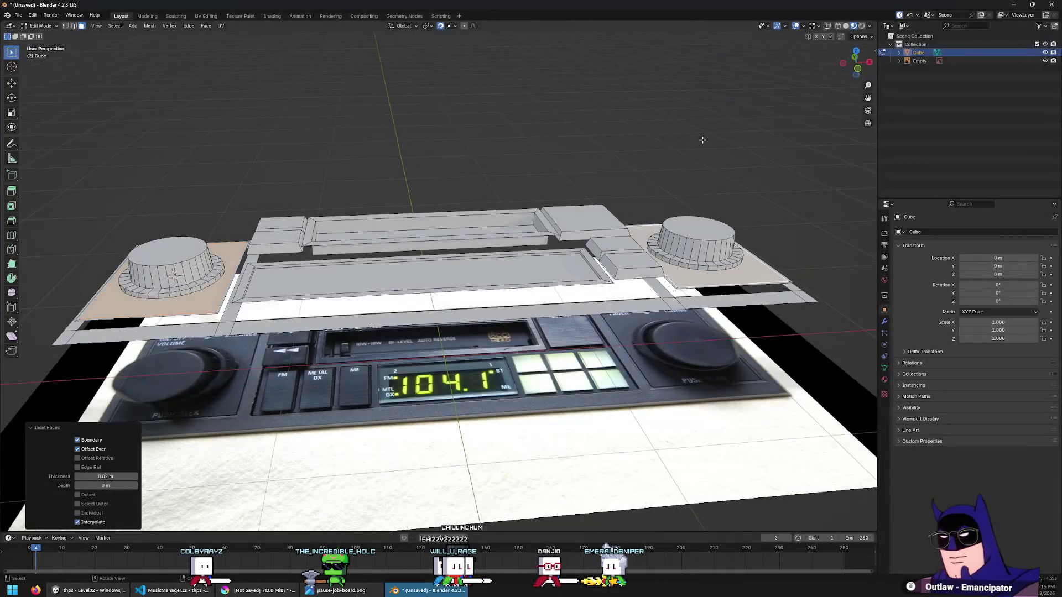
In edge select mode, move the selection vertically about 0.009 m
key("KP_7")
middle_click_drag(748, 157, 654, 268)
key("2")
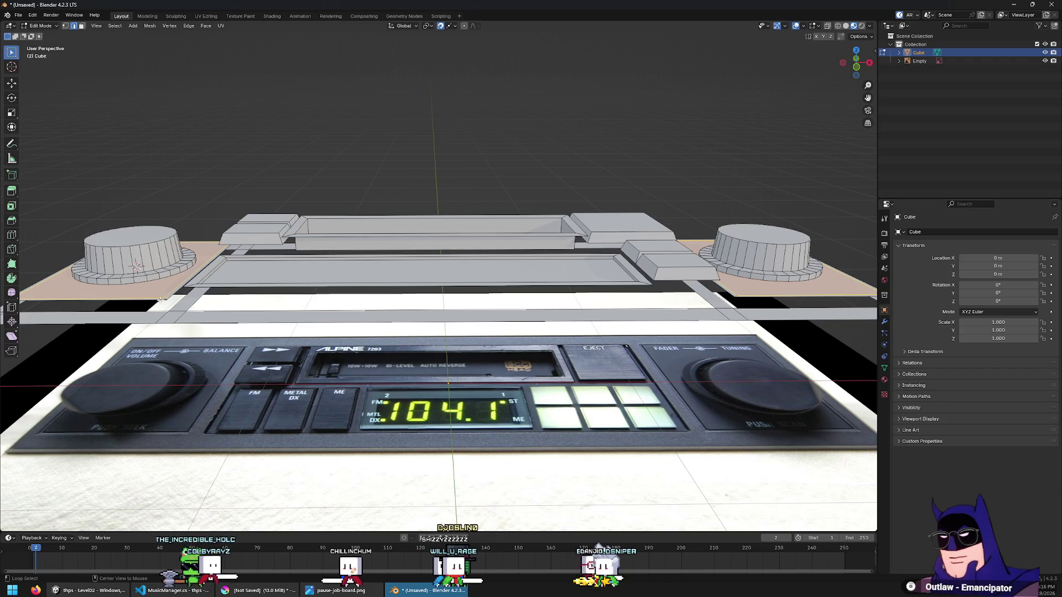
key("g")
key("z")
left_click(751, 146)
Select the left plate together with its knob's base ring, walls and top
mouse_move(751, 146)
middle_mouse_down()
mouse_move(640, 220)
mouse_move(636, 331)
mouse_move(506, 230)
middle_mouse_up()
middle_click_drag(434, 255, 522, 290, "shift")
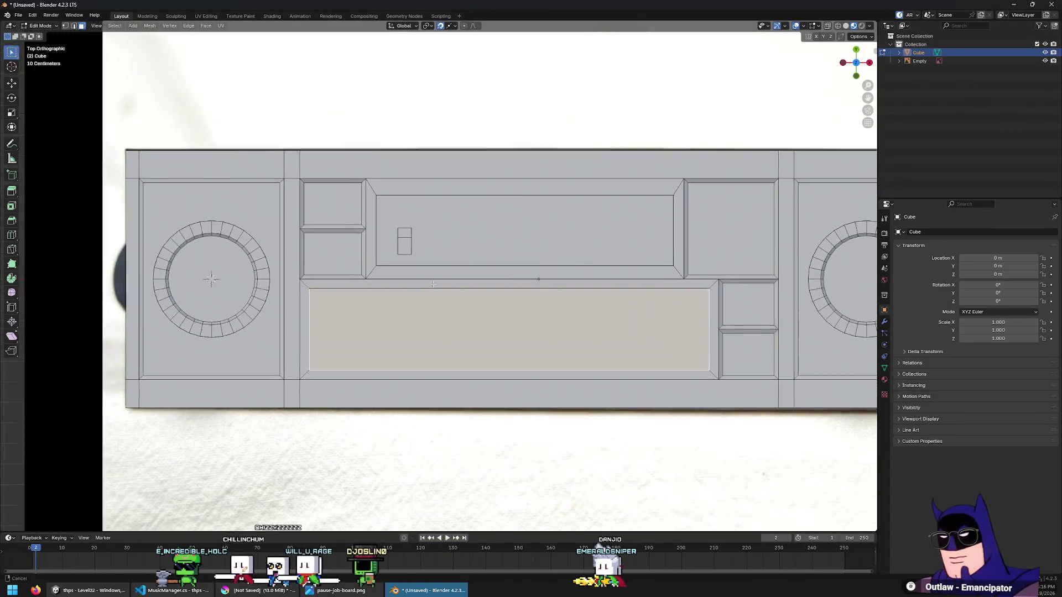
scroll(453, 297, "up", 3)
middle_click_drag(288, 221, 366, 274, "shift")
middle_click_drag(336, 227, 276, 330)
left_click(290, 328, "alt")
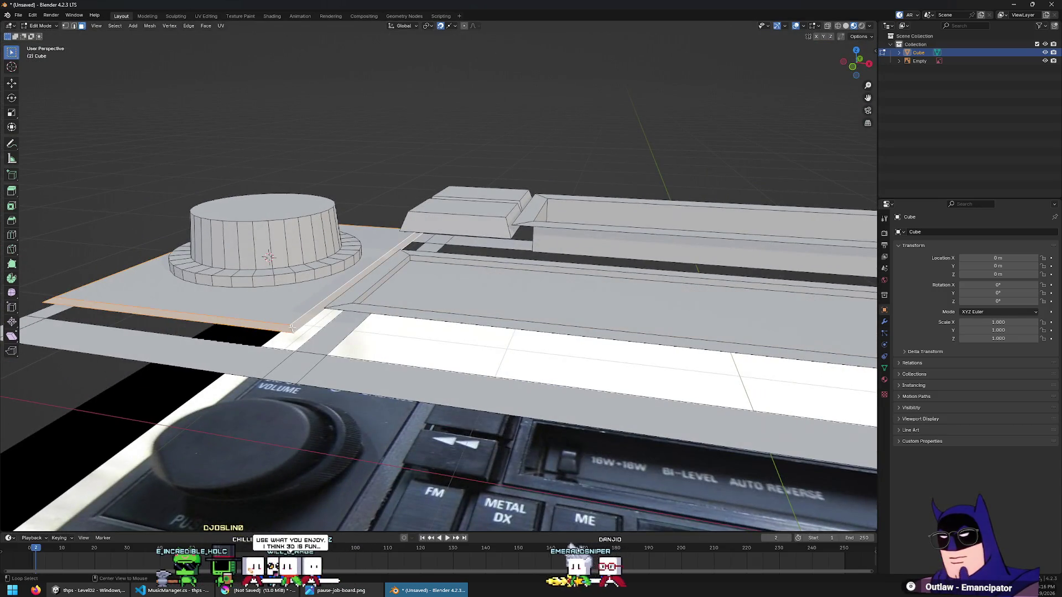
left_click(289, 307)
left_click(297, 276, "alt+shift")
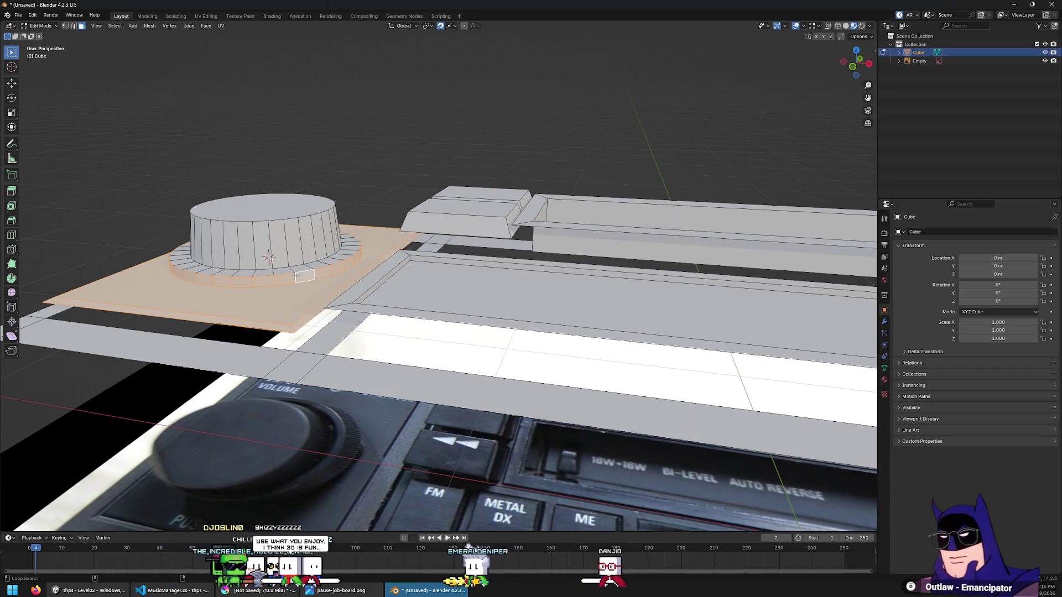
left_click(266, 247, "alt+shift")
left_click(263, 206, "shift")
key("g")
key("z")
right_click(362, 338)
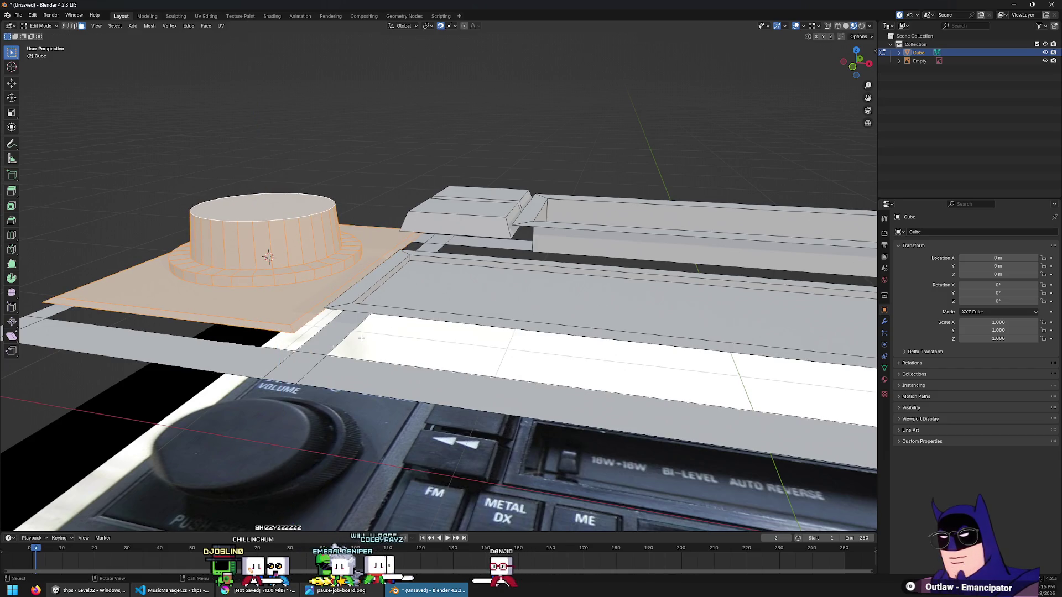
Set snapping to Vertex and lower the left plate and knob along Z
left_click(449, 25)
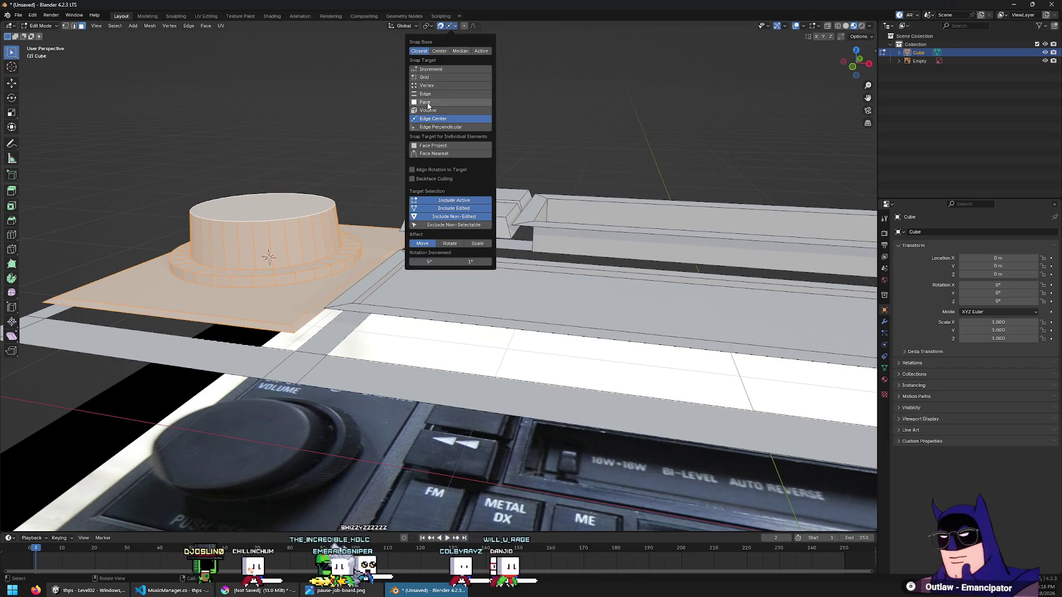
left_click(426, 86)
key("g")
key("z")
left_click(293, 350)
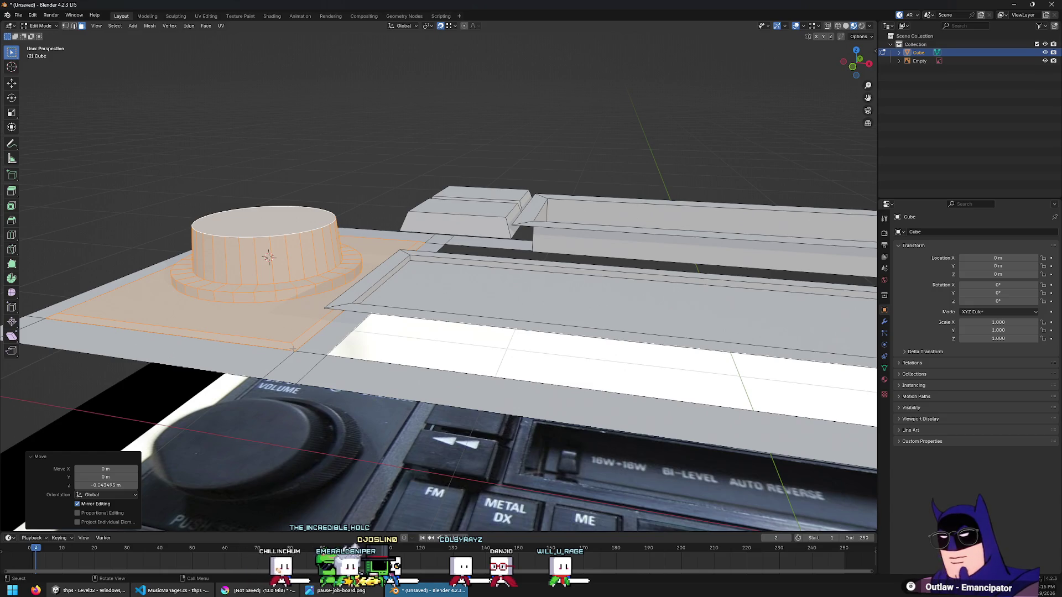
Lower the right plate and knob about 0.043 m along Z
middle_click_drag(293, 349, 457, 242)
scroll(484, 271, "up", 3)
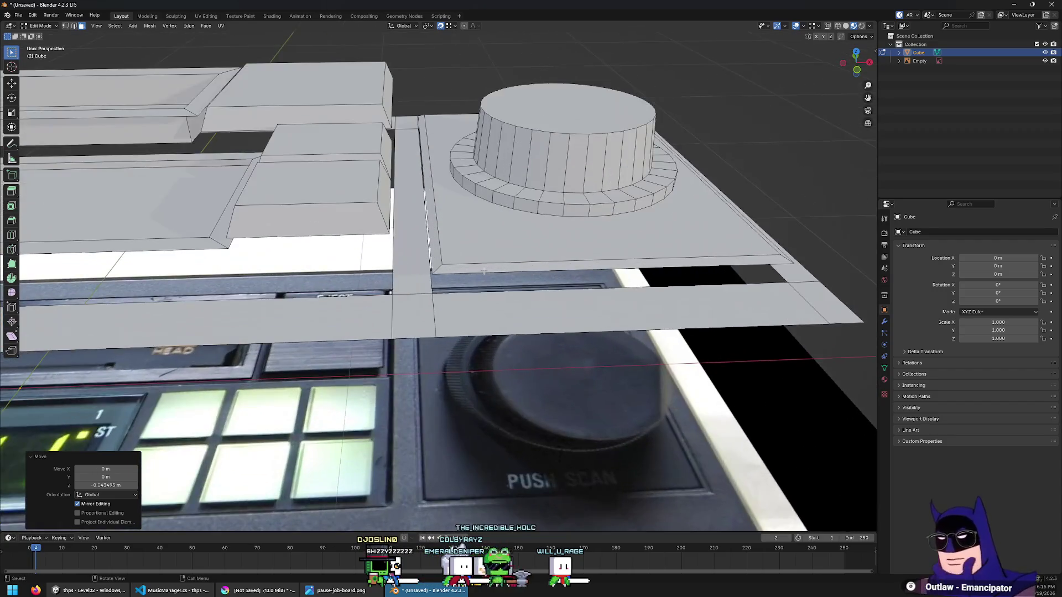
left_click(443, 273, "alt")
left_click(475, 190, "alt+shift")
key("g")
key("z")
left_click(511, 166)
Move the centre panel's border loop to a new height along Z
scroll(407, 296, "down", 5)
scroll(407, 296, "up", 4)
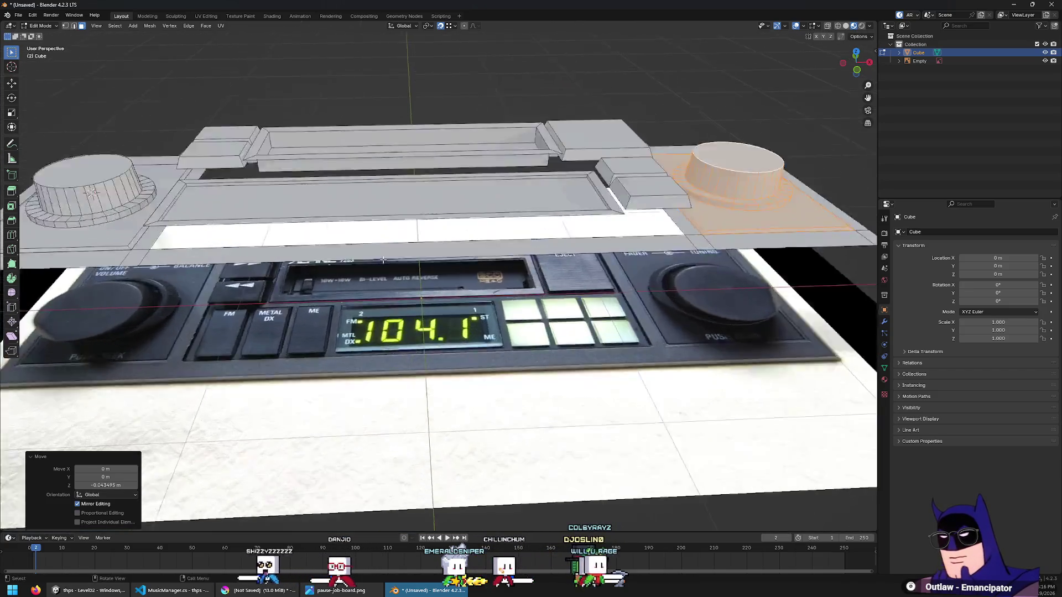
left_click(249, 197, "alt")
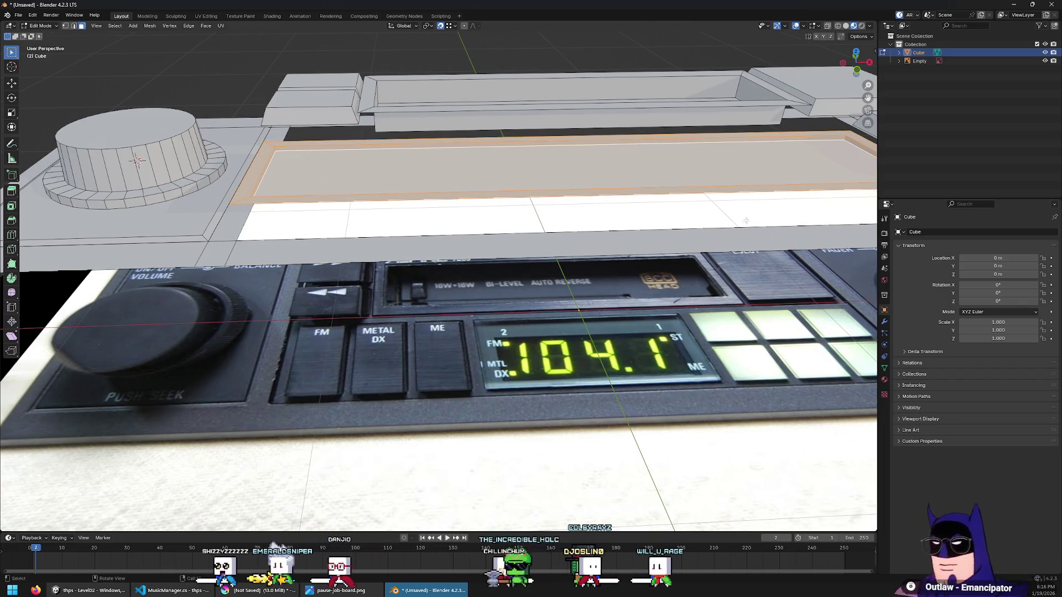
key("g")
key("z")
left_click(390, 299)
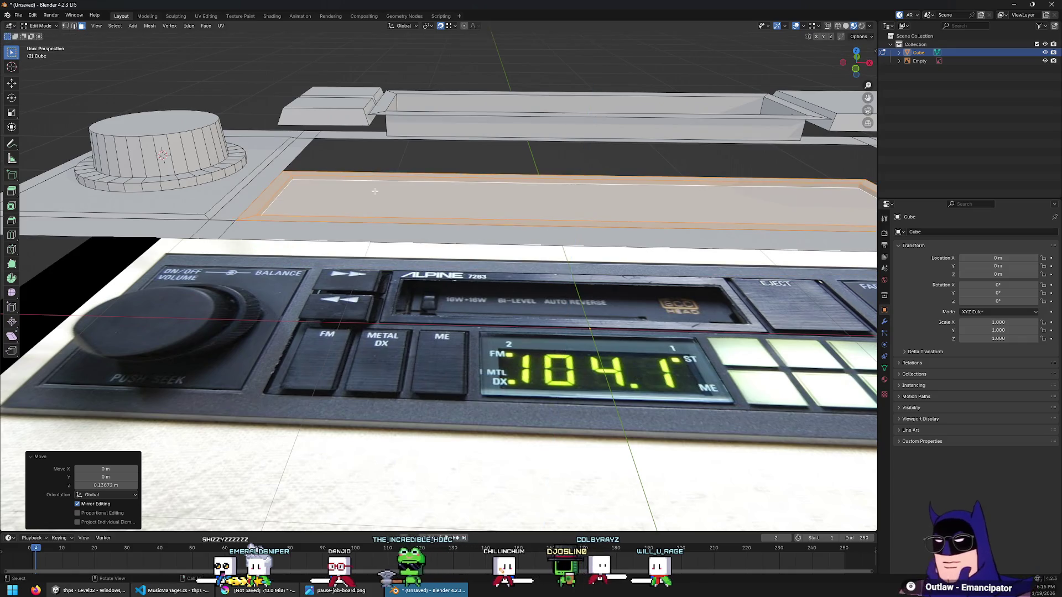
middle_click_drag(389, 299, 390, 253)
left_click(275, 240, "alt")
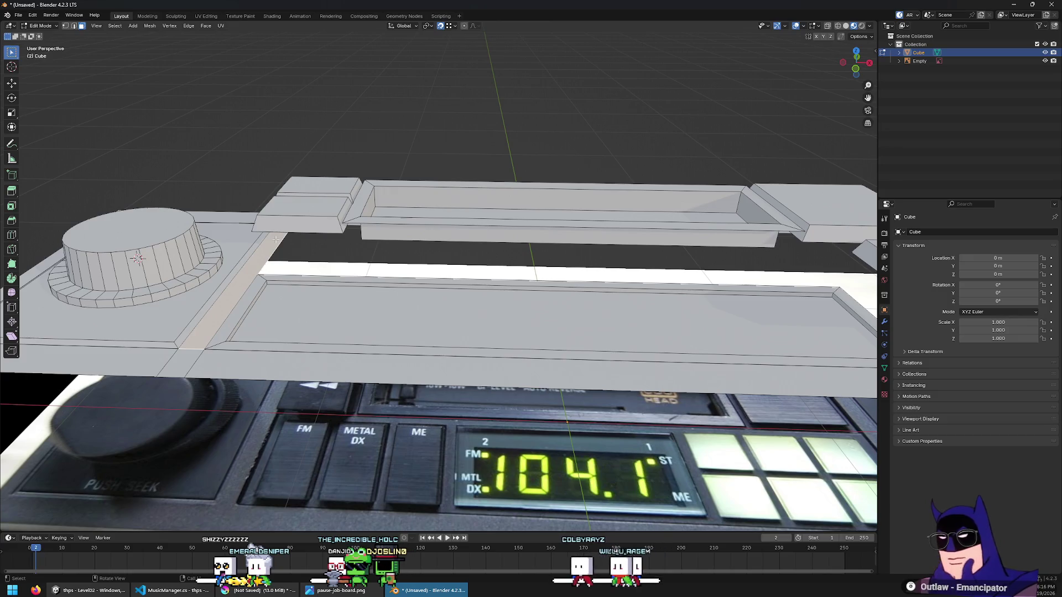
Lower both key blocks along Z
middle_click_drag(274, 240, 359, 241)
left_click(279, 297, "alt")
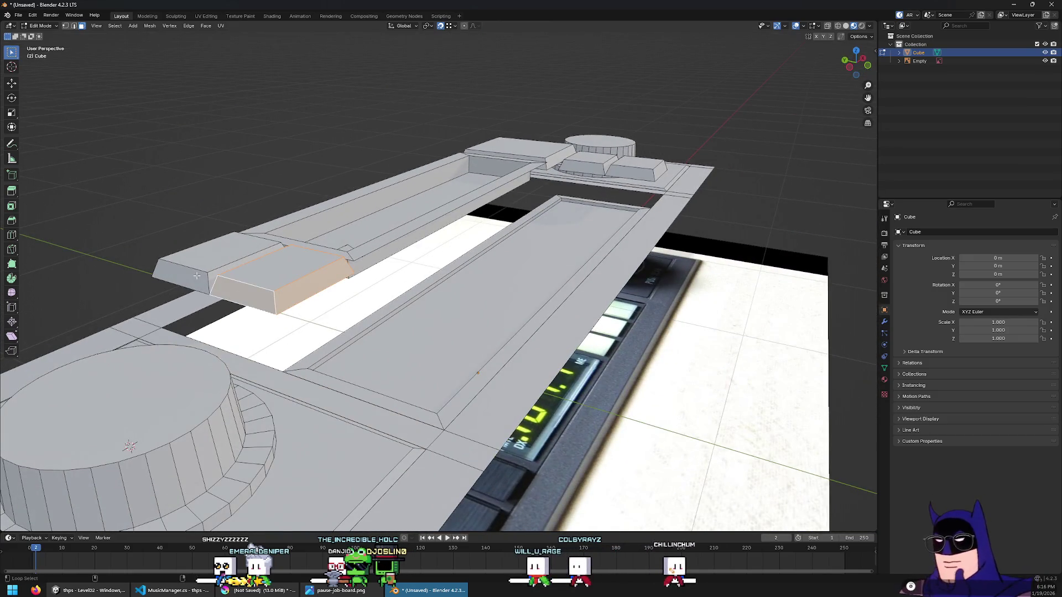
key("l")
key("l")
key("g")
key("z")
left_click(288, 366)
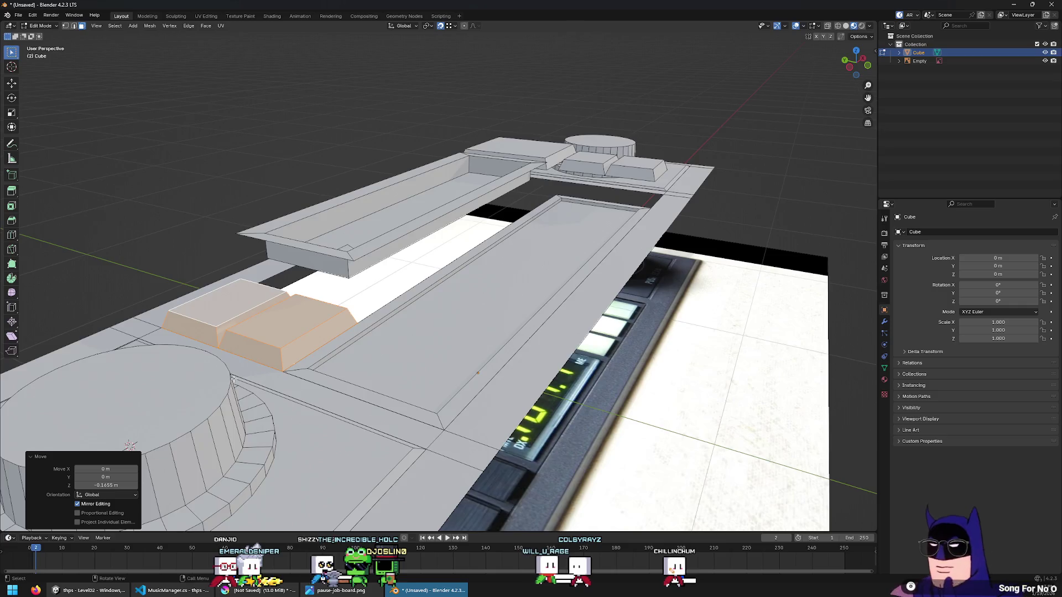
Raise the cassette slot's whole top rim along Z
middle_click_drag(232, 380, 184, 400)
left_click(207, 228)
key("KP_7")
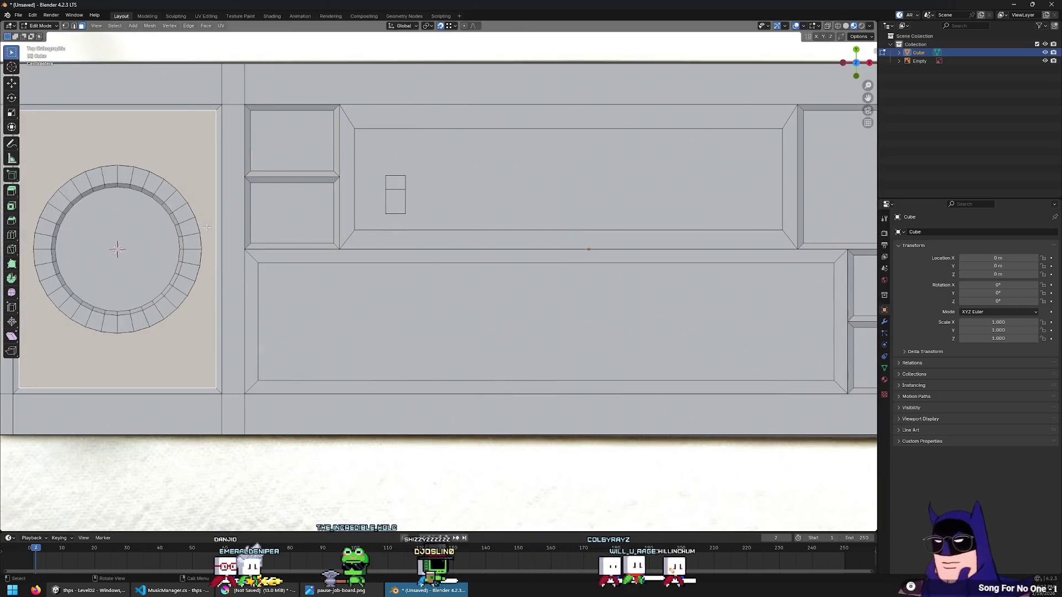
middle_click_drag(360, 397, 352, 223)
left_click(354, 224, "alt")
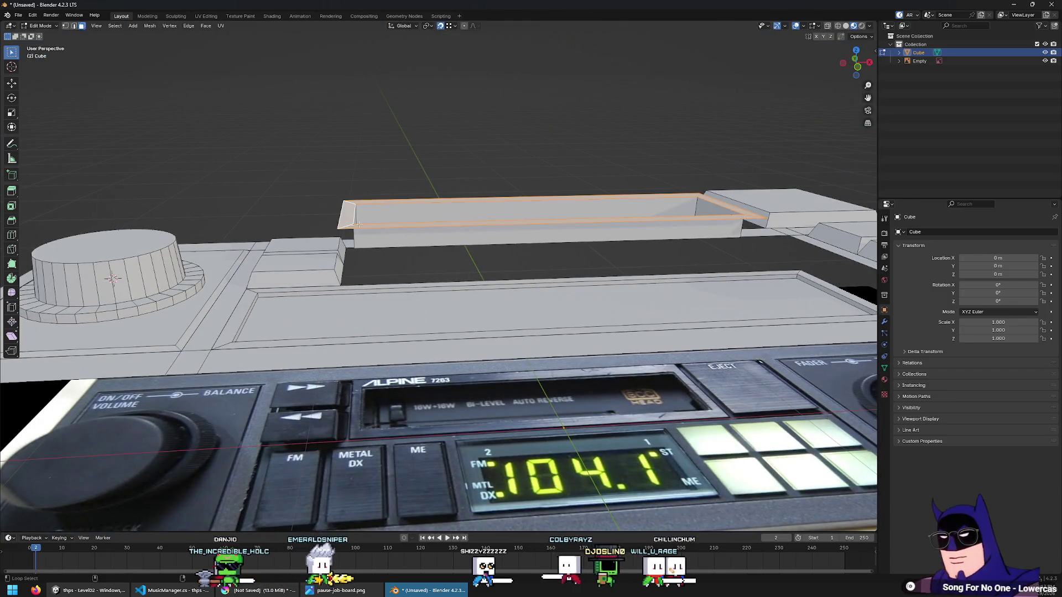
left_click(608, 227, "alt")
middle_click_drag(607, 227, 545, 318)
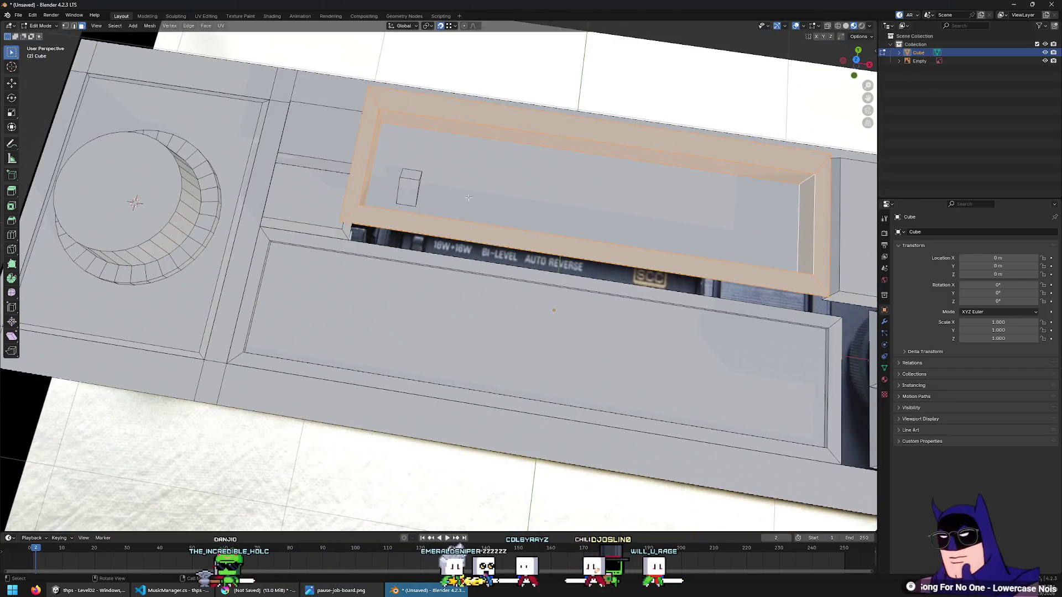
key("g")
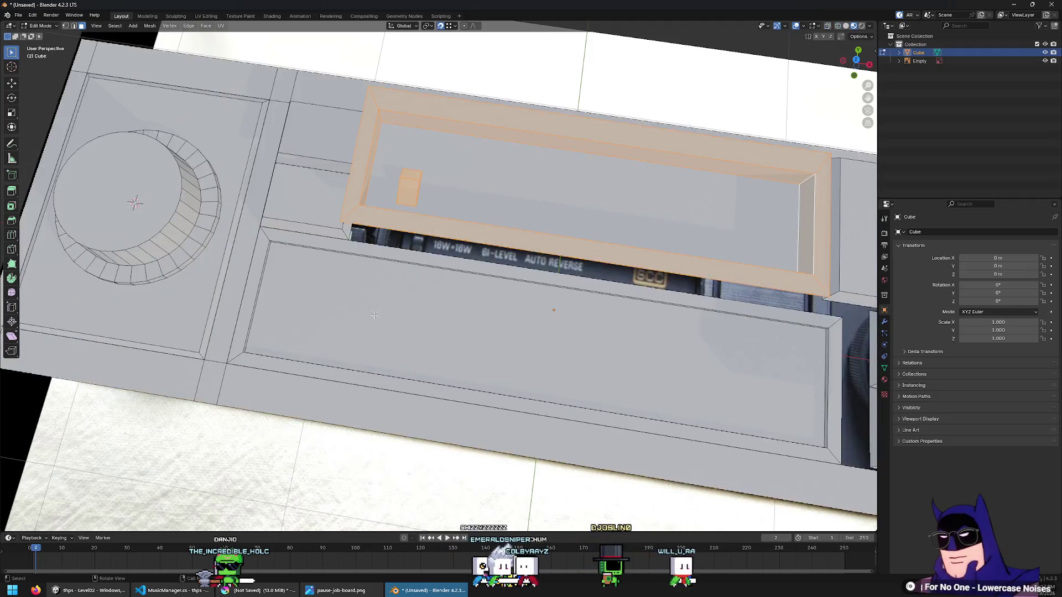
mouse_move(468, 197)
middle_mouse_down("alt")
mouse_move(390, 243)
mouse_move(358, 248)
mouse_move(498, 221)
middle_mouse_up("alt")
left_click(390, 244)
key("g")
key("z")
left_click(390, 243)
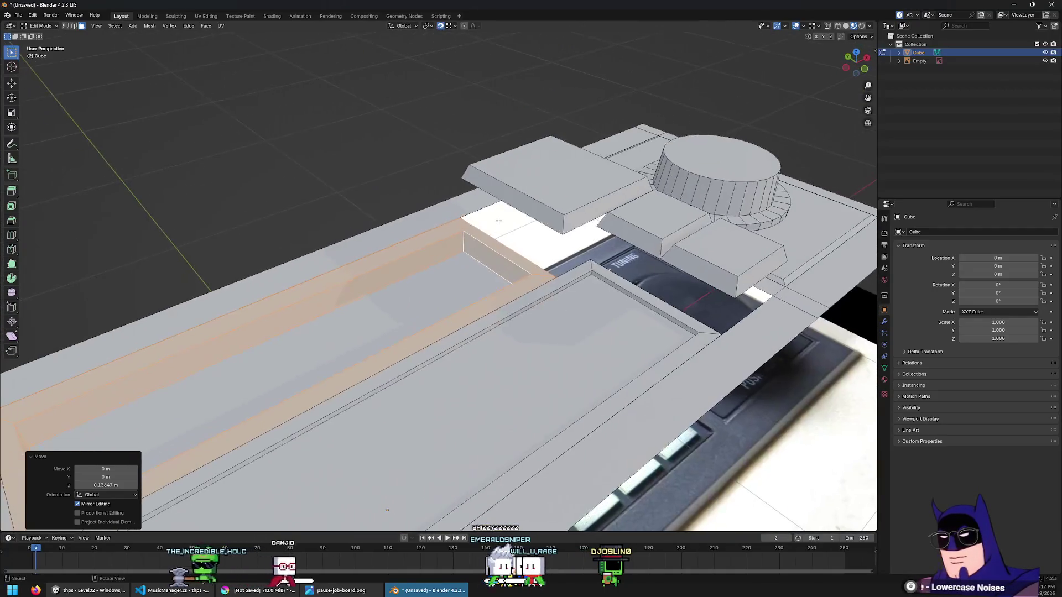
Lower the top plate face along Z
left_click(547, 172)
key("g")
key("z")
left_click(631, 248)
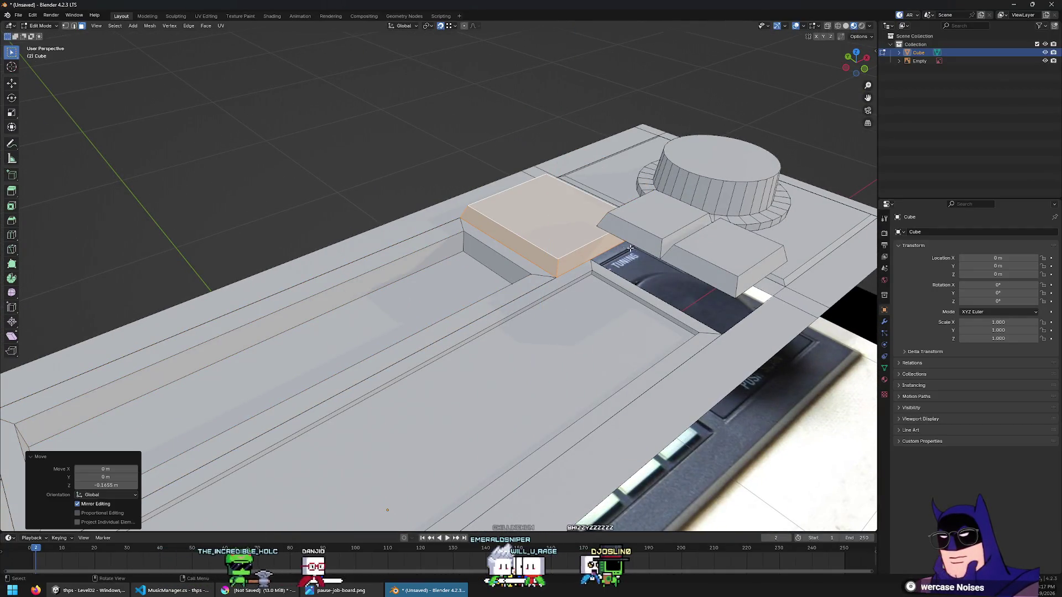
Lower the two small blocks' top faces toward the faceplate
left_click(662, 244)
left_click(710, 244, "shift")
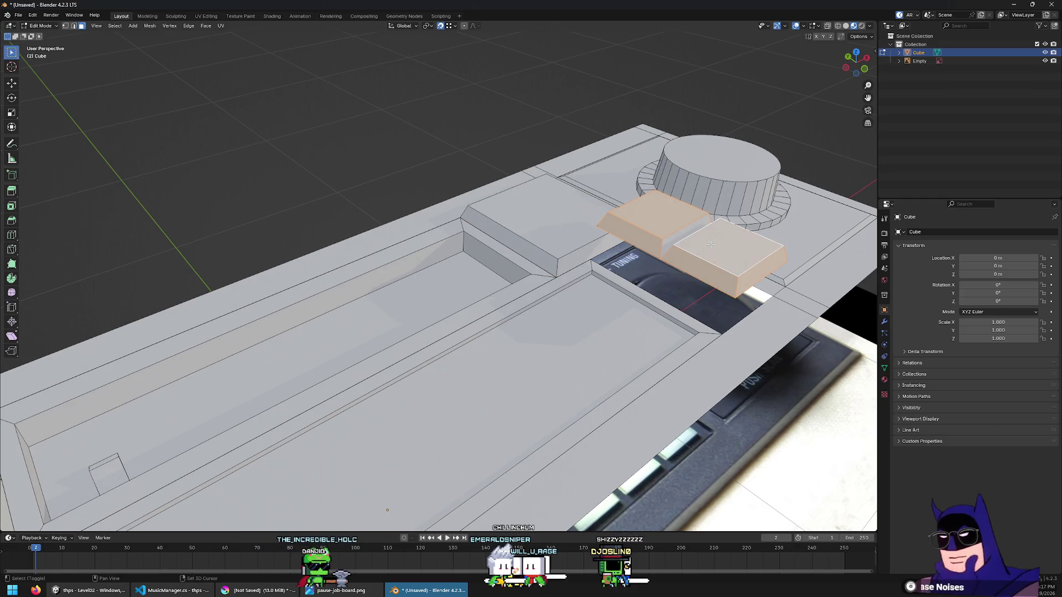
mouse_move(664, 245)
middle_mouse_down()
mouse_move(609, 207)
mouse_move(516, 180)
mouse_move(529, 229)
middle_mouse_up()
key("g")
key("z")
left_click(603, 204)
middle_click_drag(594, 336, 548, 395)
Go to top view and switch between Solid and Material Preview shading to compare the mesh with the photo
key("KP_7")
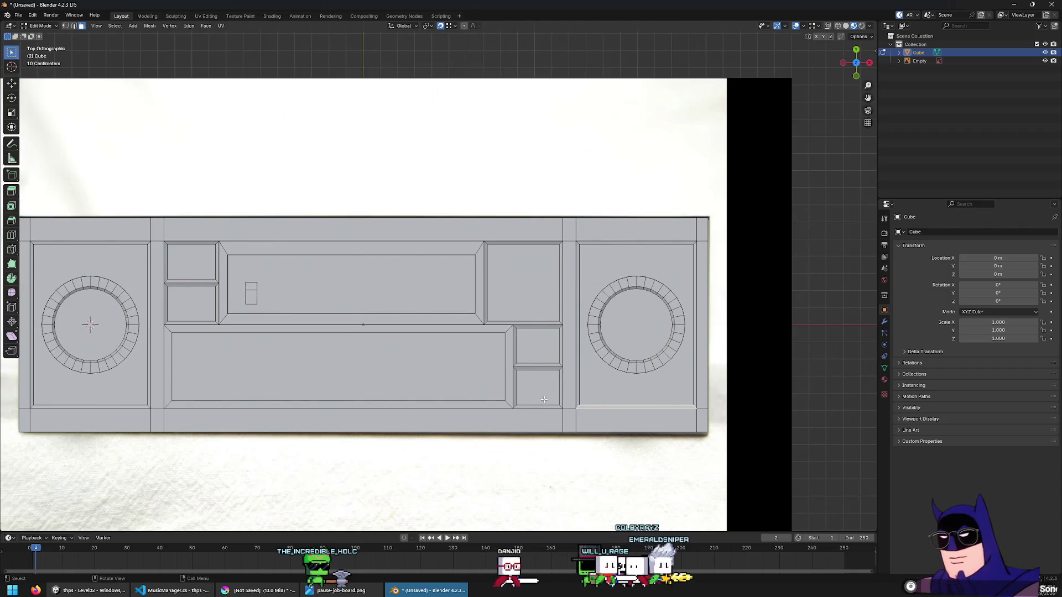
scroll(544, 399, "down", 1)
scroll(594, 295, "up", 3)
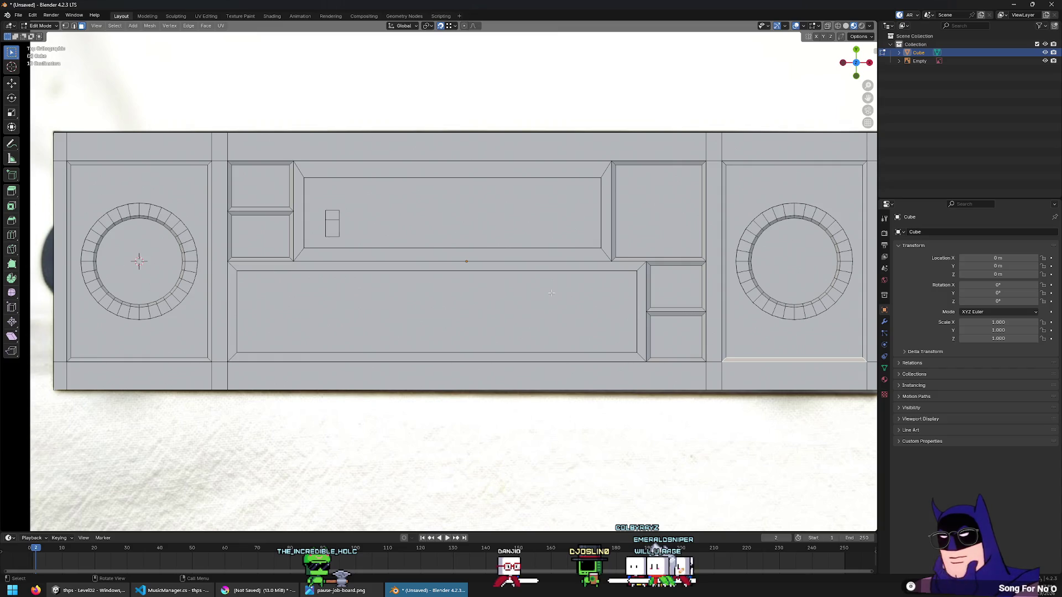
key("2")
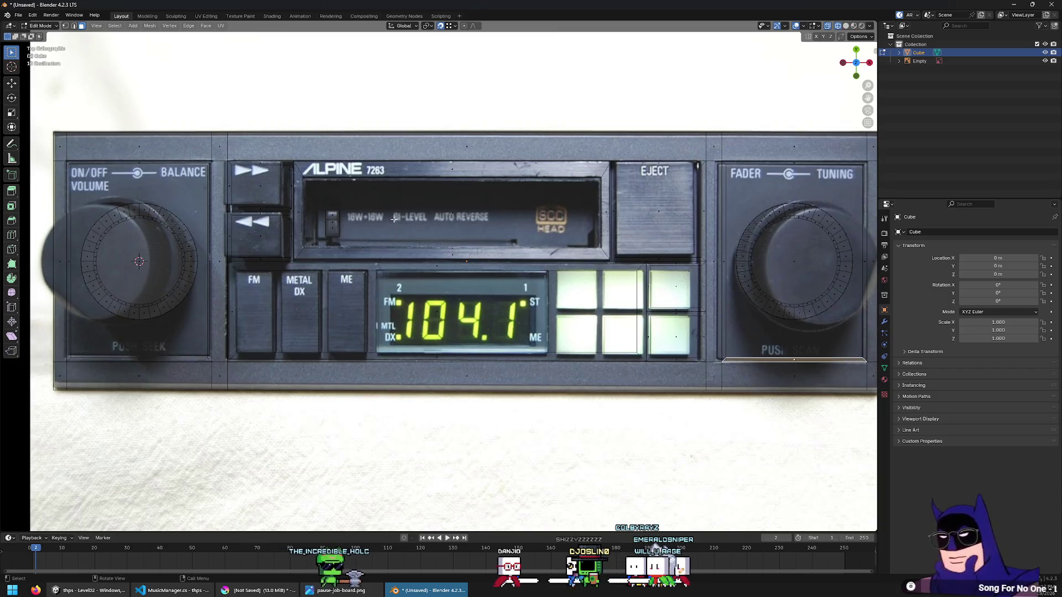
key("z")
key("6")
key("z")
key("2")
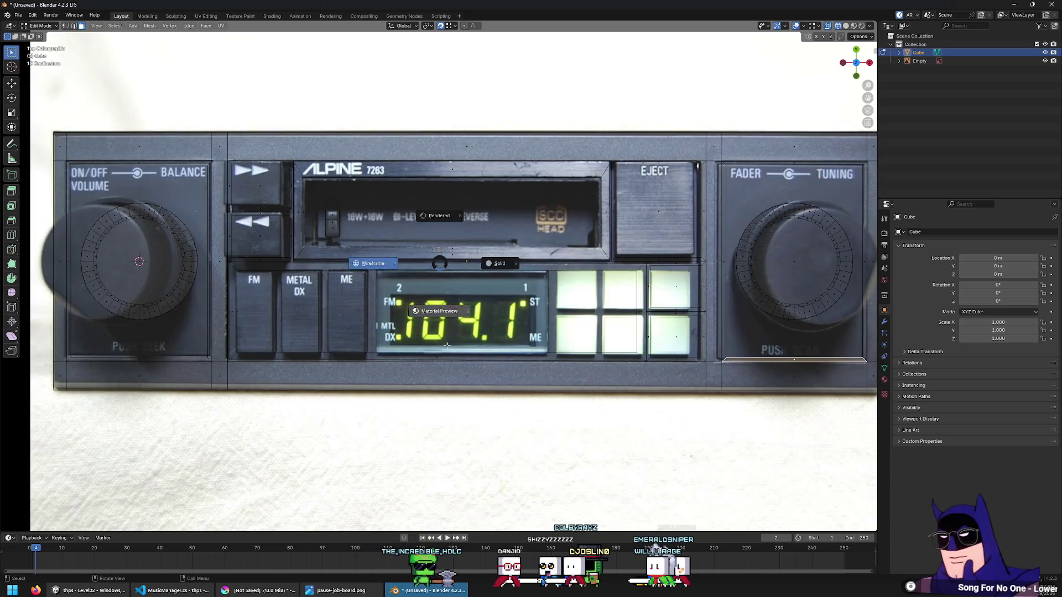
key("z")
key("6")
key("z")
key("2")
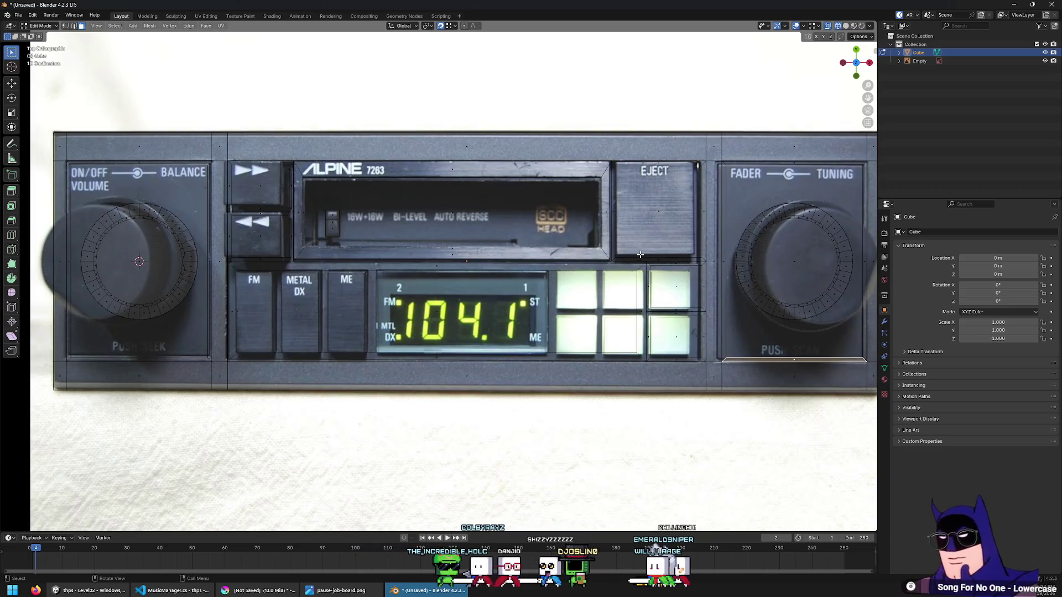
key("z")
key("6")
Zoom in and briefly preview the radio photo texture again before returning to grey Solid shading
scroll(531, 305, "down", 8)
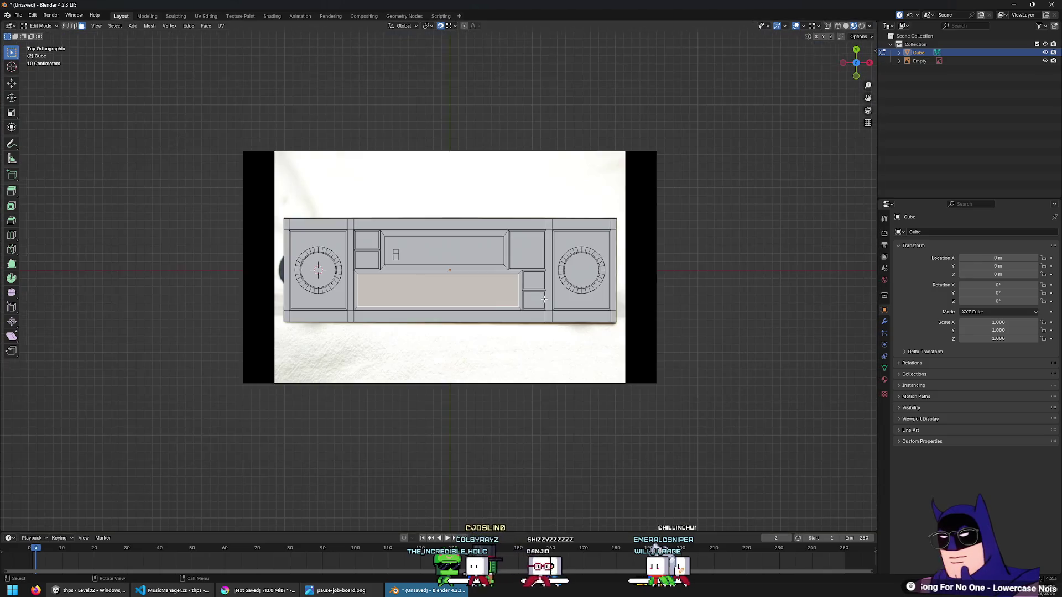
key("z")
key("2")
key("z")
key("6")
scroll(746, 340, "up", 4)
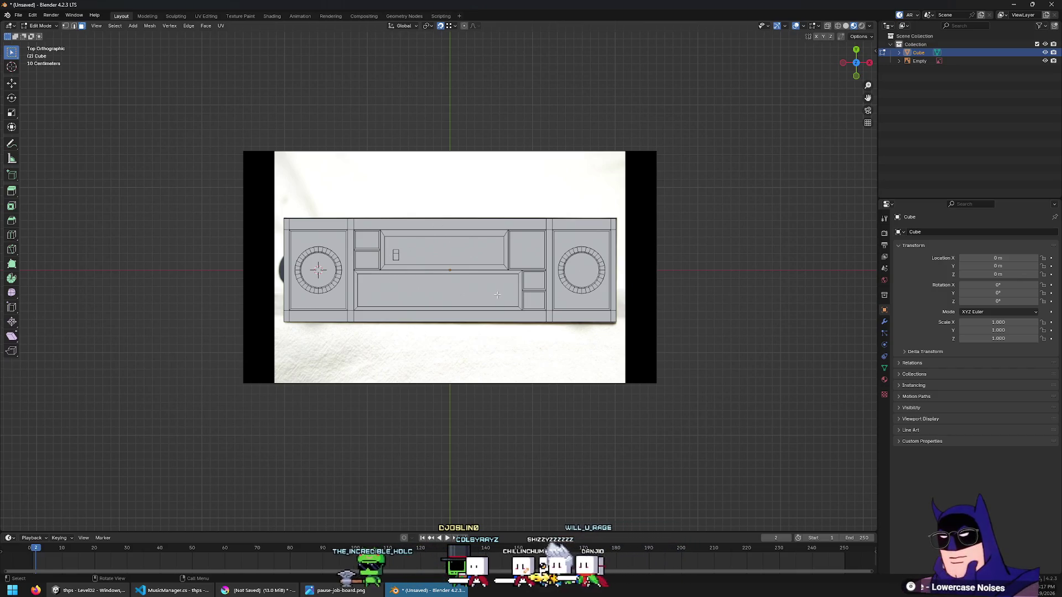
scroll(456, 261, "up", 3)
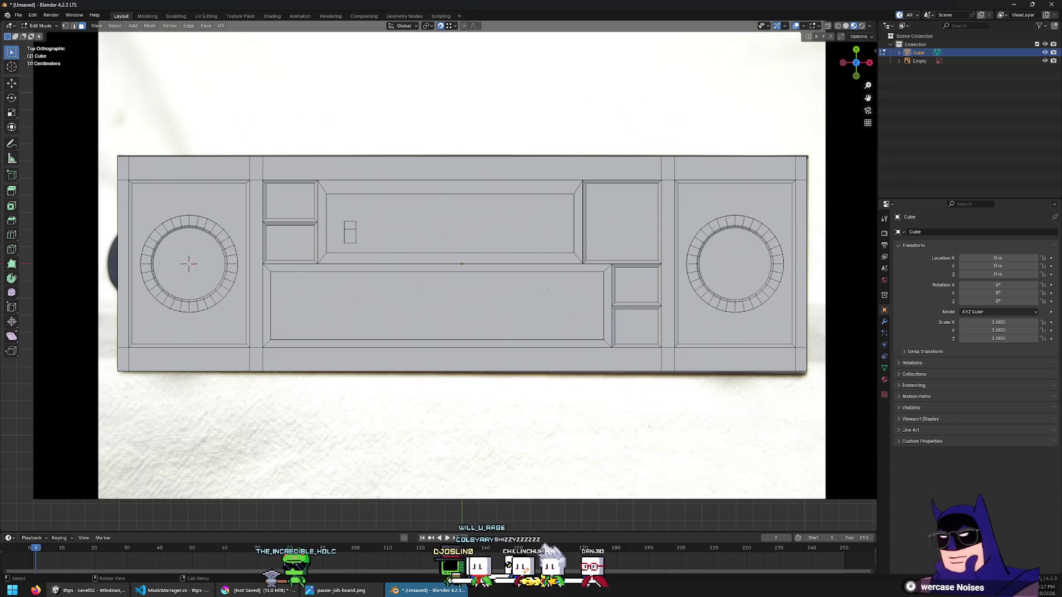
Try X-ray and wireframe display over the photo, then box-select the tape-deck faces in see-through mode
key("alt+z")
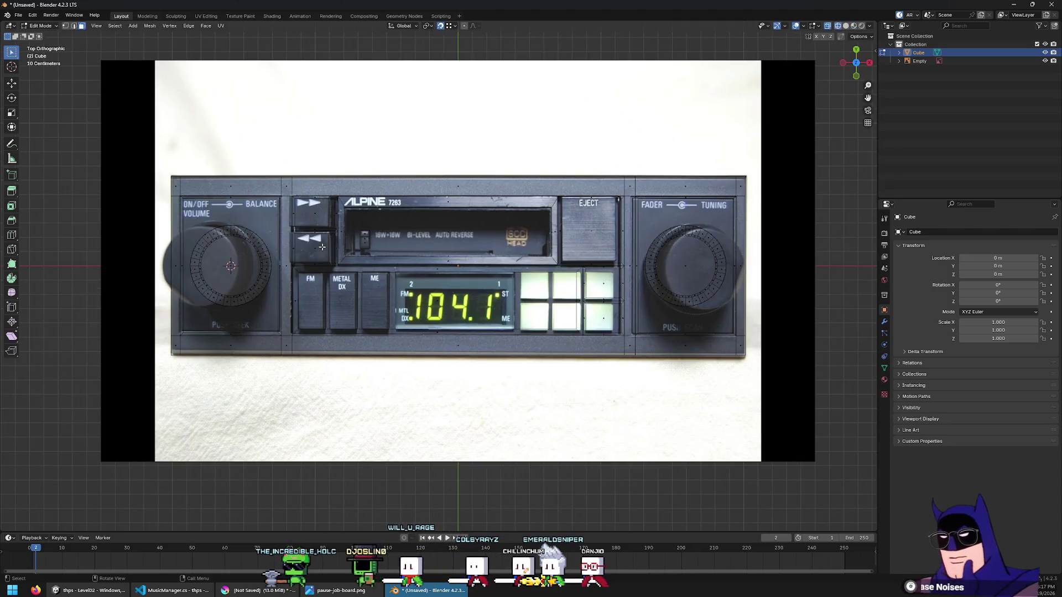
key("alt+z")
left_click(356, 260)
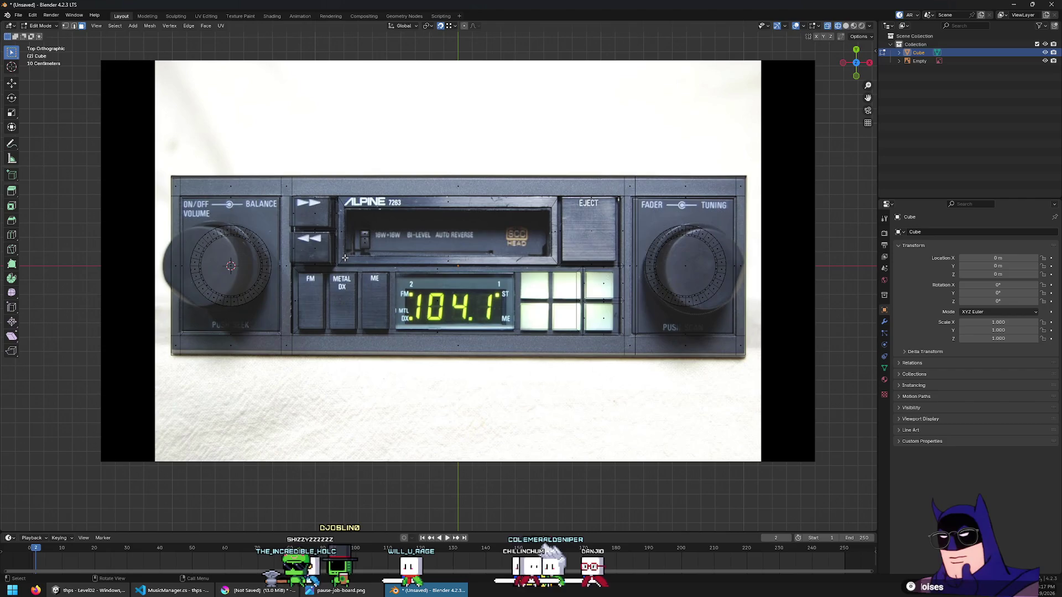
key("z")
left_click(391, 382)
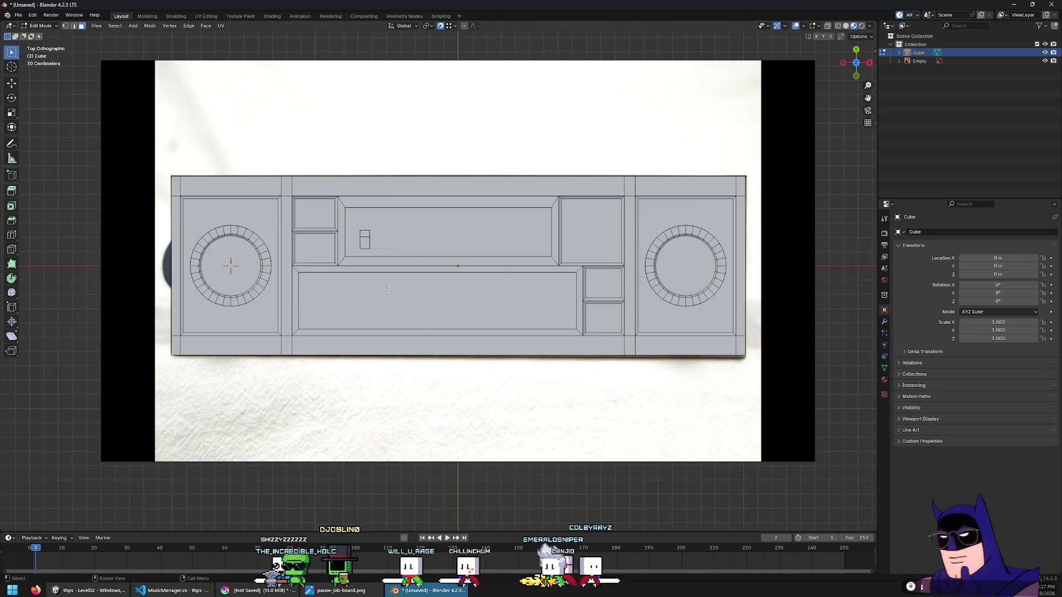
scroll(389, 289, "down", 7)
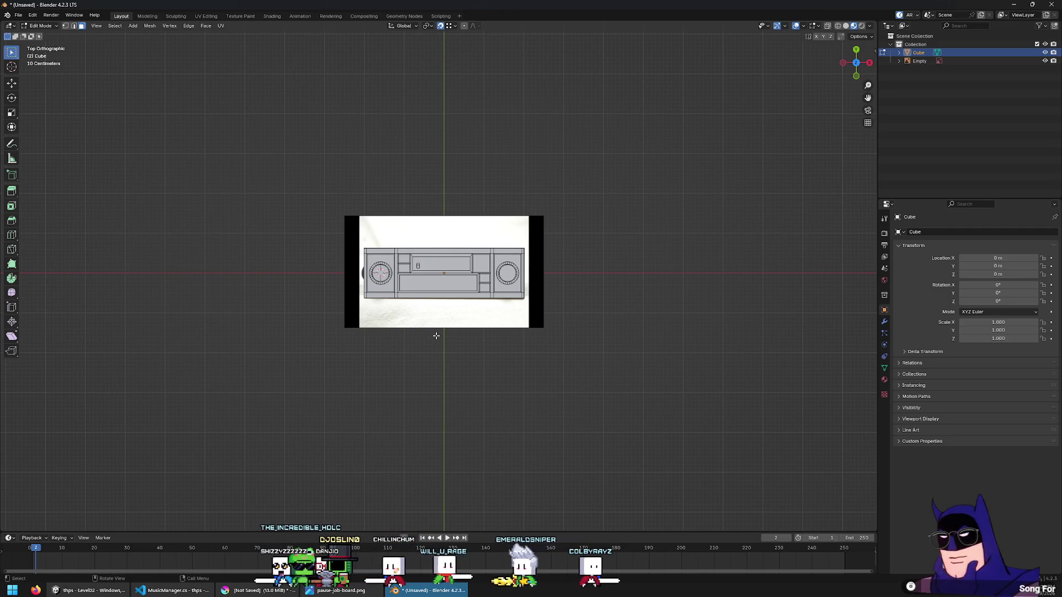
scroll(435, 336, "up", 1)
scroll(436, 336, "up", 5)
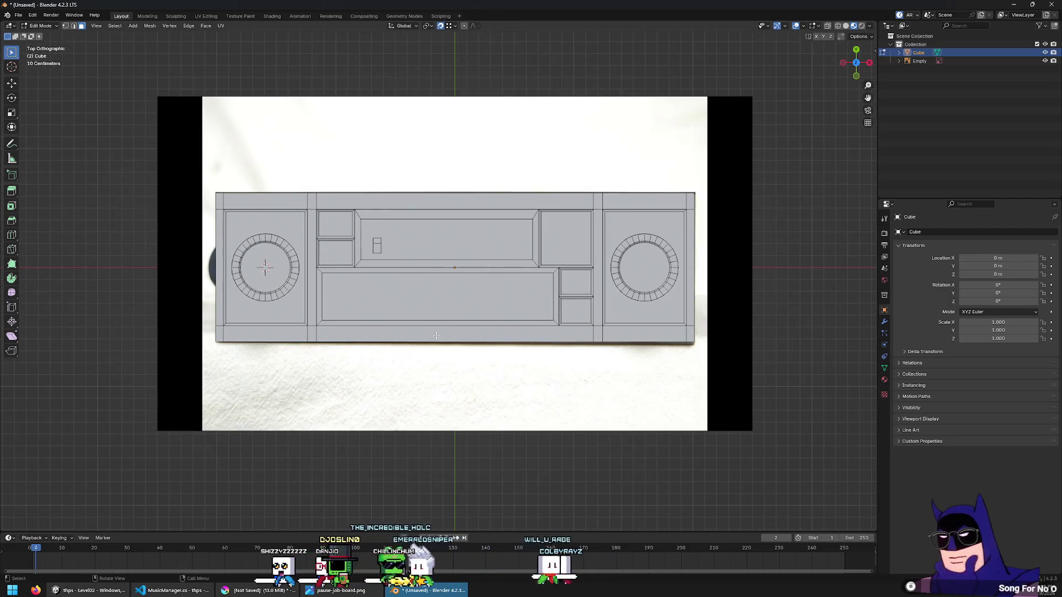
scroll(613, 234, "up", 1)
key("shift+z")
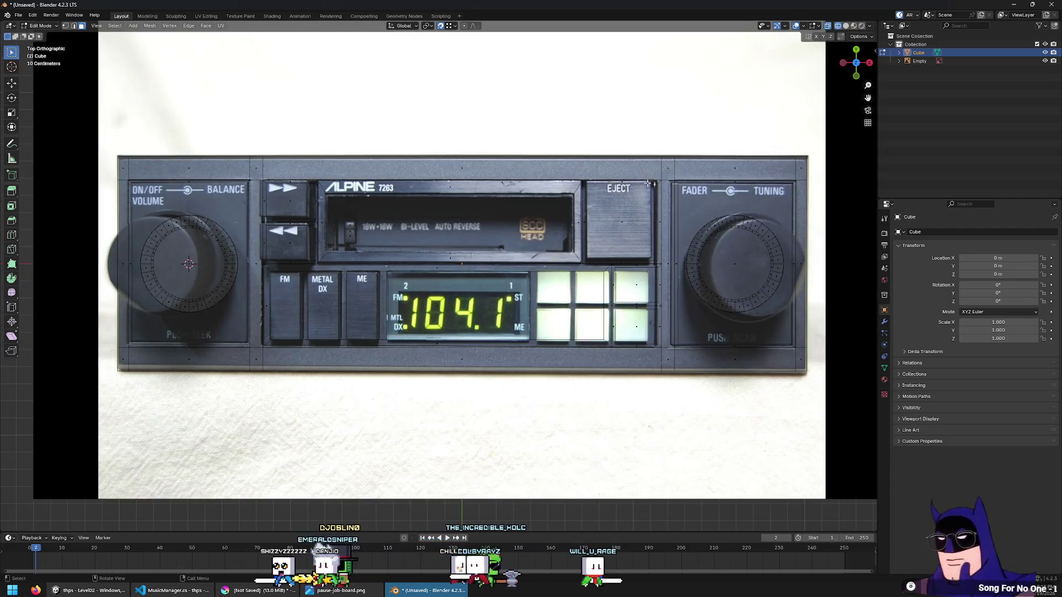
mouse_move(675, 170)
left_mouse_down()
mouse_move(302, 311)
mouse_move(254, 272)
left_mouse_up()
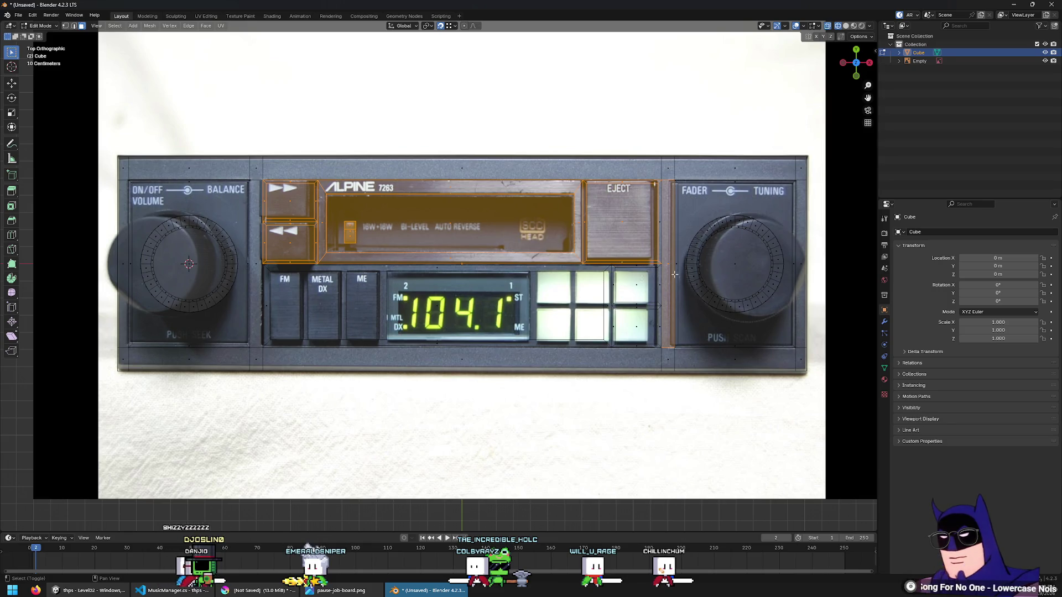
Clear the tape-deck face selection, turn X-ray off, and zoom out to frame the whole faceplate
left_click(668, 265, "shift")
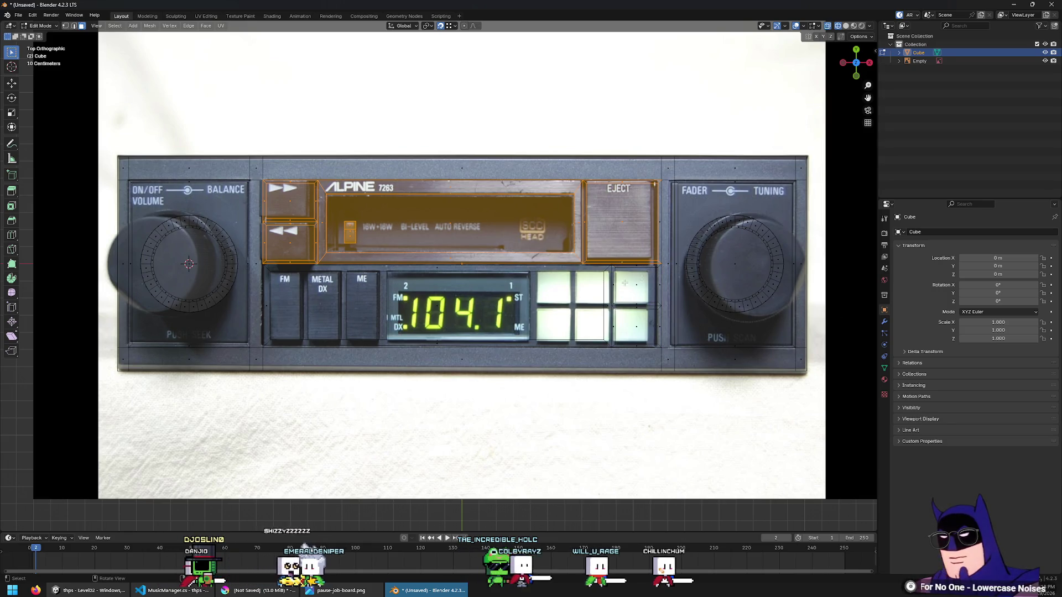
scroll(701, 331, "down", 4)
scroll(701, 330, "up", 1)
left_click(701, 330)
scroll(701, 330, "up", 3)
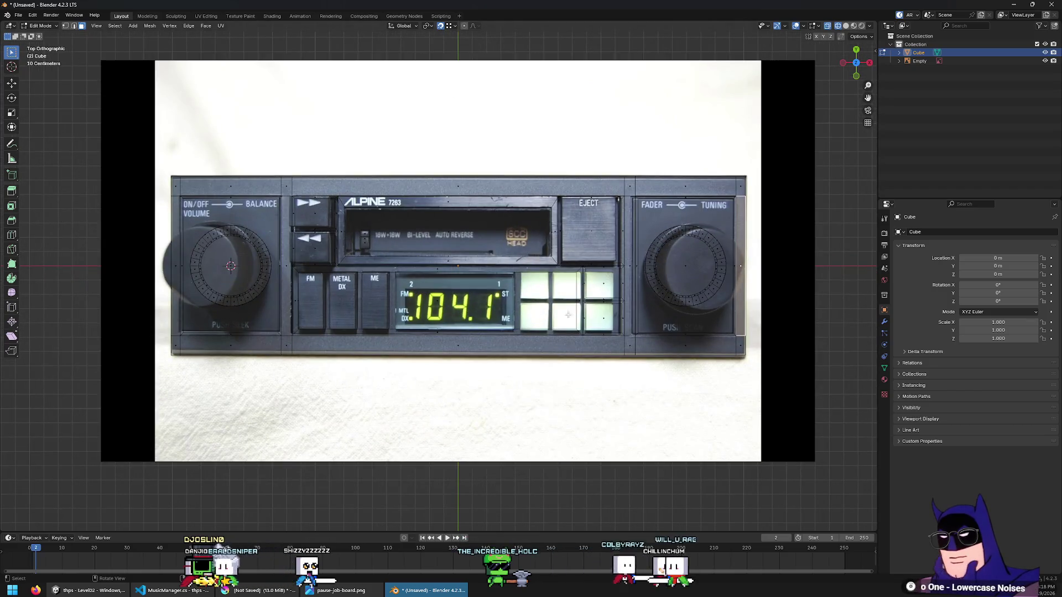
left_click(468, 287)
key("alt+z")
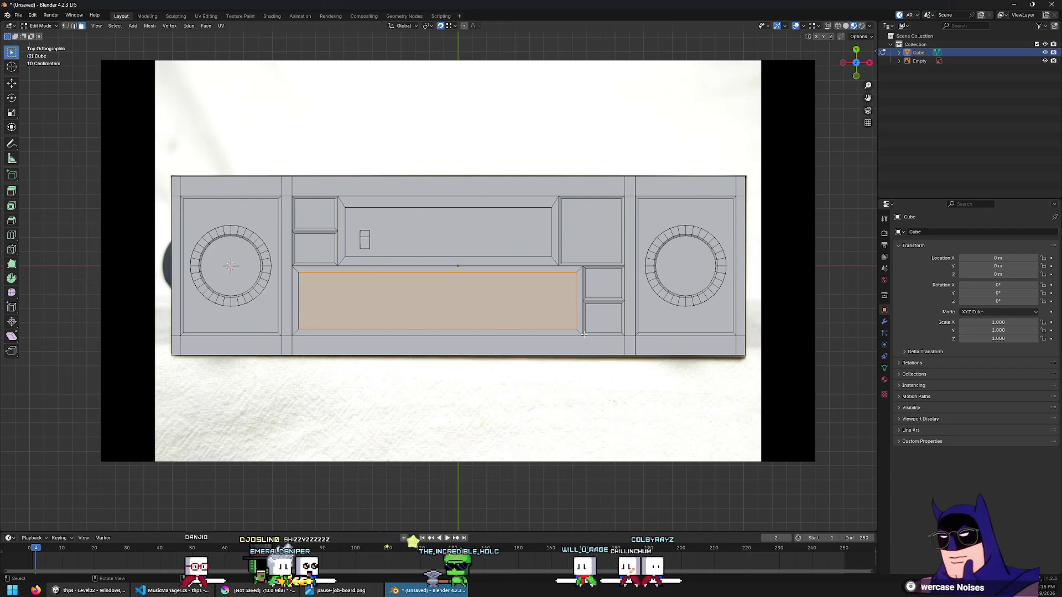
scroll(533, 314, "down", 4)
scroll(515, 315, "down", 5)
scroll(515, 316, "up", 3)
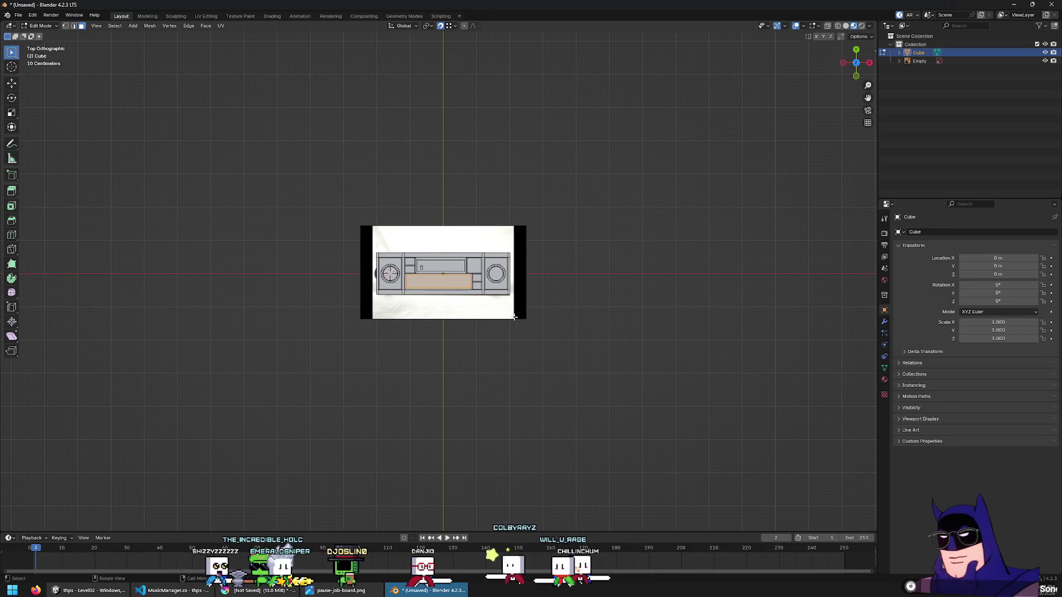
scroll(514, 317, "up", 4)
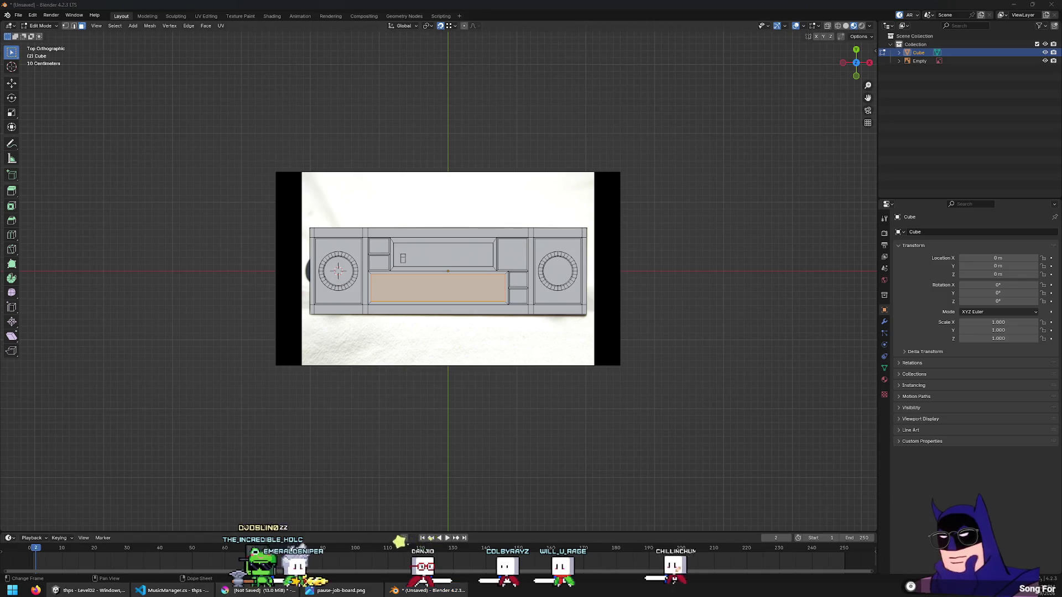
Open the pause-job-board.png tab in Krita, start Save As, and edit the destination folder path
key("alt+Tab")
left_click(467, 41)
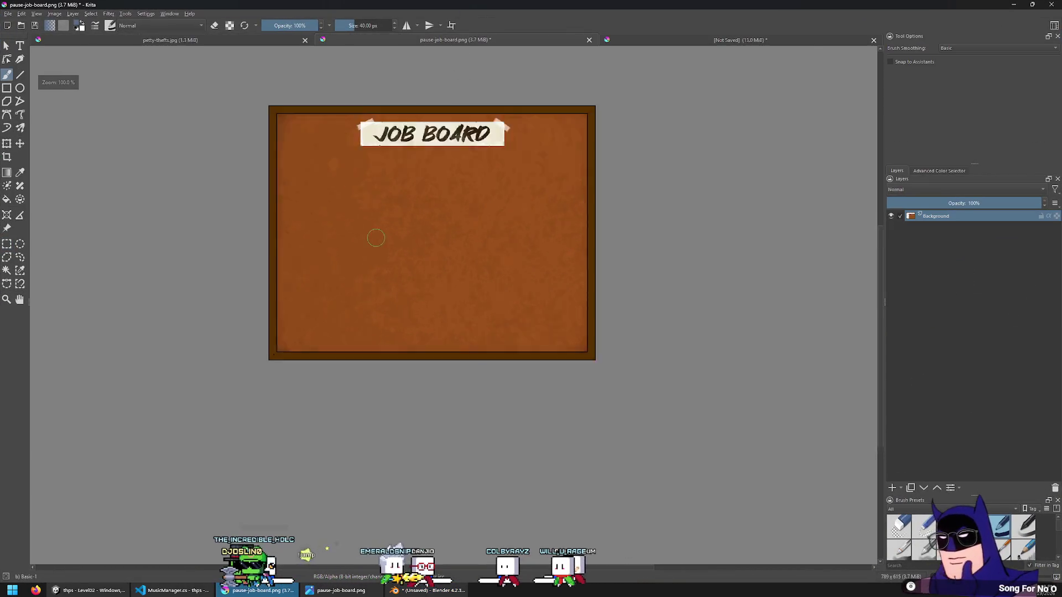
key("alt+Tab")
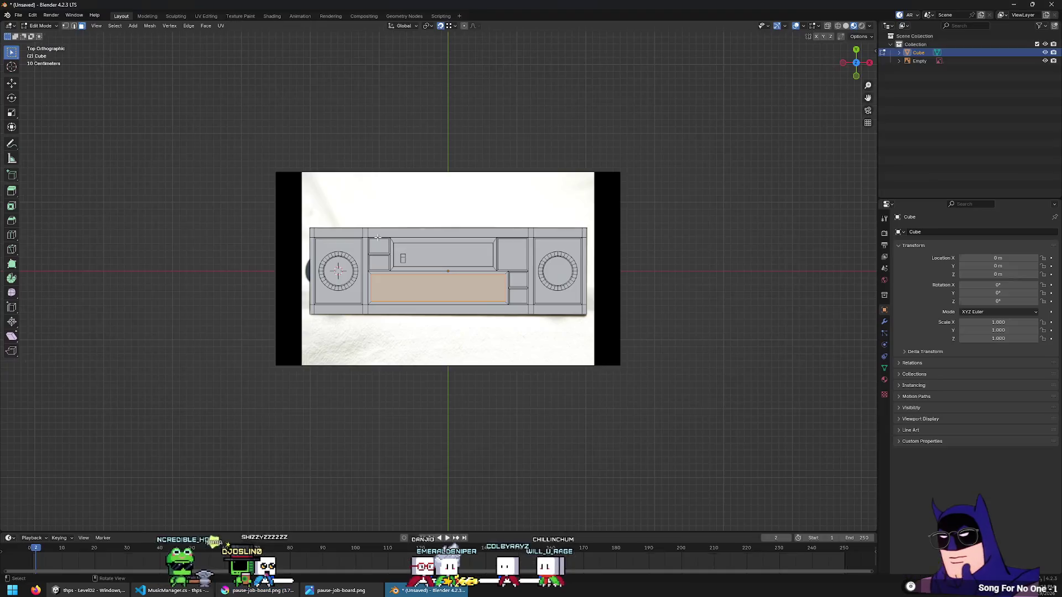
key("alt+Tab")
key("ctrl+shift+s")
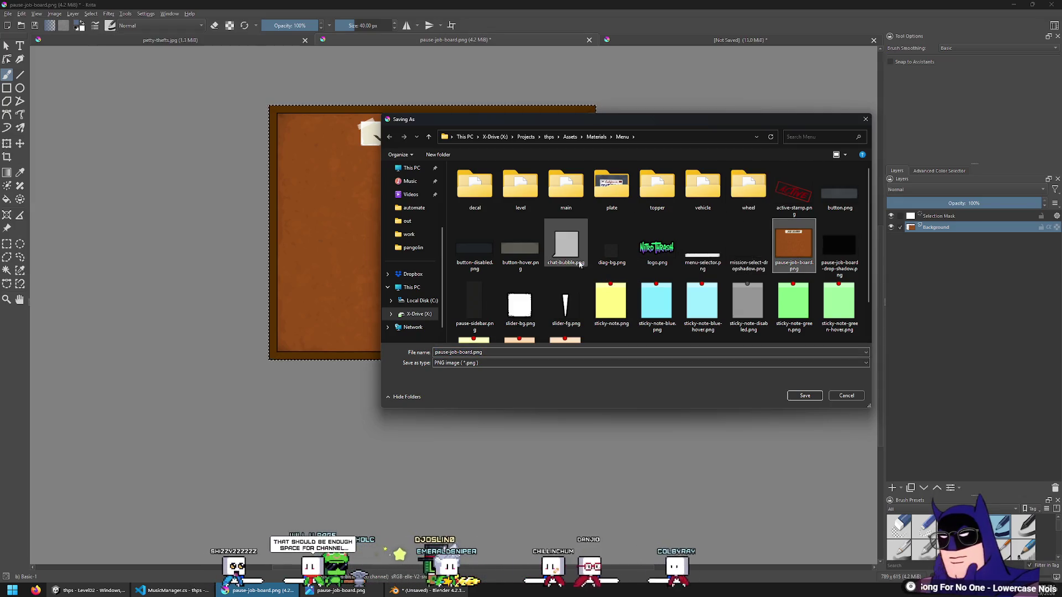
left_click(681, 137)
key("alt+Tab")
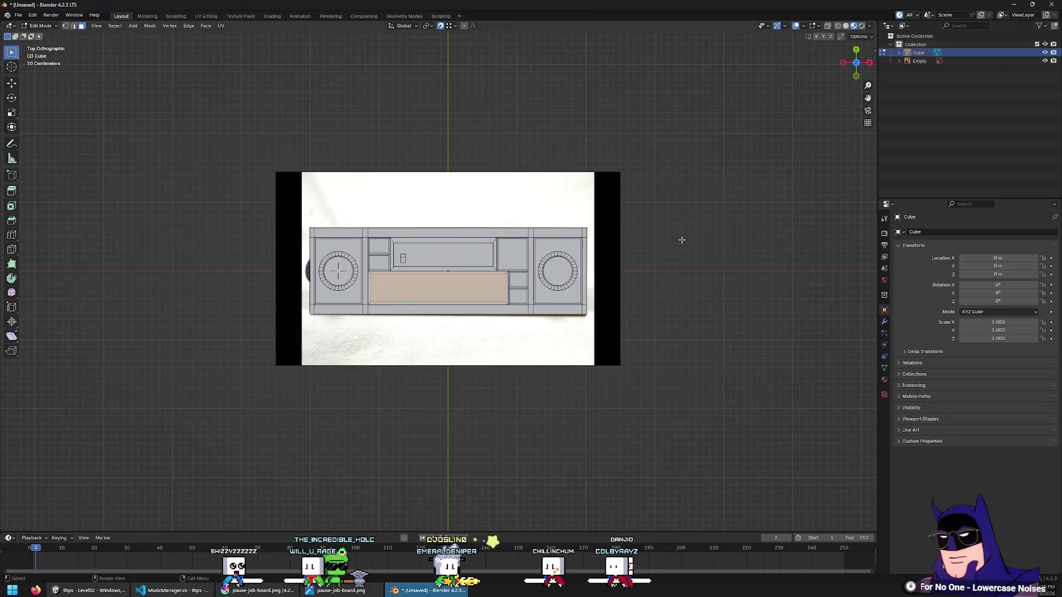
In Object Mode, add pause-job-board.png as a reference image through F3 search
key("F3")
type("add re")
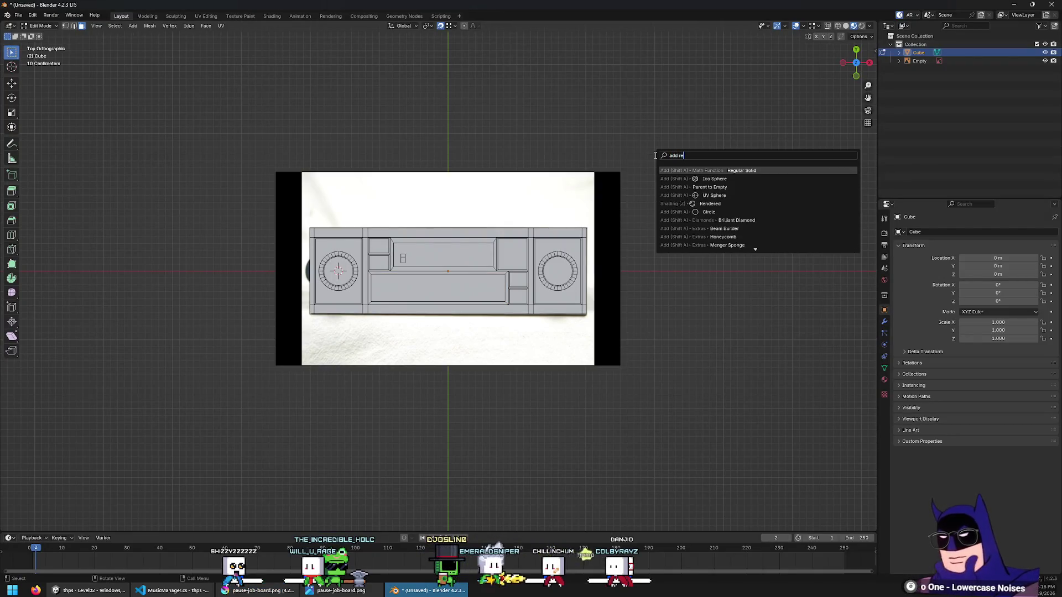
type("fer")
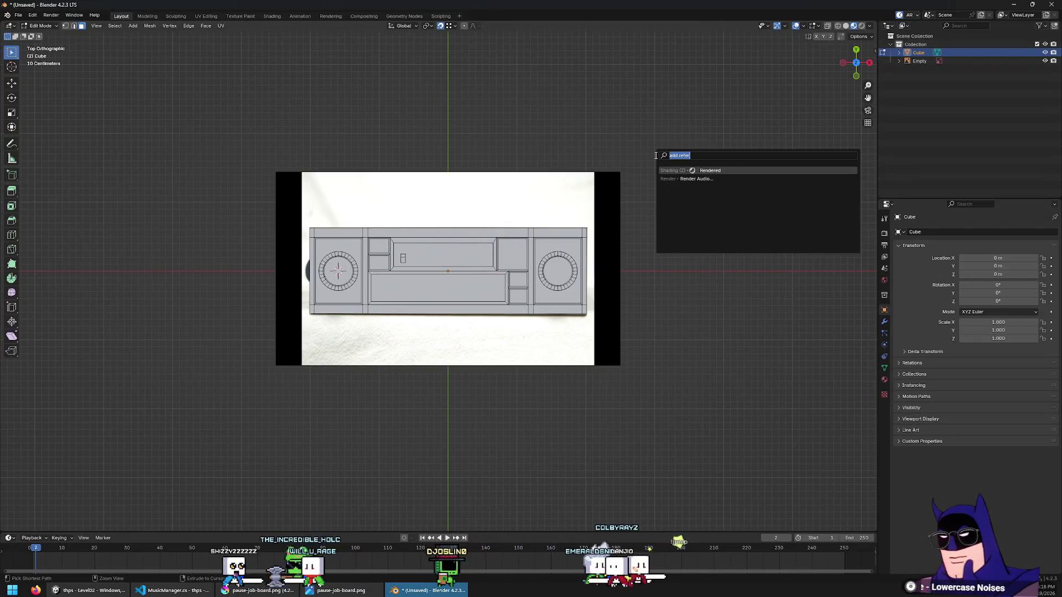
key("Escape")
key("Tab")
key("F3")
type("refere")
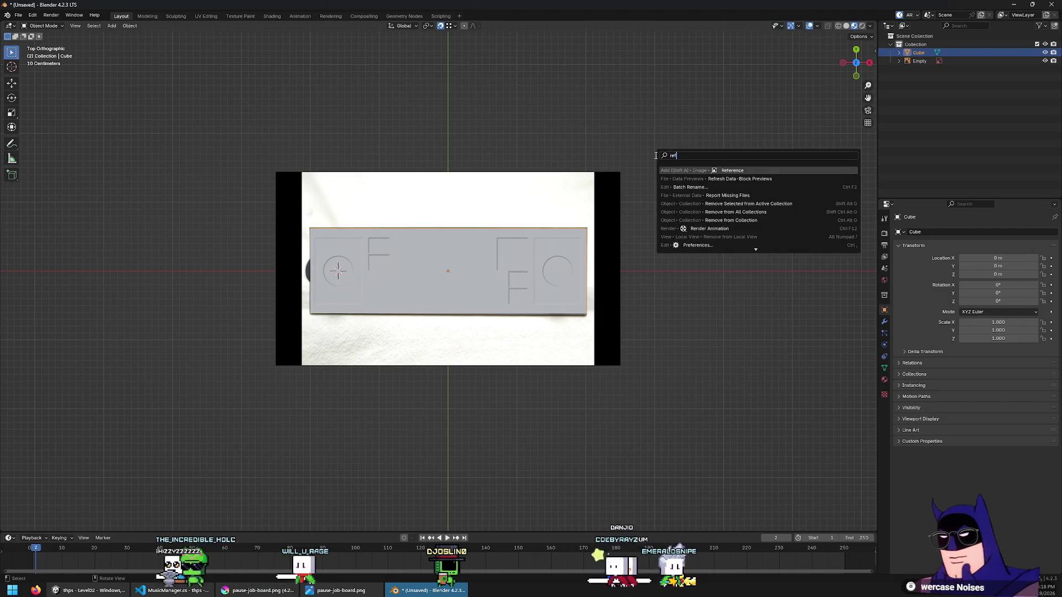
key("Return")
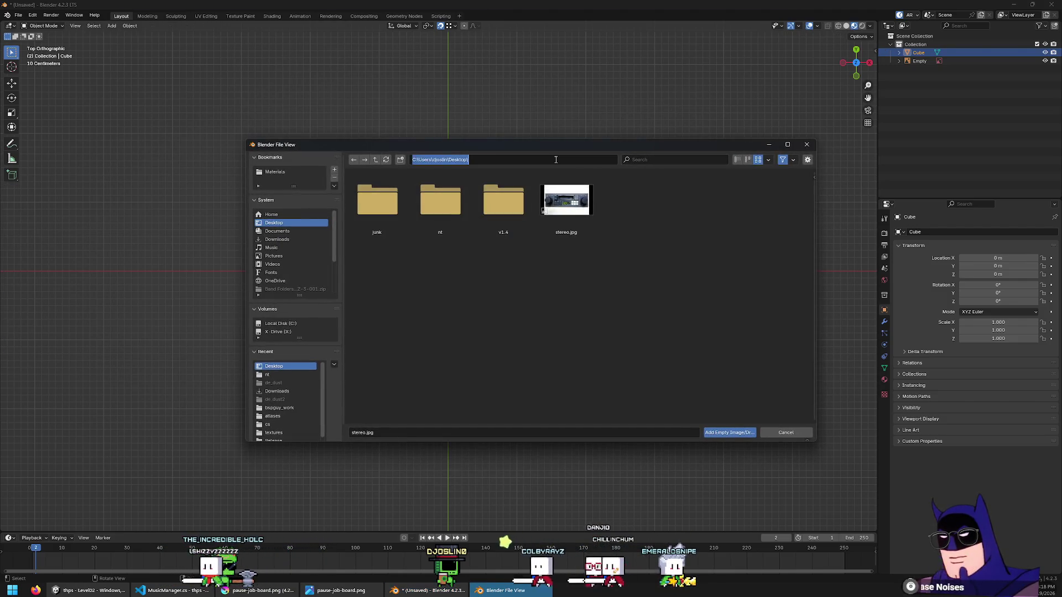
scroll(561, 283, "down", 3)
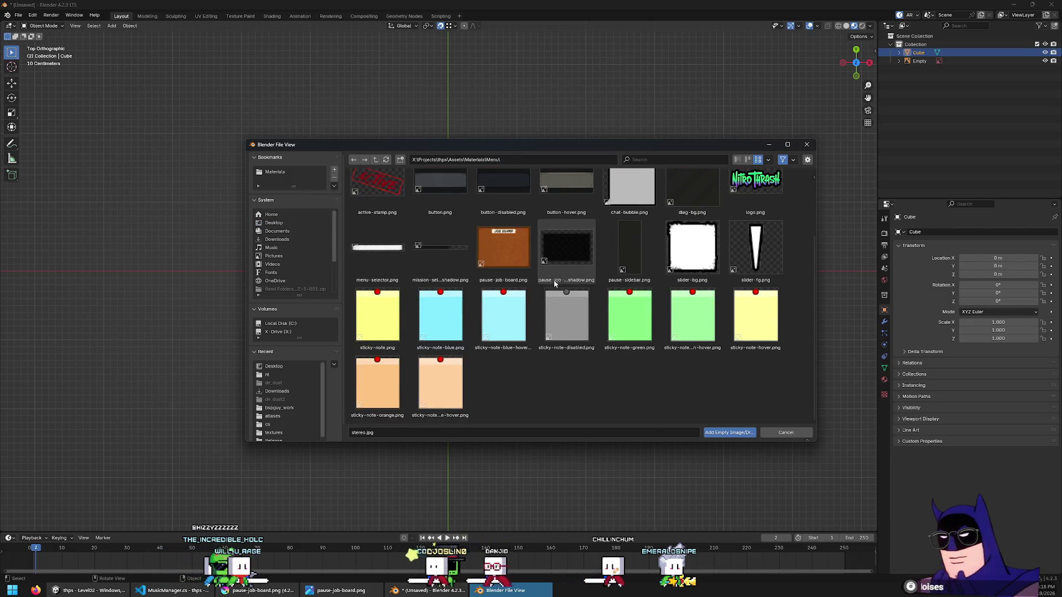
scroll(562, 283, "up", 3)
double_click(520, 321)
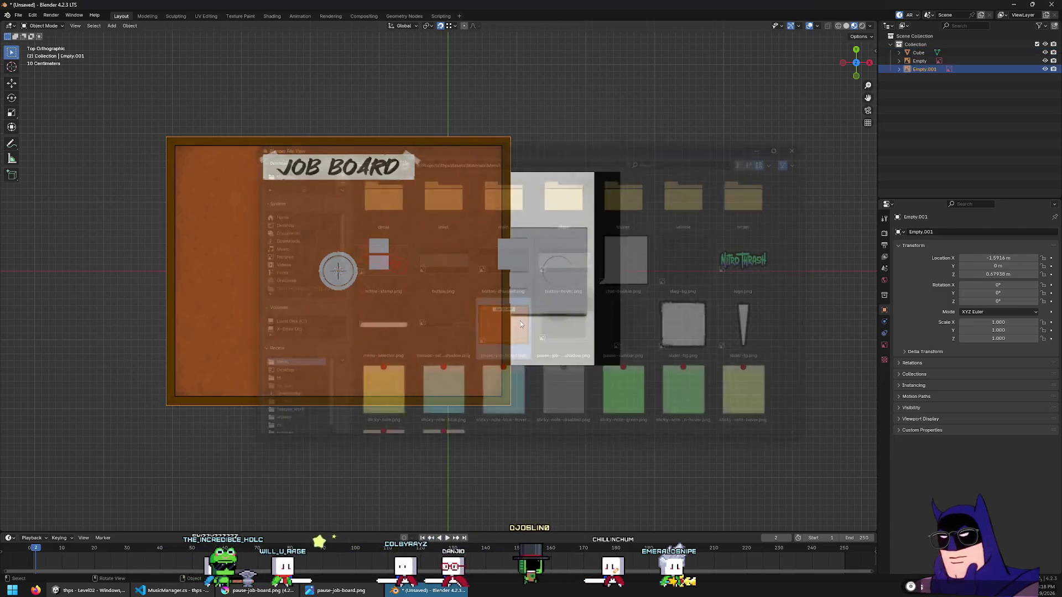
Move the job-board reference image to sit just above the faceplate
key("g")
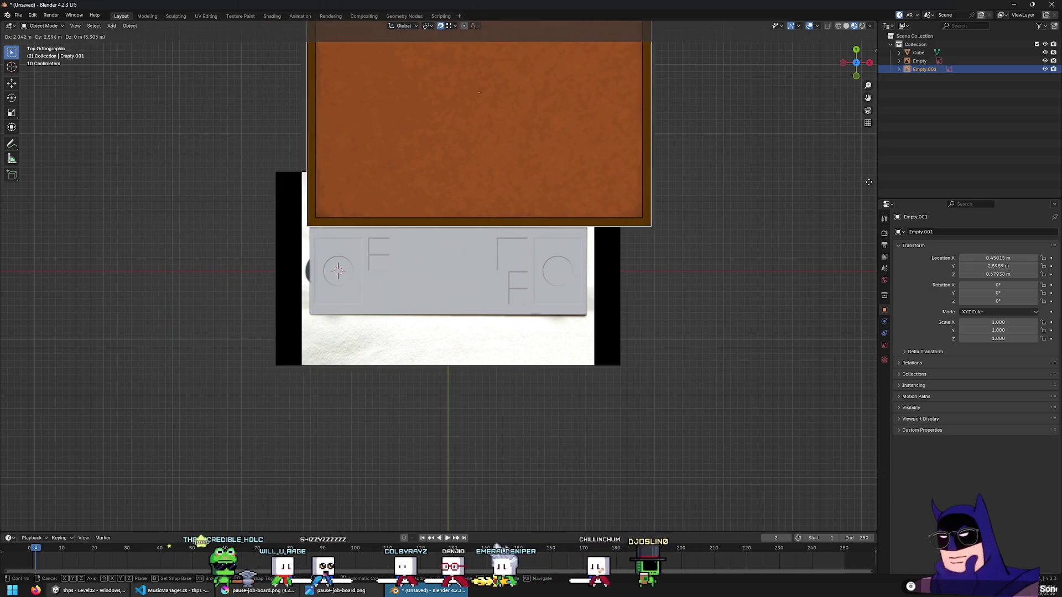
left_click(872, 185)
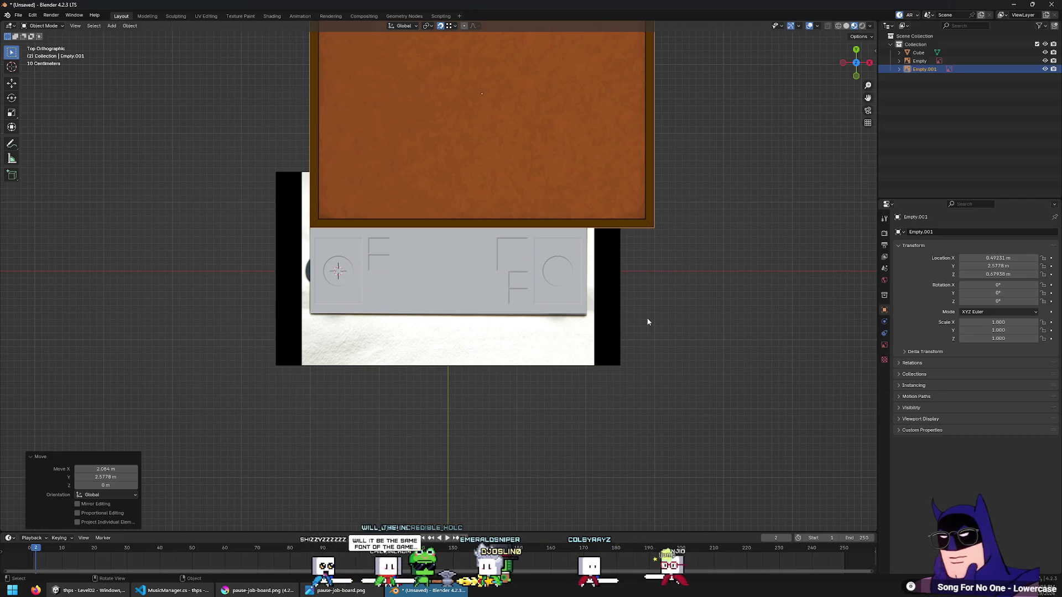
left_click(209, 592)
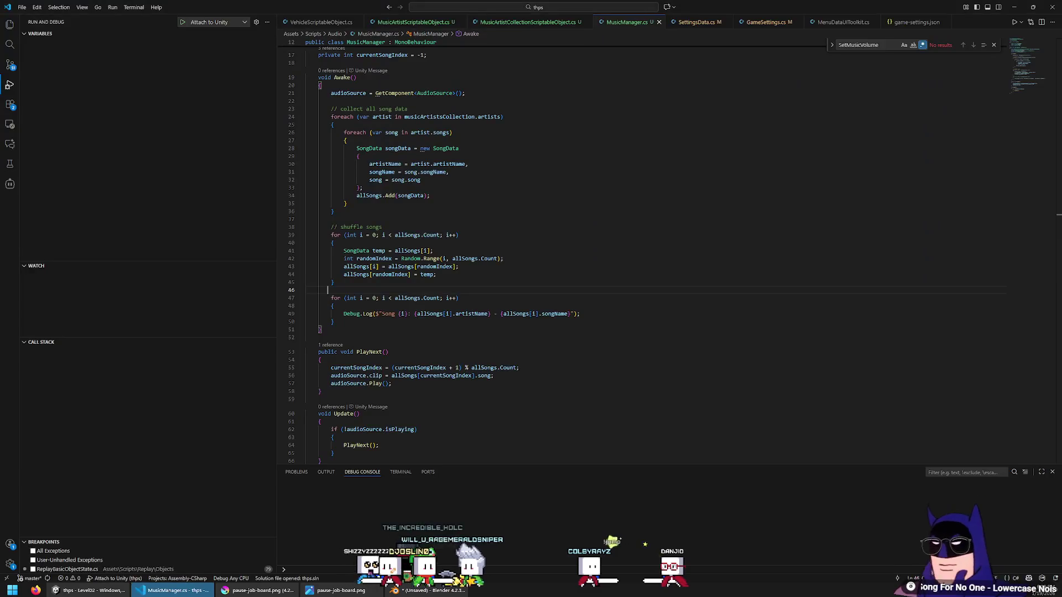
Glance at the Unity editor, then bring Blender with the job-board image back to the front
left_click(128, 592)
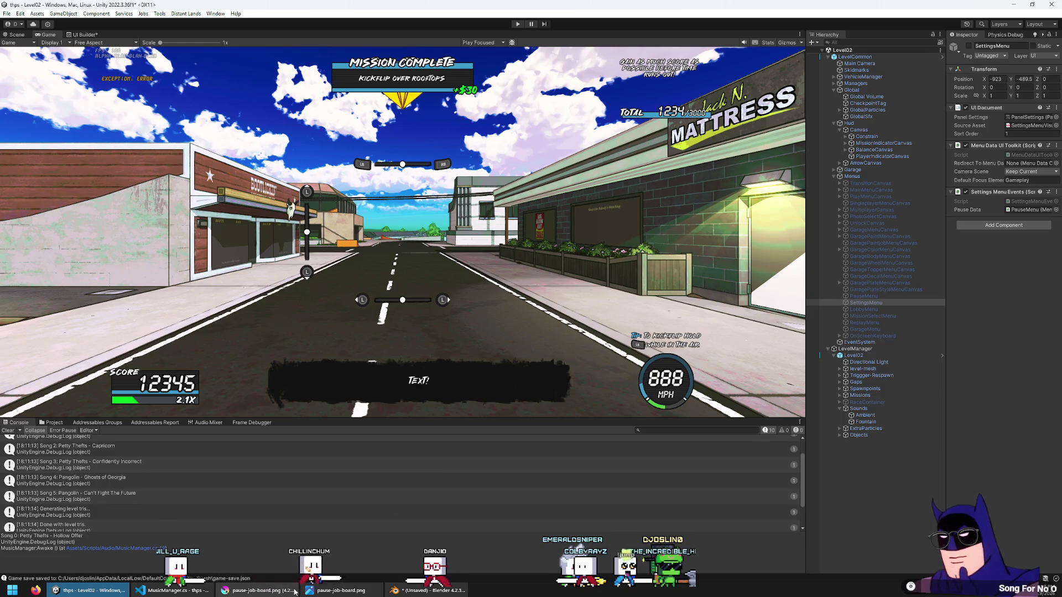
left_click(429, 590)
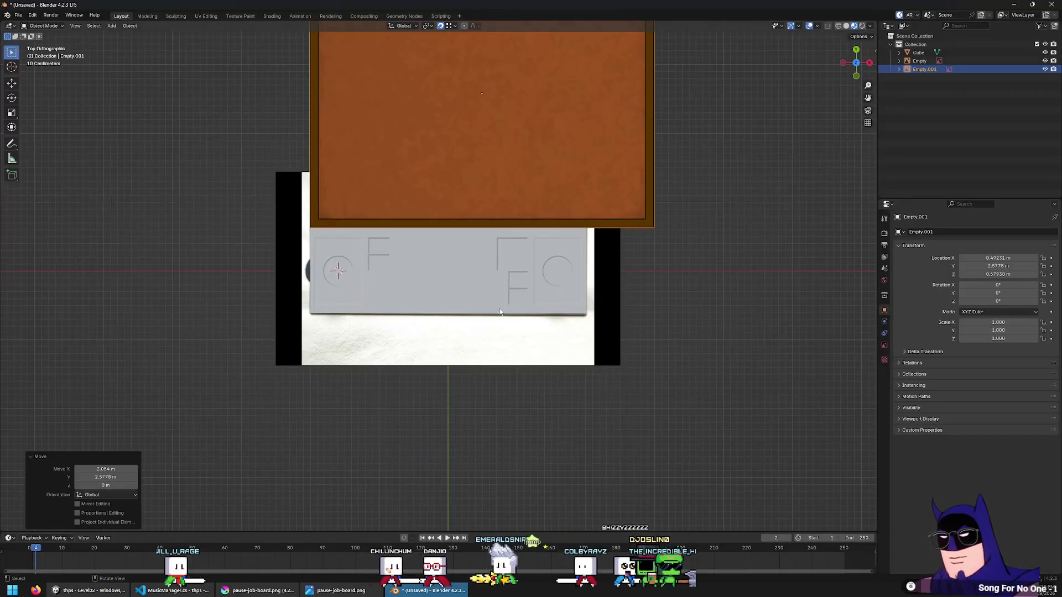
Zoom and orbit to inspect the job board against the faceplate, trying and cancelling an X-axis move
scroll(473, 214, "up", 1)
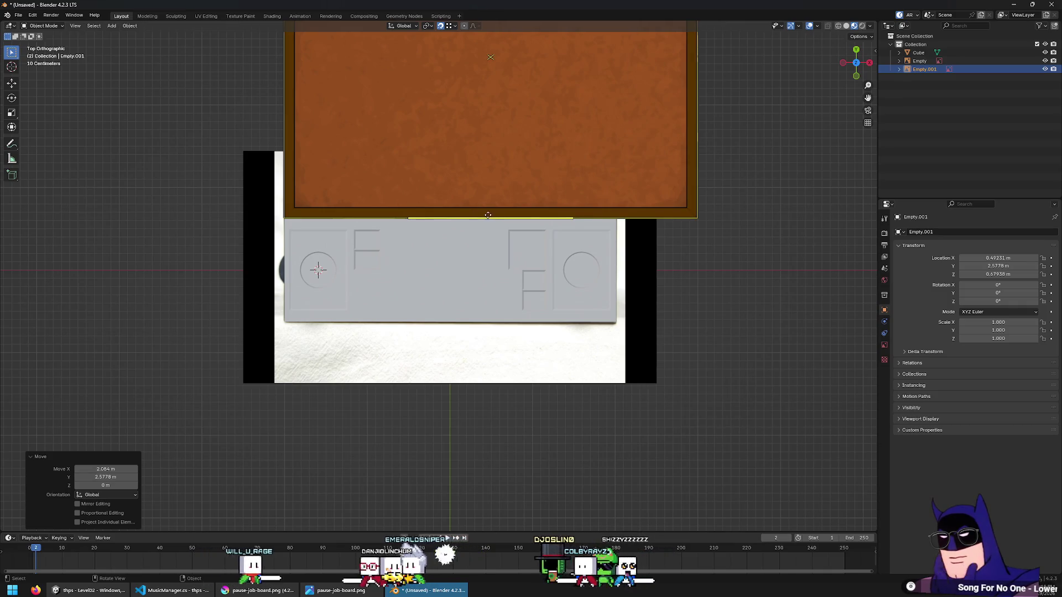
scroll(473, 213, "up", 2)
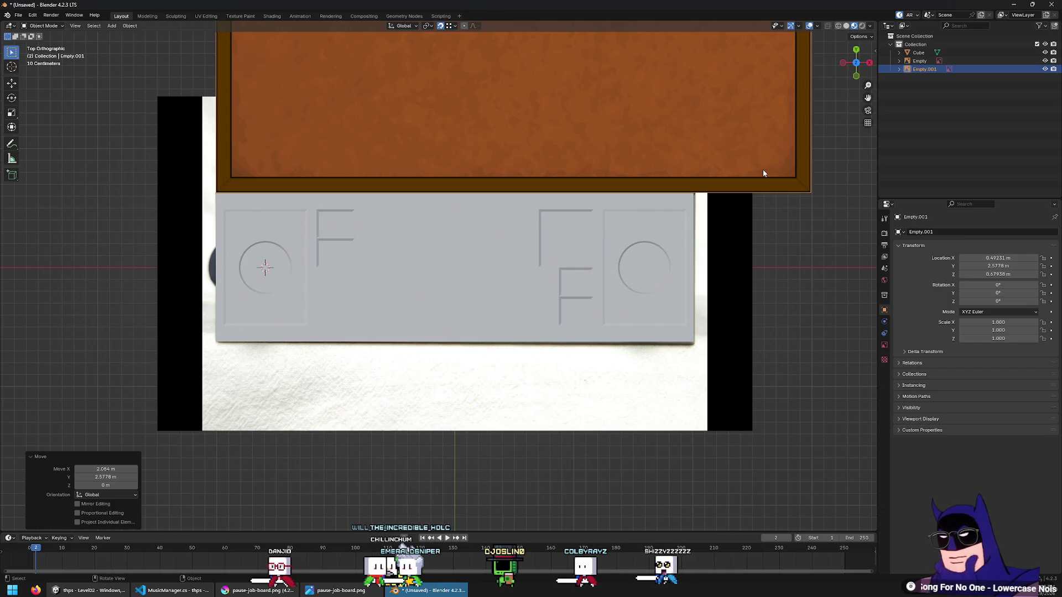
mouse_move(763, 173)
middle_mouse_down()
mouse_move(583, 254)
mouse_move(555, 324)
mouse_move(558, 260)
mouse_move(544, 287)
middle_mouse_up()
key("g")
key("x")
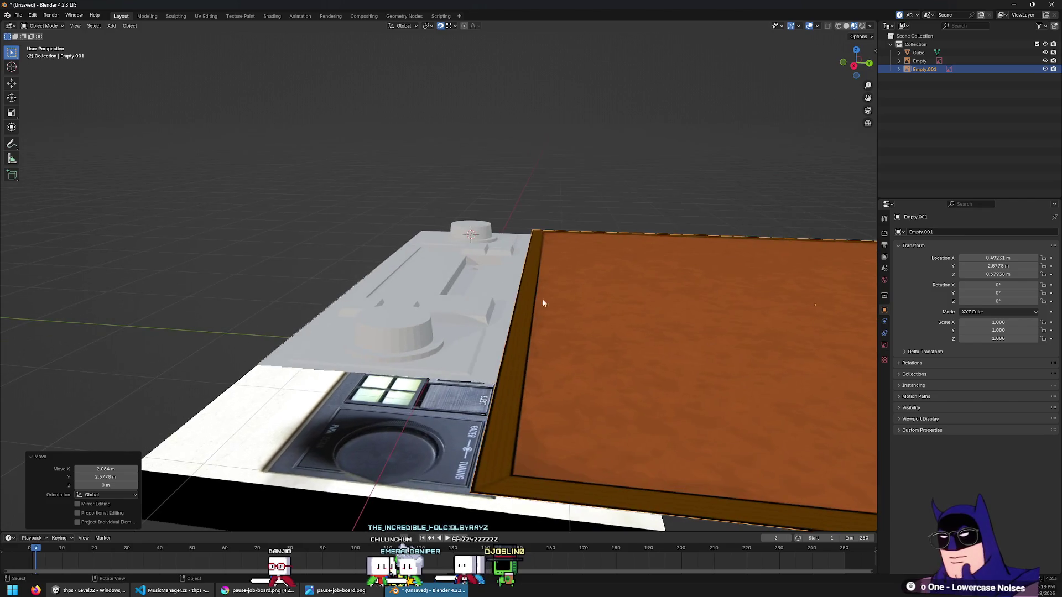
key("Escape")
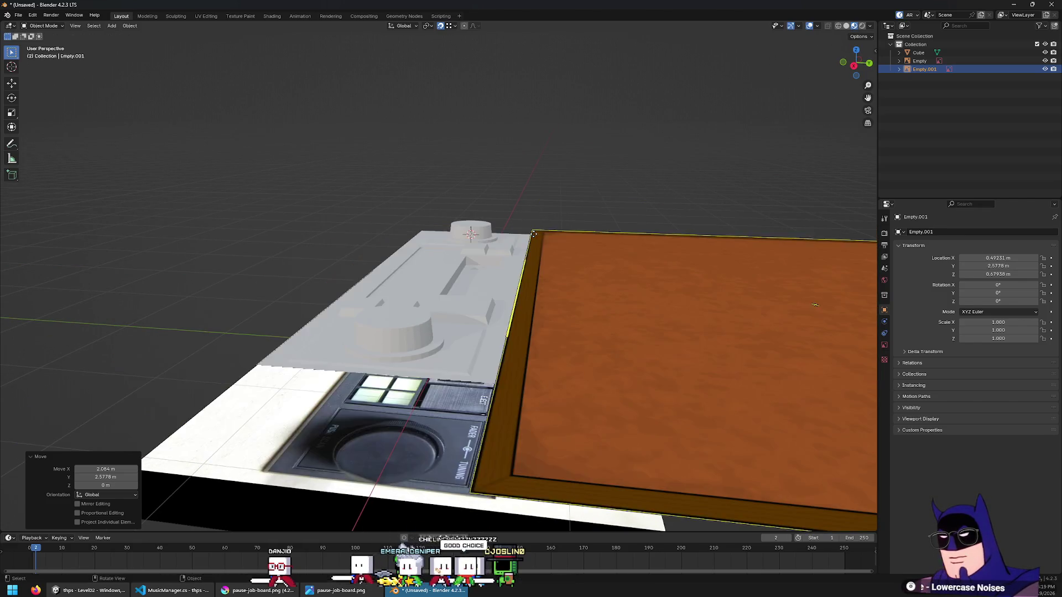
key("KP_7")
middle_click_drag(380, 243, 498, 308, "shift")
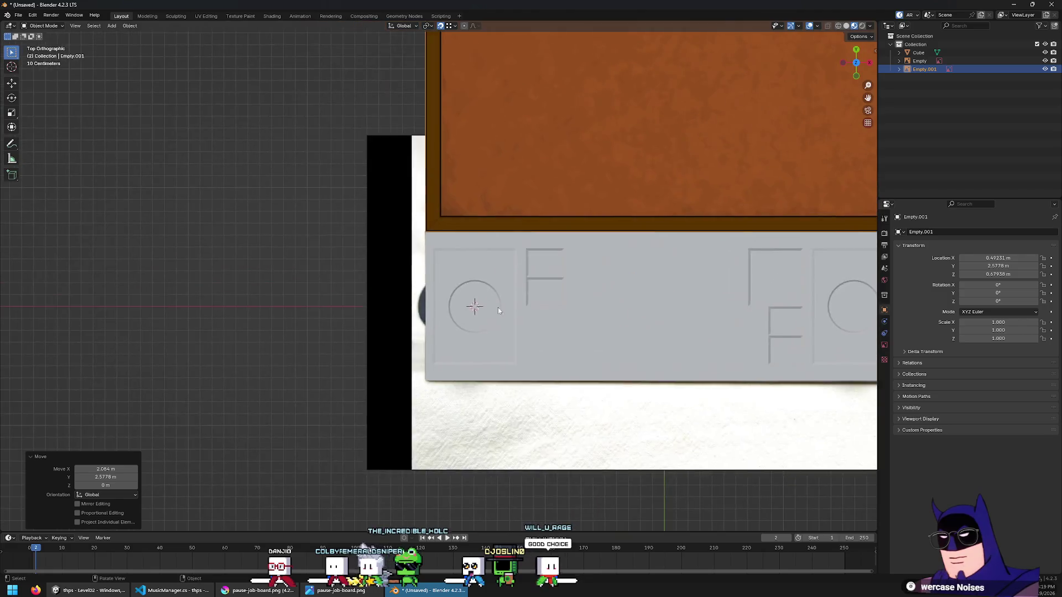
scroll(497, 307, "up", 5)
mouse_move(434, 292)
middle_mouse_down()
mouse_move(429, 251)
mouse_move(285, 157)
middle_mouse_up()
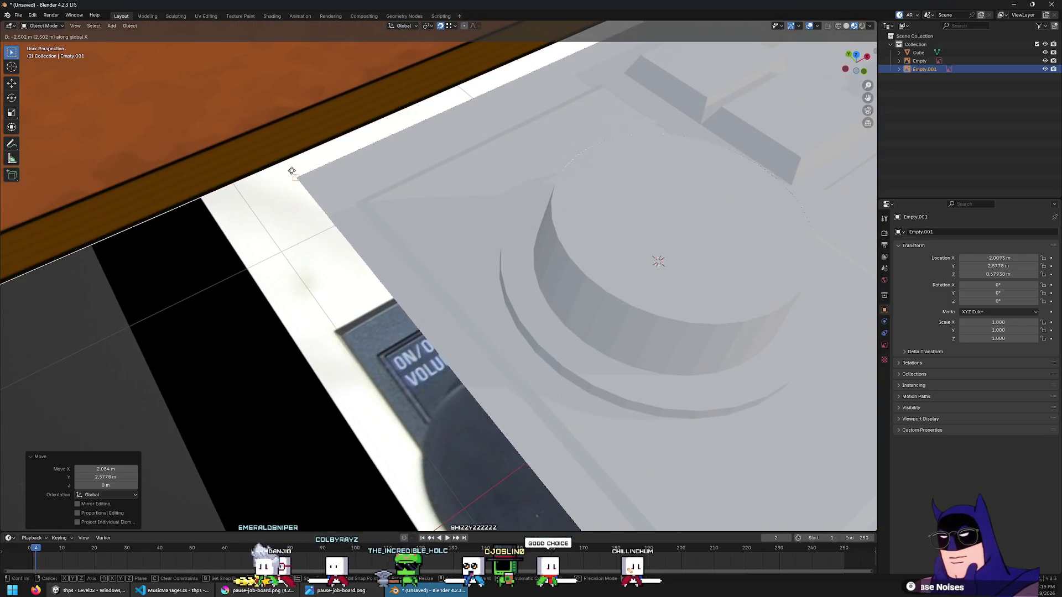
Set vertex snapping and slide the job-board image along X so its edges align with the faceplate
left_click(447, 26)
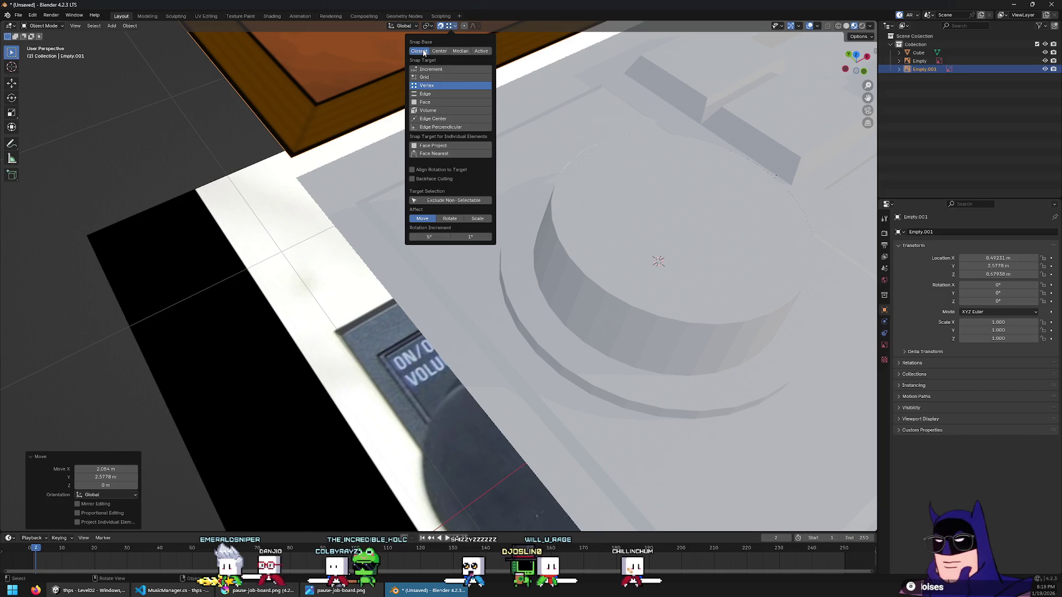
mouse_move(309, 139)
middle_mouse_down()
mouse_move(217, 185)
mouse_move(251, 320)
middle_mouse_up()
scroll(217, 185, "up", 2)
key("KP_7")
scroll(389, 238, "up", 5)
middle_click_drag(380, 207, 358, 240, "shift")
key("g")
key("x")
left_click(357, 239)
scroll(357, 239, "down", 8)
left_click(469, 465)
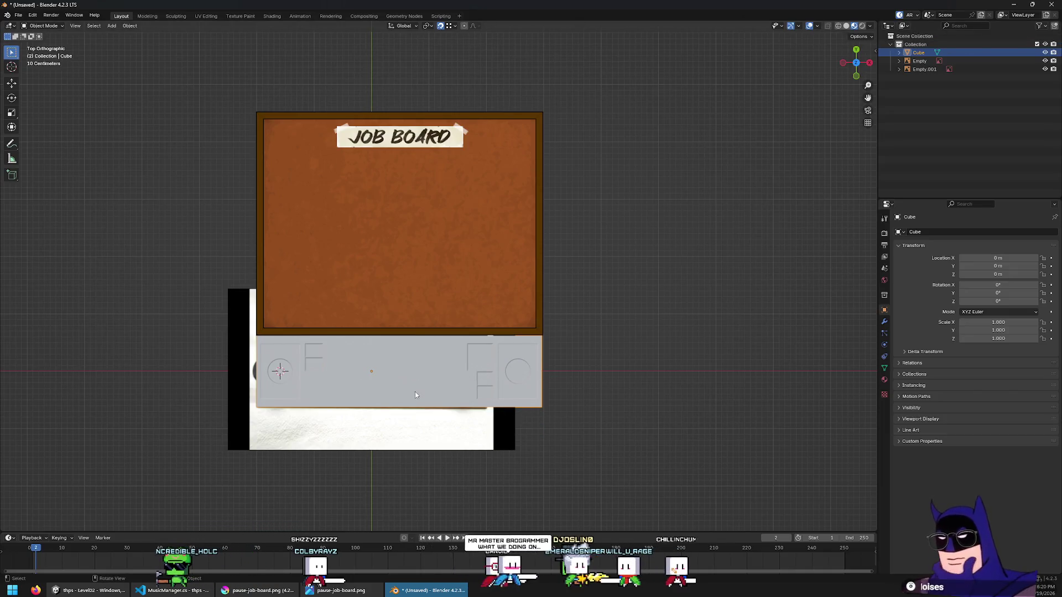
Enter Edit Mode on the faceplate, select all then clear the selection, and zoom to inspect the mesh
key("Tab")
key("a")
left_click(657, 367)
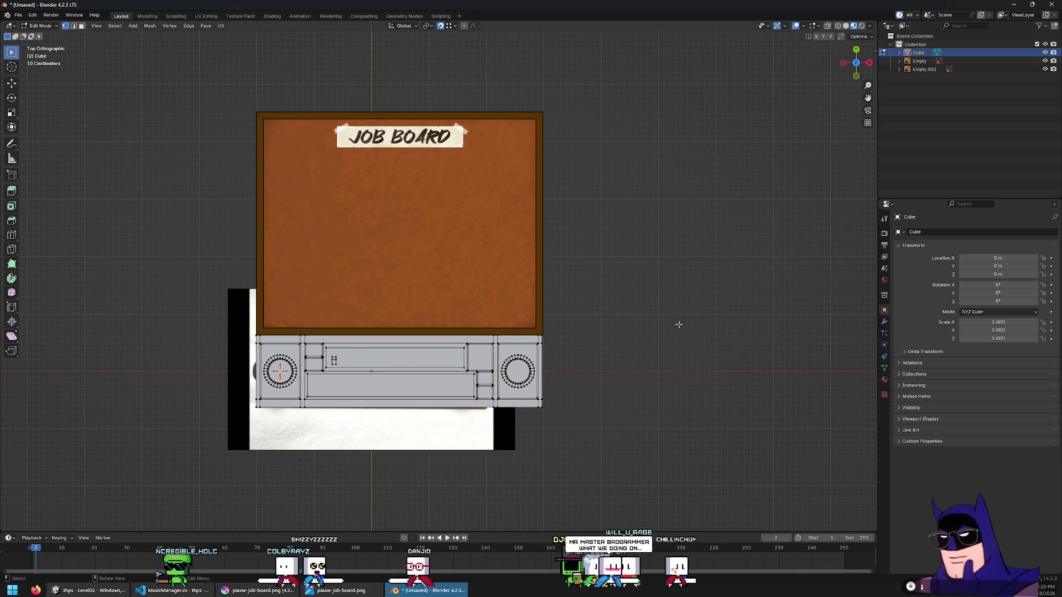
scroll(652, 371, "down", 4)
scroll(509, 356, "up", 3)
scroll(514, 345, "up", 2)
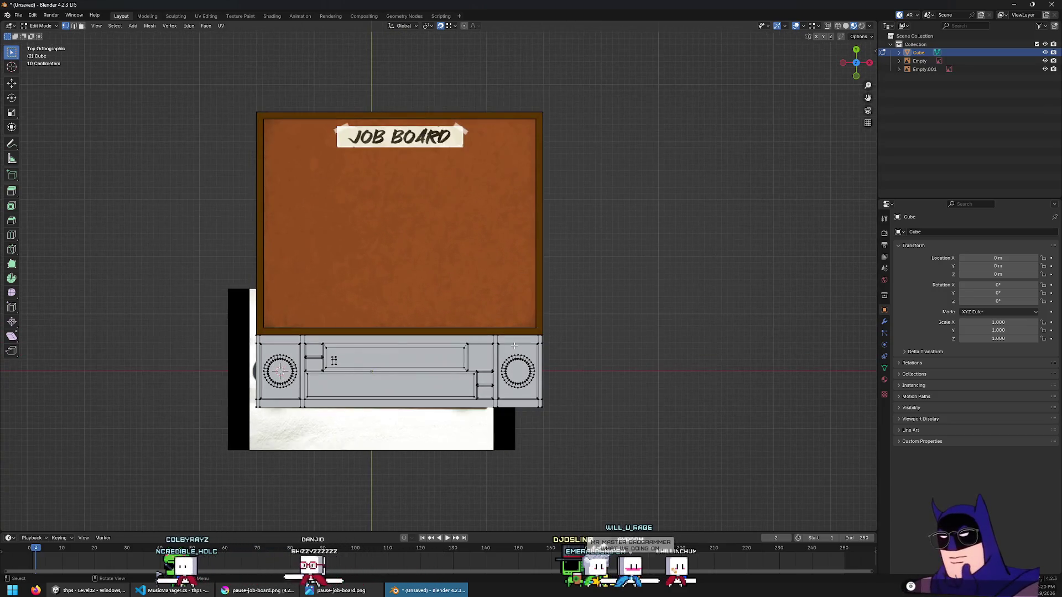
scroll(517, 358, "down", 4)
scroll(517, 359, "up", 4)
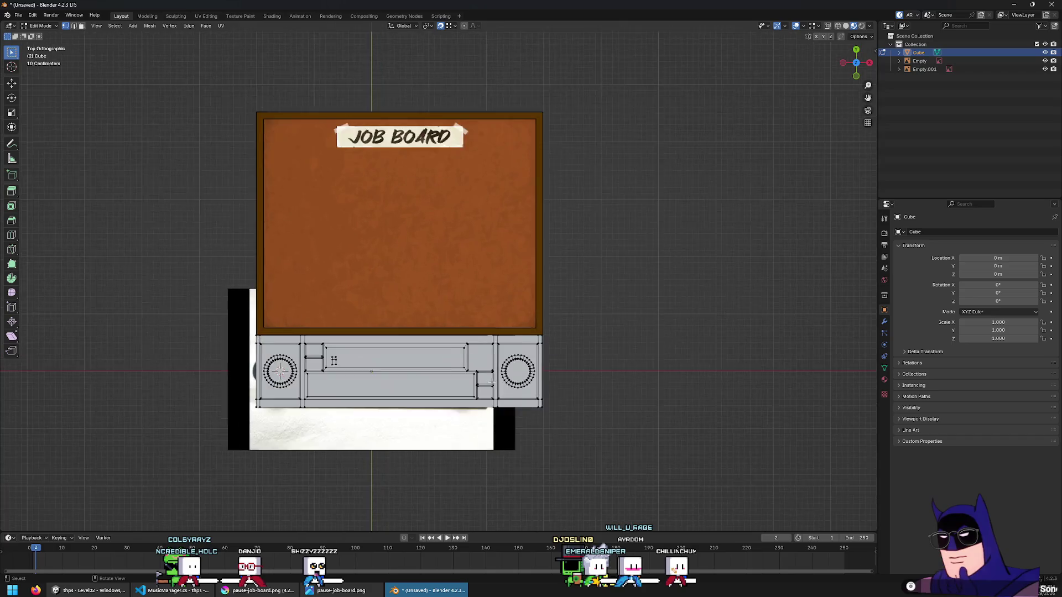
scroll(510, 376, "down", 5)
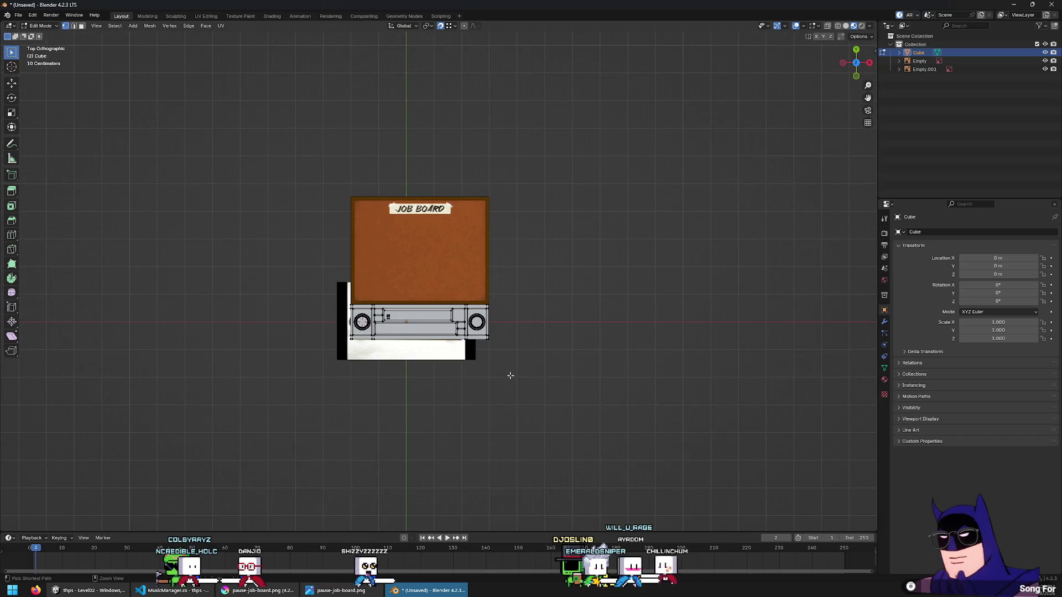
scroll(510, 375, "up", 5)
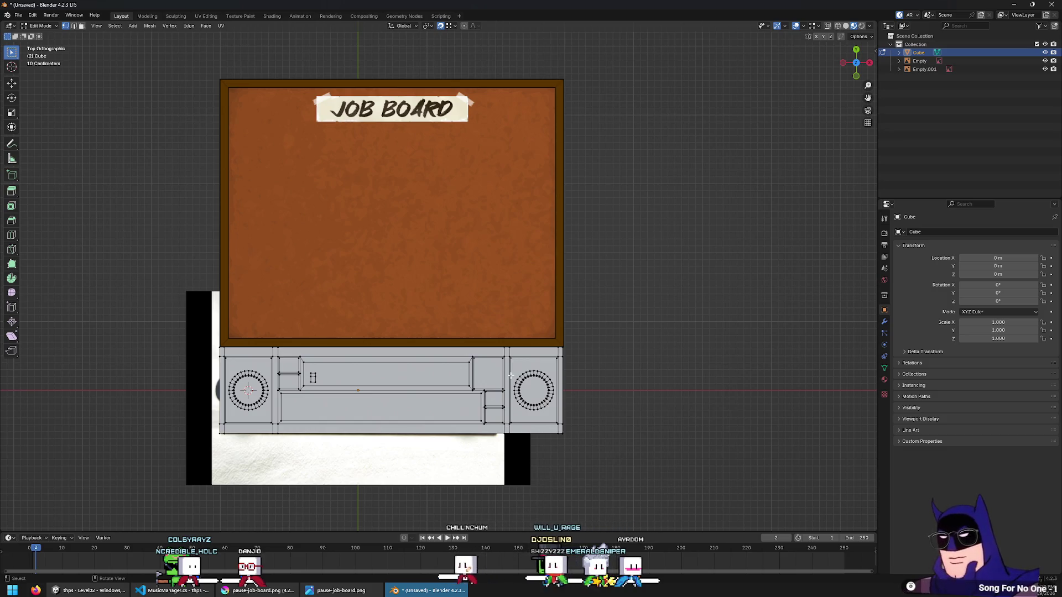
scroll(510, 375, "down", 4)
Check the model in perspective, return to top view, and re-enter Edit Mode on the faceplate
key("Tab")
mouse_move(509, 371)
middle_mouse_down()
mouse_move(448, 314)
mouse_move(460, 260)
mouse_move(479, 349)
middle_mouse_up()
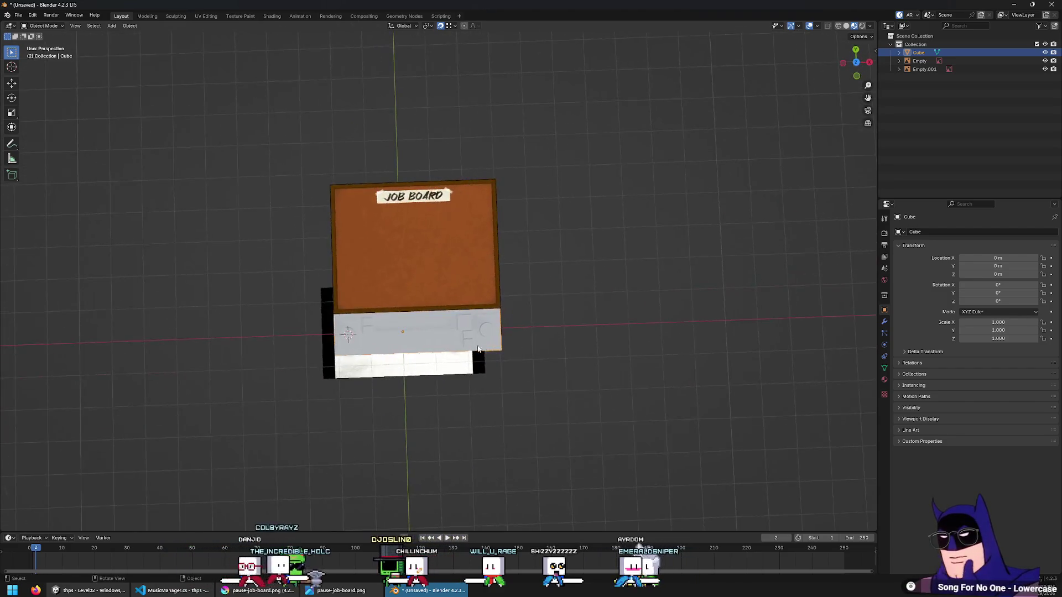
key("KP_7")
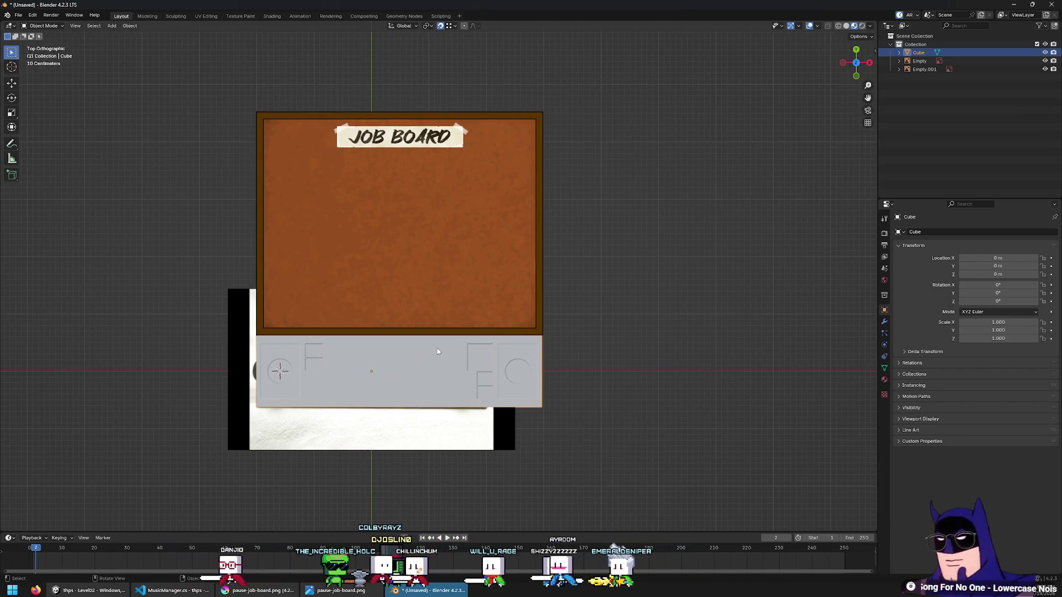
key("Tab")
key("Tab")
key("Tab")
key("Tab")
key("Tab")
key("Tab")
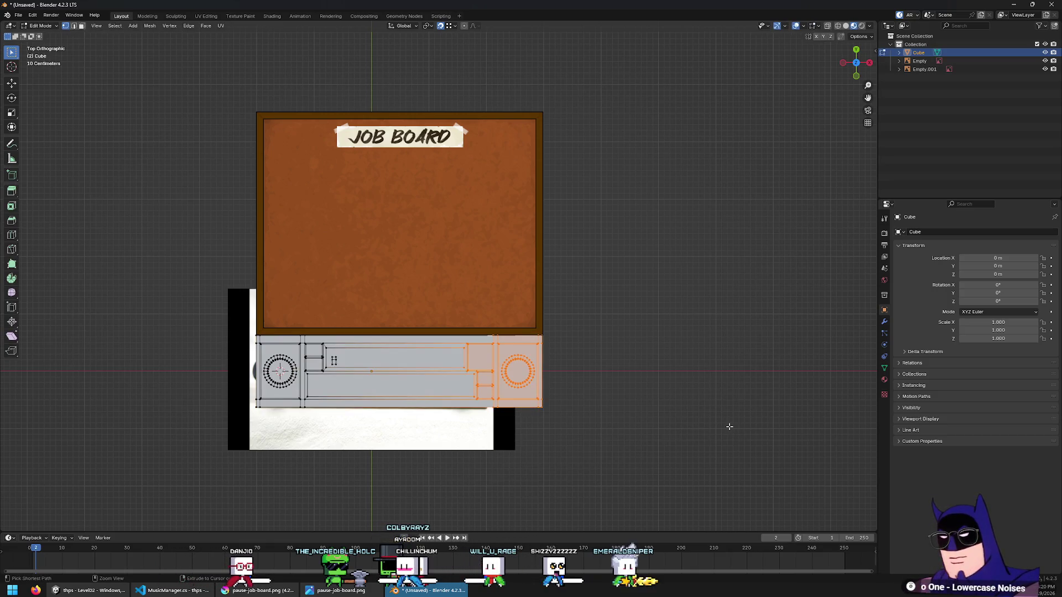
Slide the right knob section's vertices along X back over the stereo photo
key("ctrl+z")
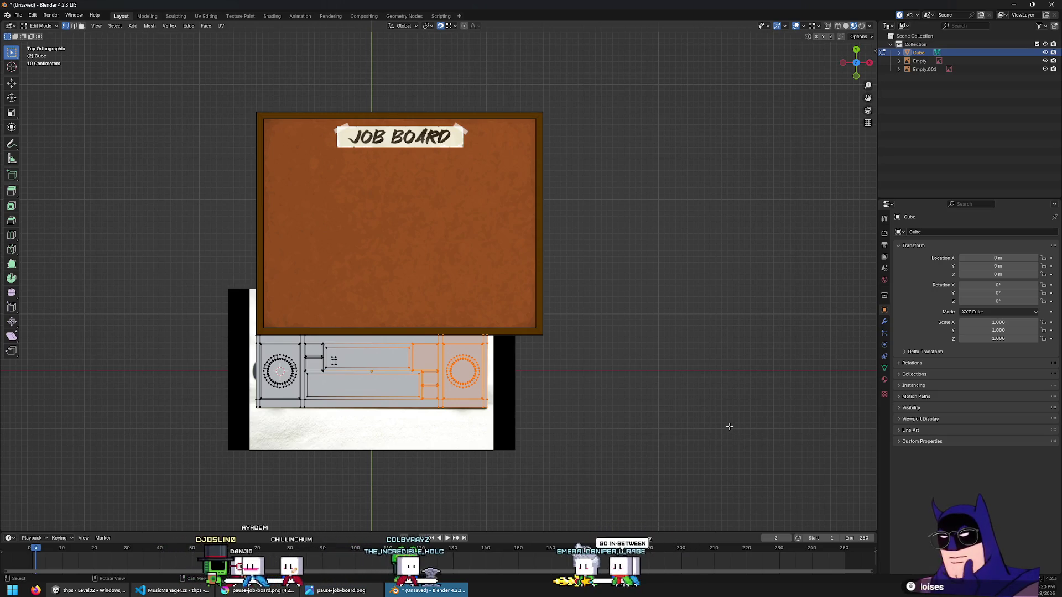
key("ctrl+shift+z")
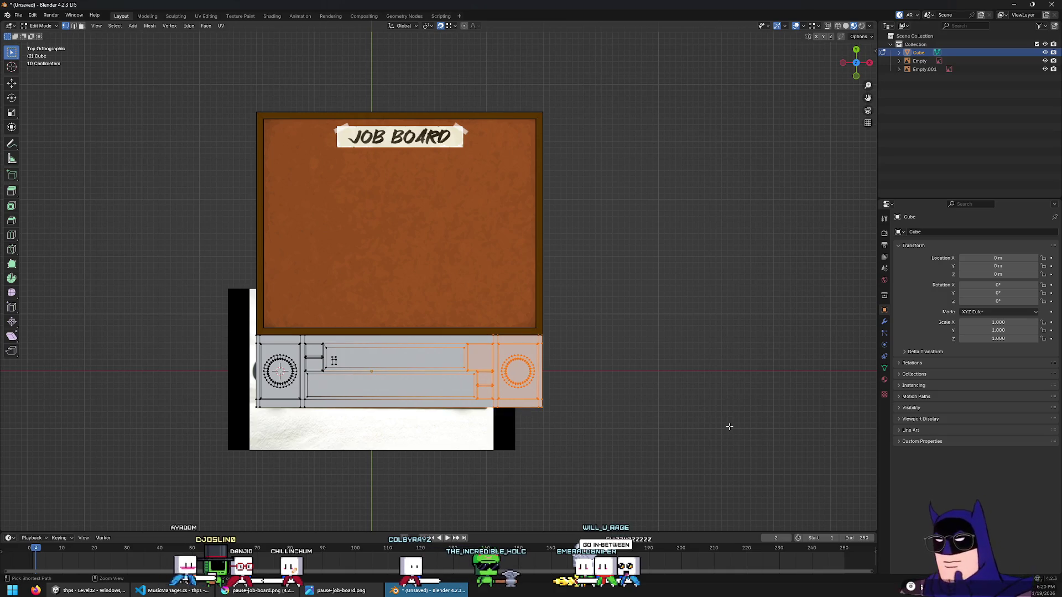
key("g")
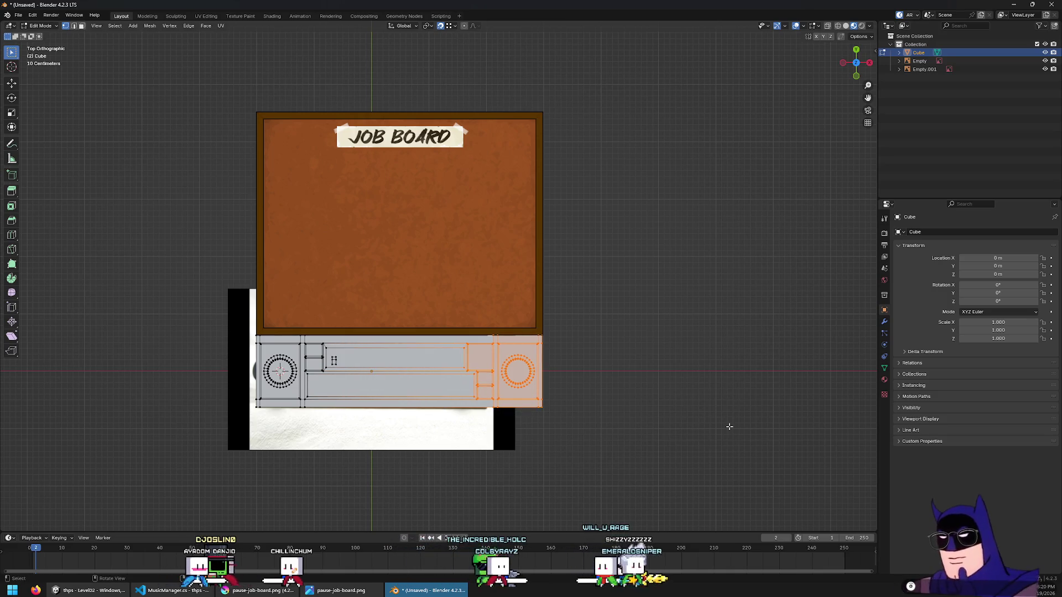
key("x")
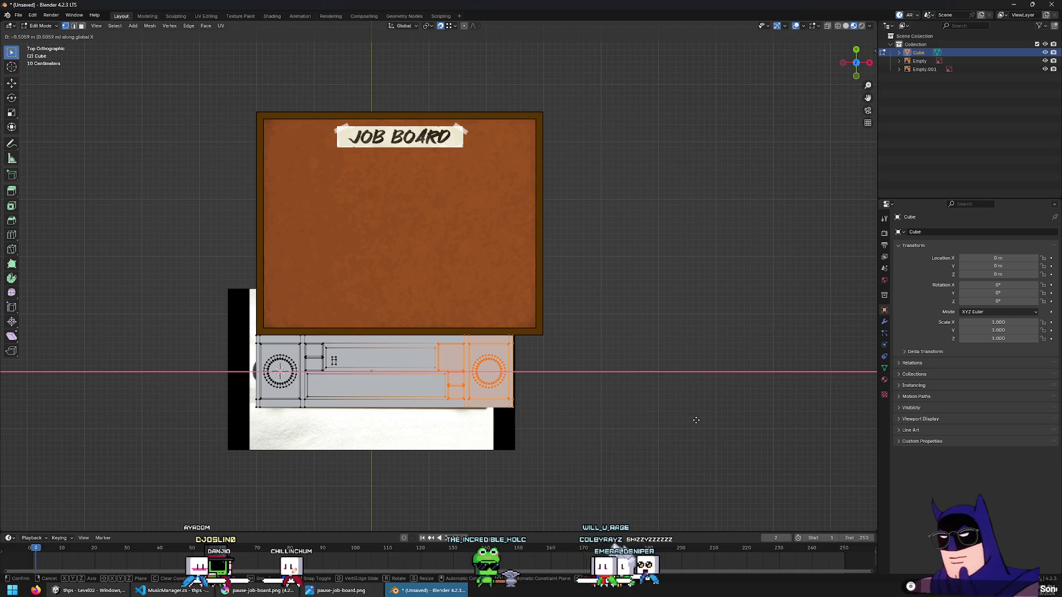
left_click(511, 326)
key("ctrl+z")
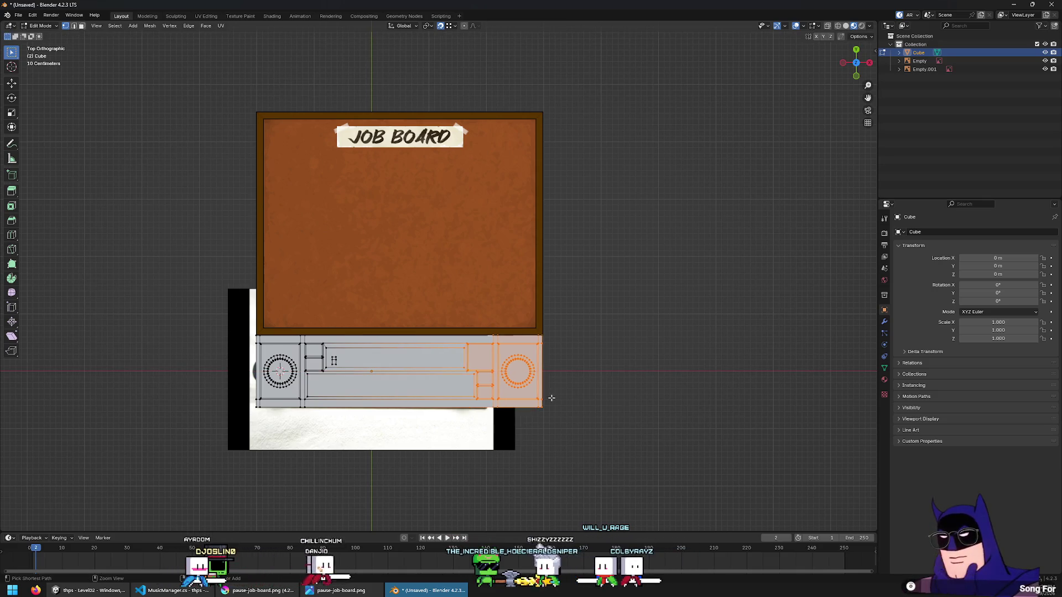
key("ctrl+z")
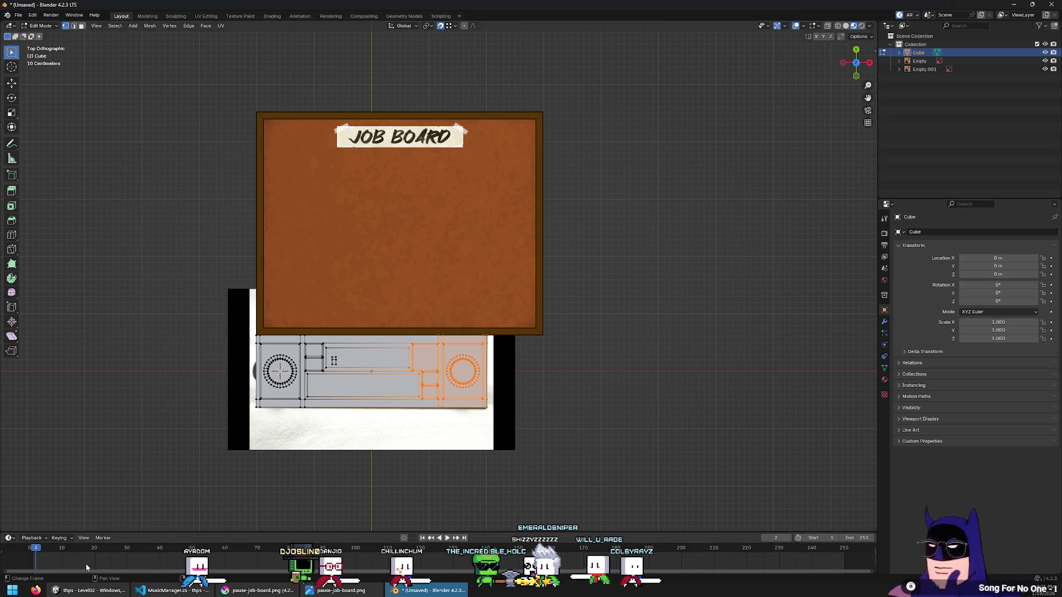
left_click(88, 591)
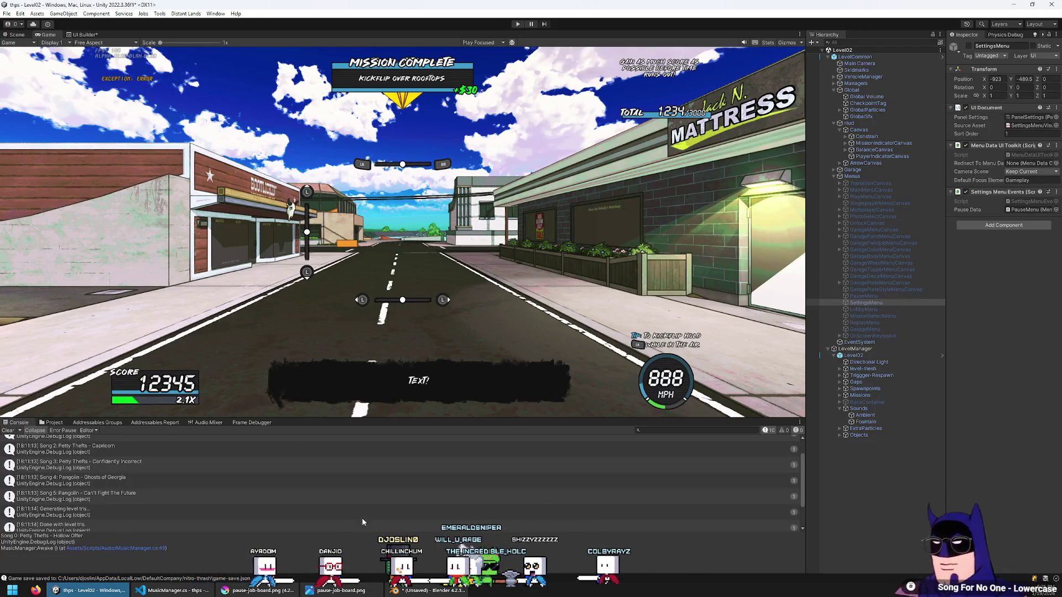
Alt+Tab from the Unity game view back to the faceplate in Blender
key("alt+Tab")
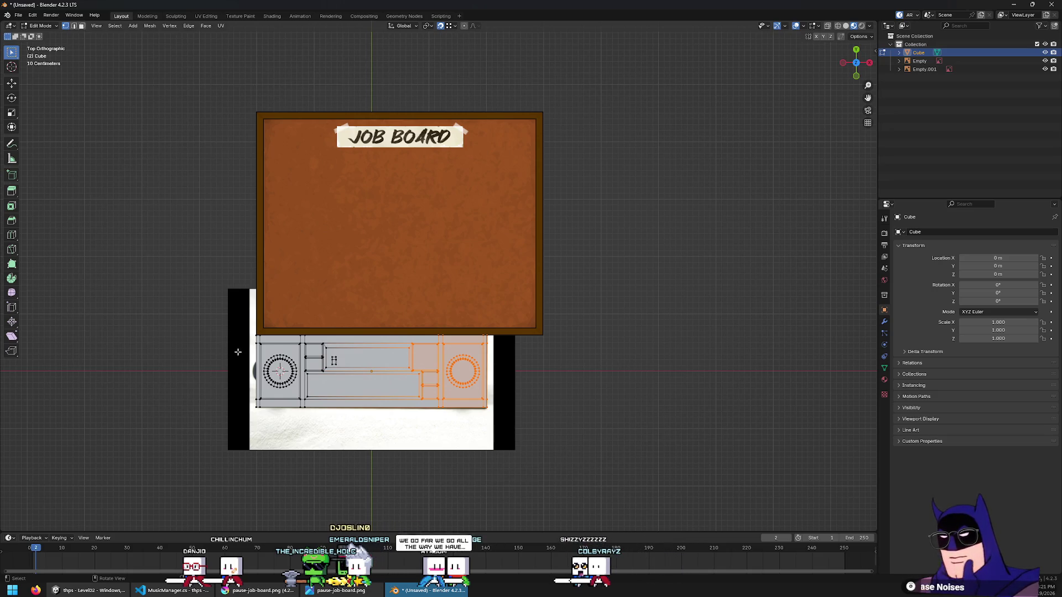
Select all faces, pivot on the 3D cursor, and scale the faceplate up by 1.245
key("alt+a")
key("3")
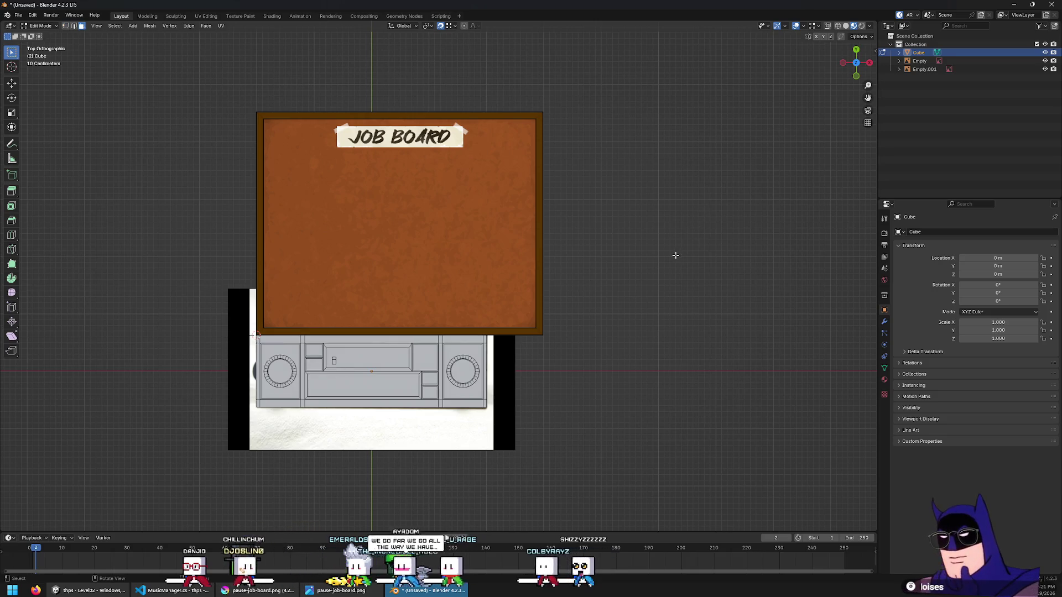
key("a")
left_click(430, 27)
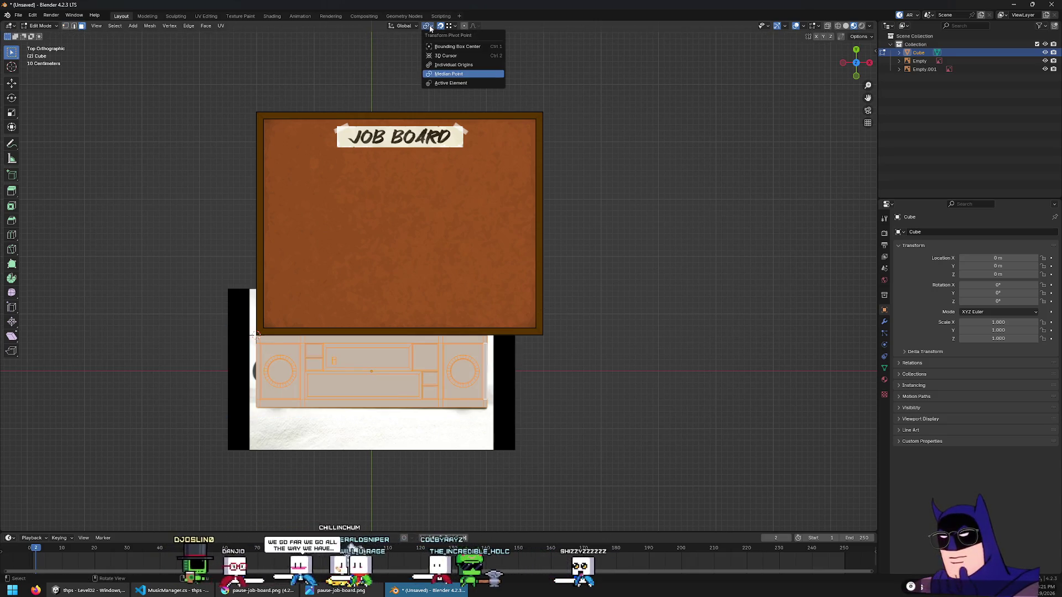
left_click(445, 55)
key("s")
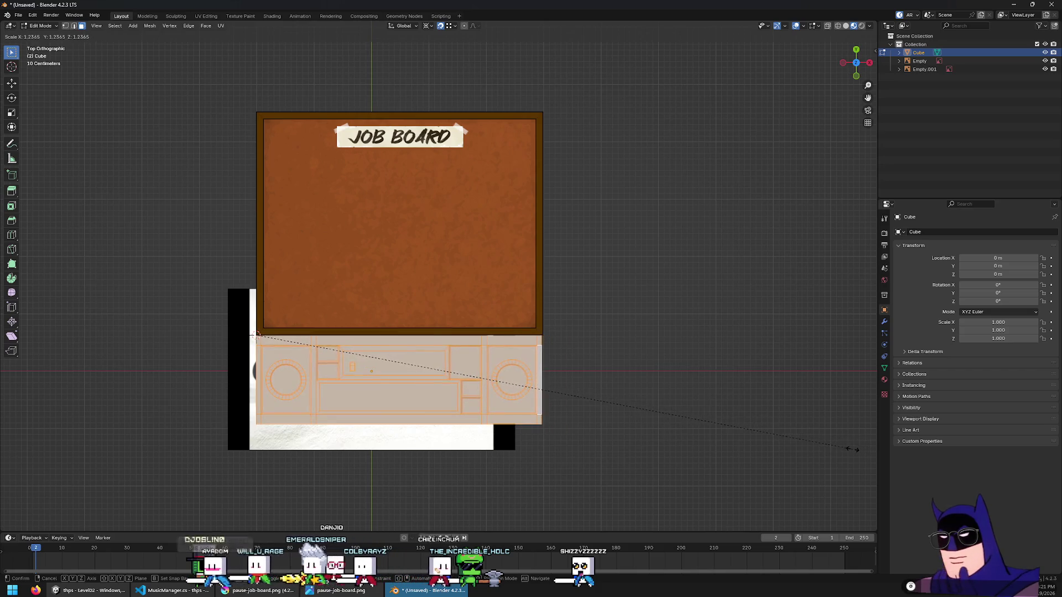
left_click(856, 448)
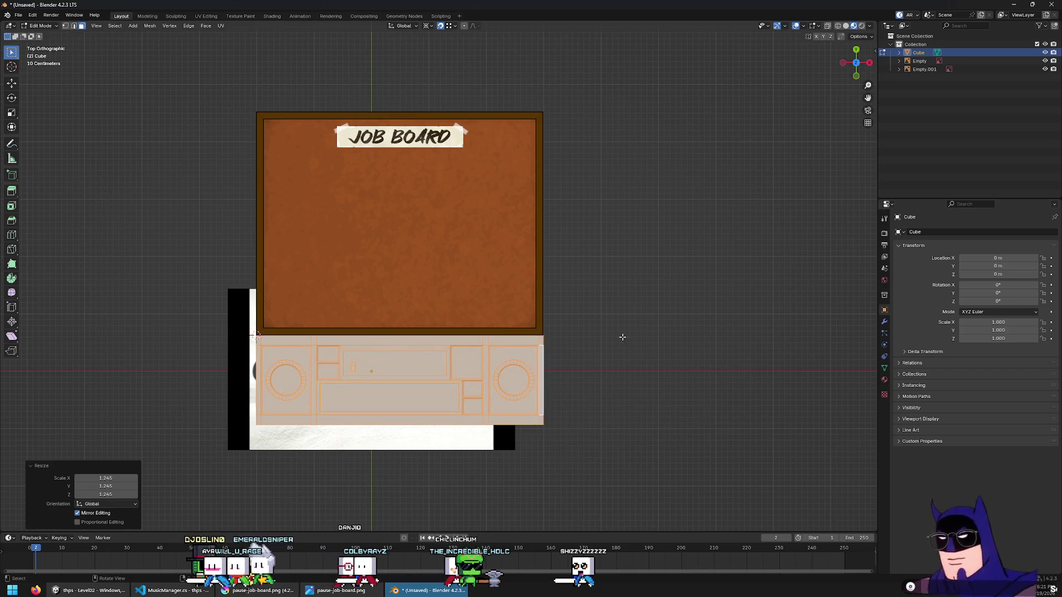
Reselect the mesh, revert the enlargement to the photo's size, and return to Object Mode
left_click(580, 301)
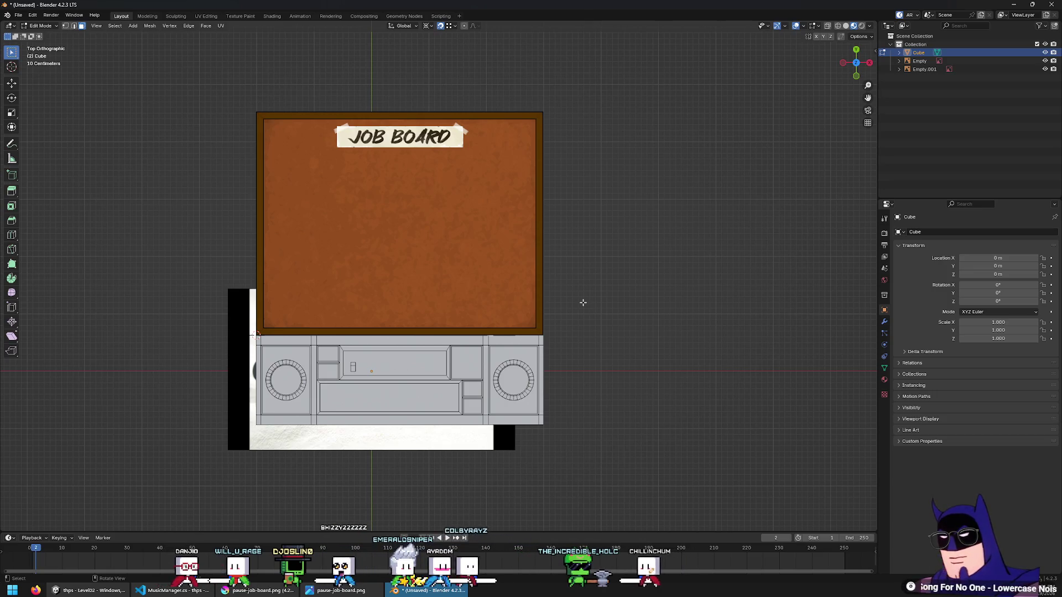
key("ctrl+l")
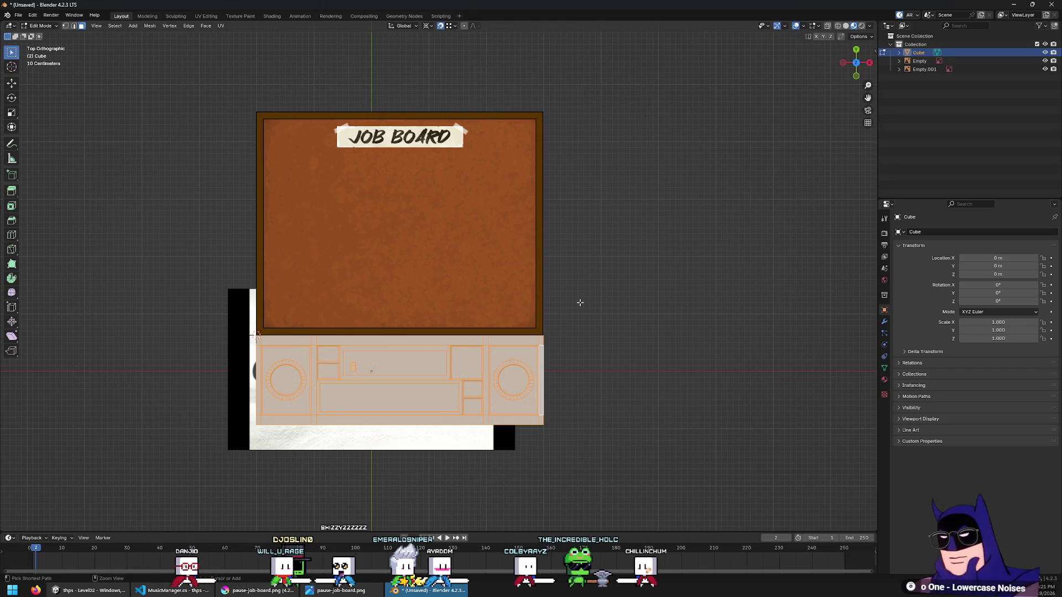
key("ctrl+z")
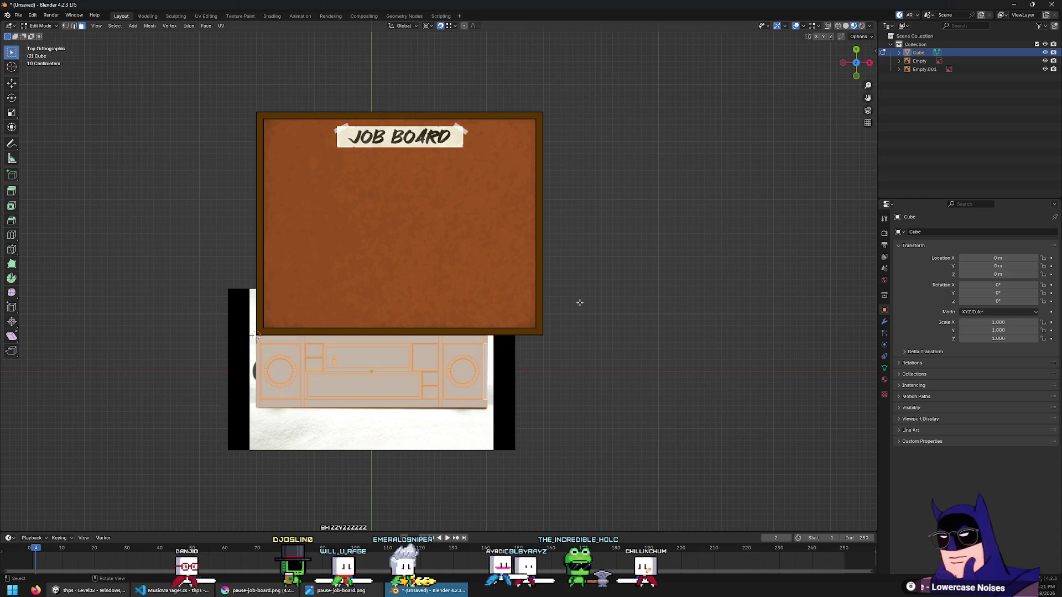
scroll(521, 379, "up", 2)
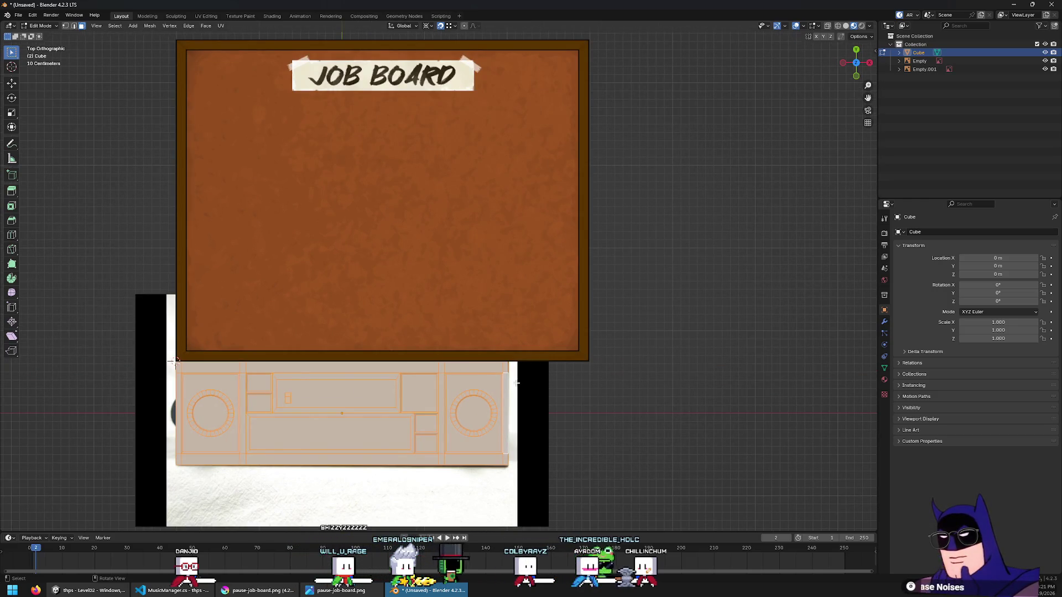
scroll(516, 382, "down", 2)
key("Tab")
left_click(608, 306)
scroll(608, 306, "down", 5)
scroll(609, 306, "up", 8)
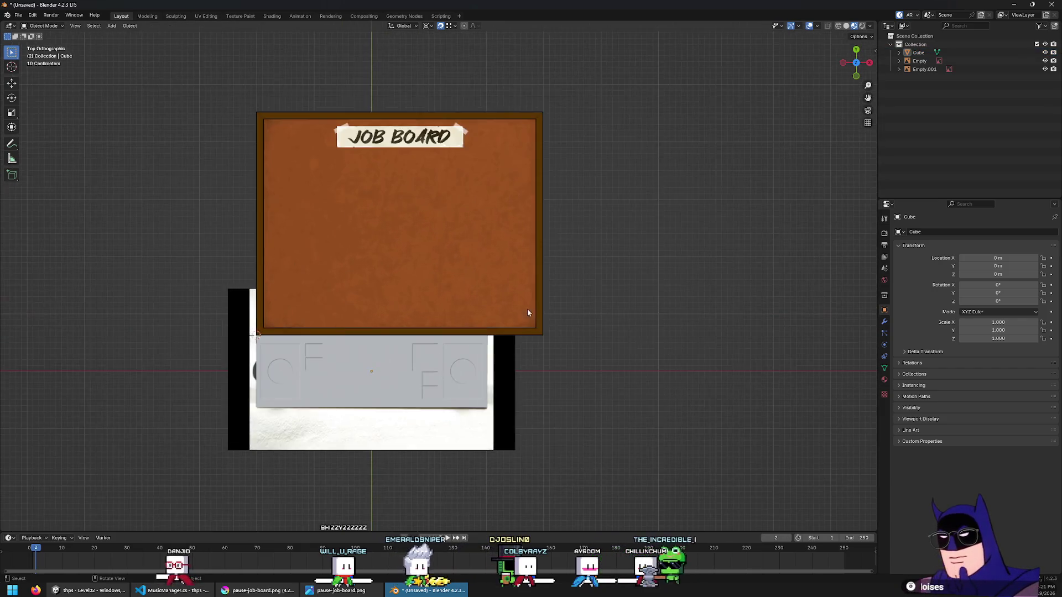
Put the Cube in Edit Mode and frame it against the job-board reference
left_click(419, 420)
key("Tab")
scroll(463, 406, "down", 3)
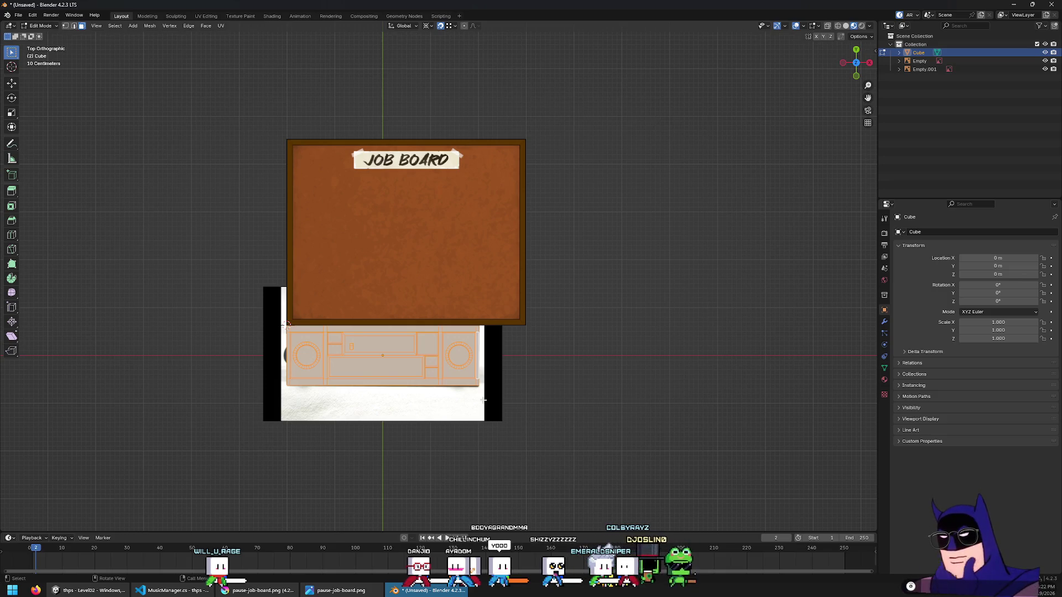
scroll(483, 399, "up", 4)
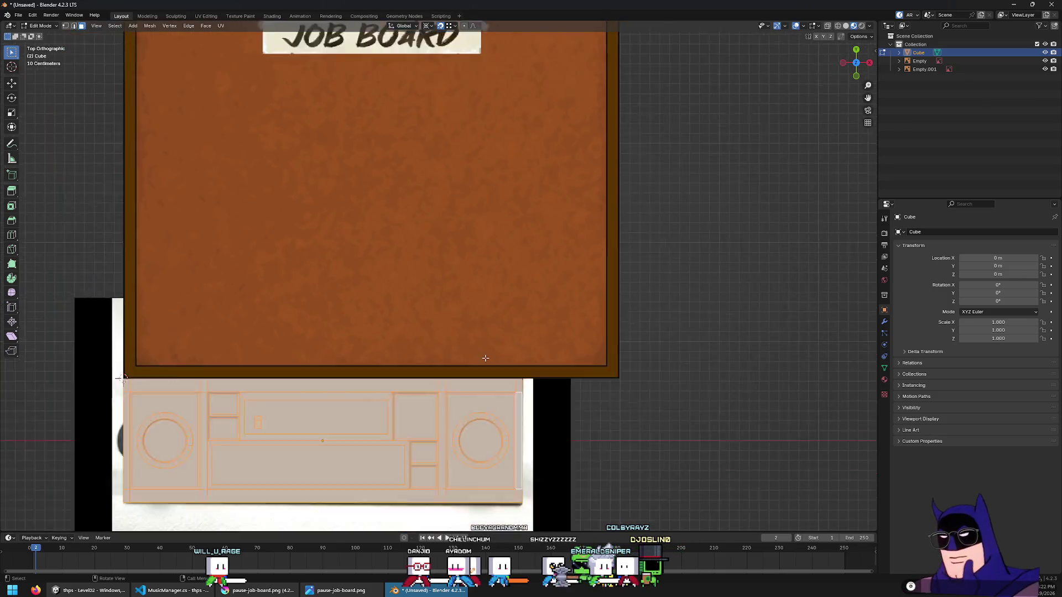
scroll(484, 399, "down", 3)
scroll(483, 399, "up", 1)
middle_click_drag(469, 356, 551, 290, "shift")
scroll(552, 291, "up", 2)
In vertex select, deselect the left knob's vertices and turn off wireframe to see solid faces
key("1")
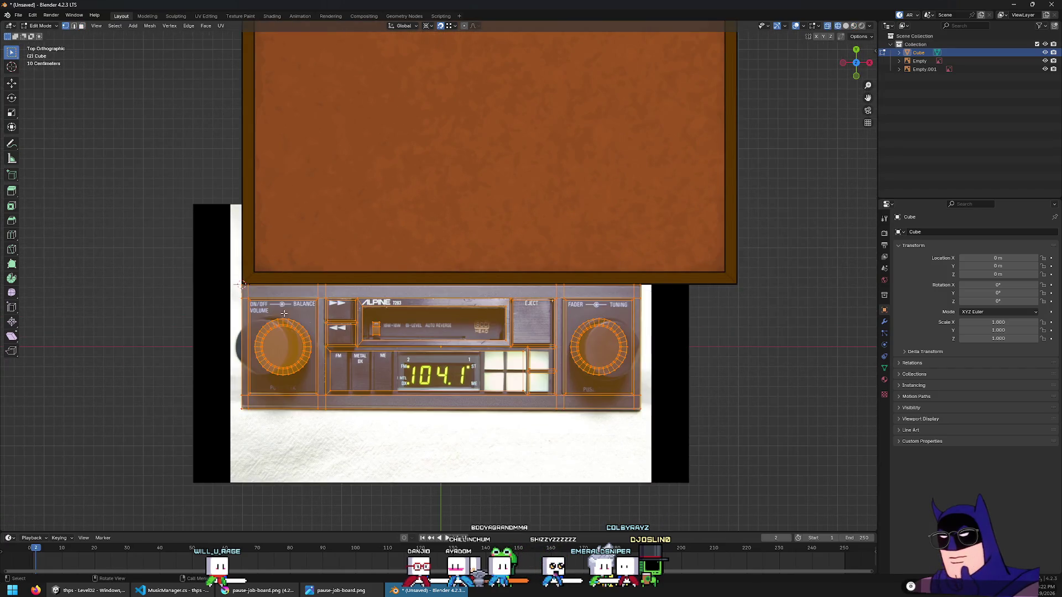
mouse_move(744, 213)
left_mouse_down()
mouse_move(481, 450)
mouse_move(506, 442)
left_mouse_up()
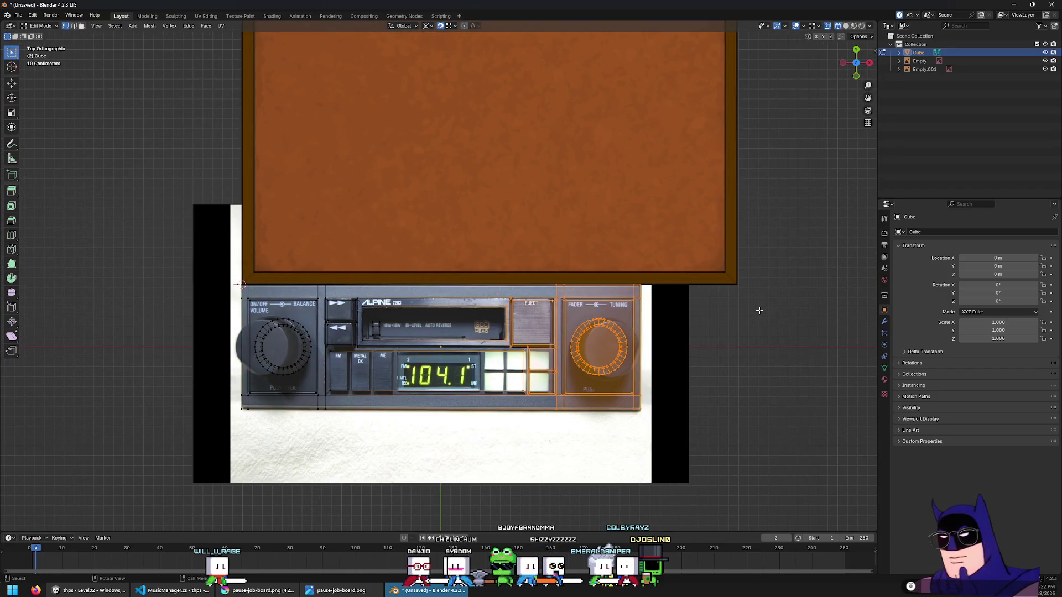
key("shift+z")
scroll(666, 334, "down", 4)
scroll(661, 336, "down", 1)
scroll(661, 335, "down", 3)
scroll(653, 336, "up", 8)
scroll(647, 336, "down", 8)
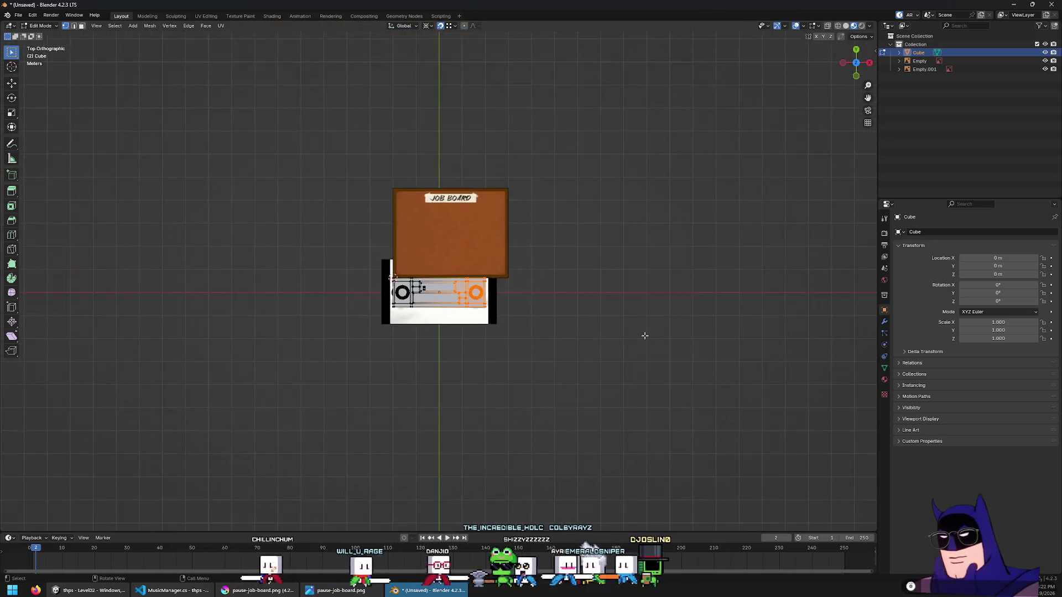
scroll(645, 336, "up", 3)
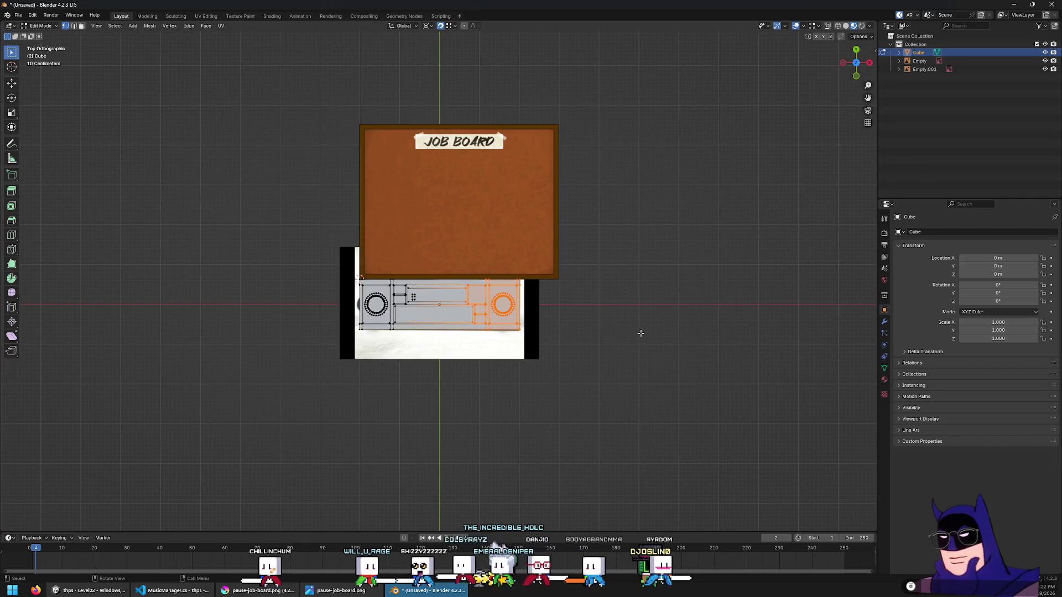
scroll(624, 321, "up", 3)
Return to Object Mode to view the faceplate wearing the radio photo texture
key("Tab")
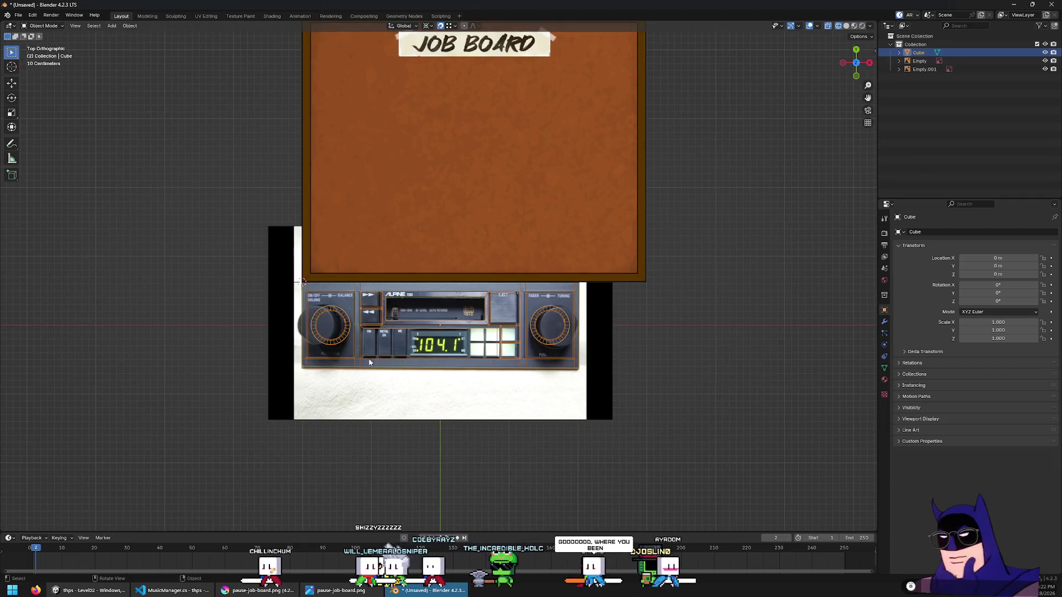
scroll(524, 338, "up", 3)
scroll(528, 332, "down", 3)
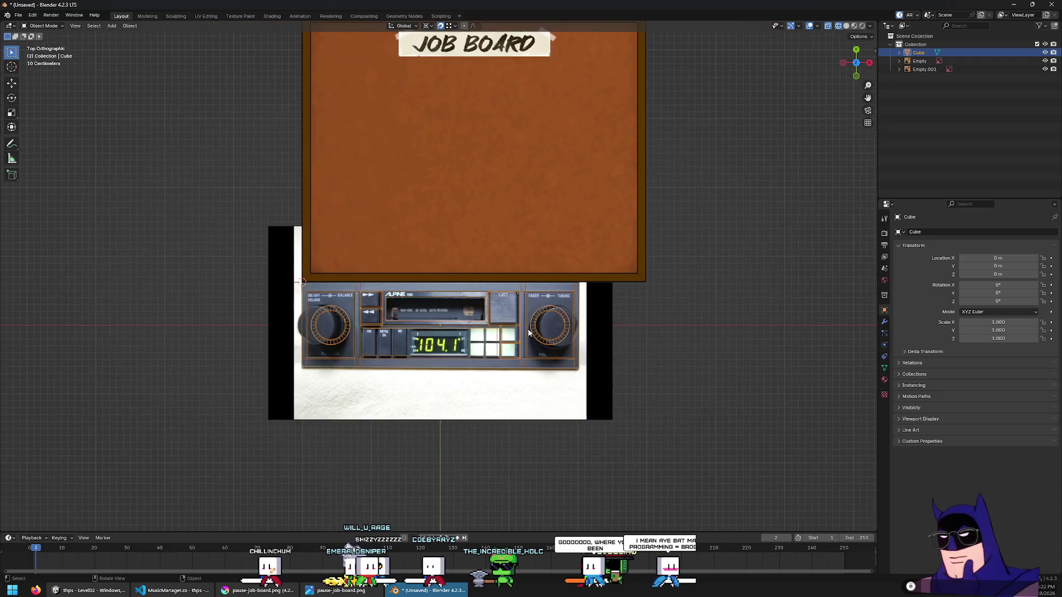
Start the Unity game in Play mode, dismissing the unsaved UI changes prompt
left_click(89, 591)
left_click(519, 24)
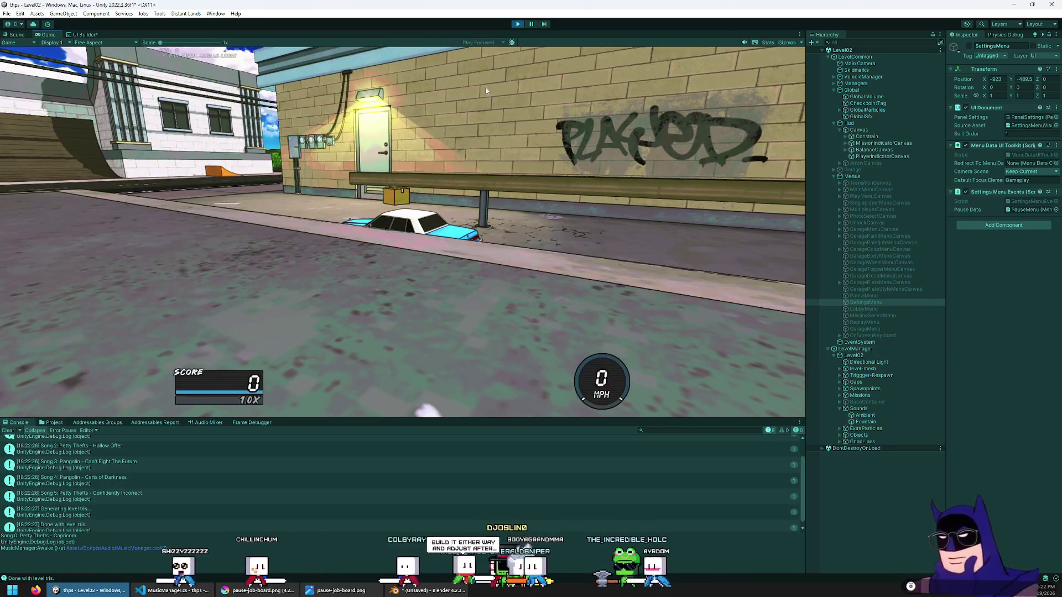
left_click(578, 312)
Pause to show the job board, check Settings > Audio, then resume driving forward
key("Escape")
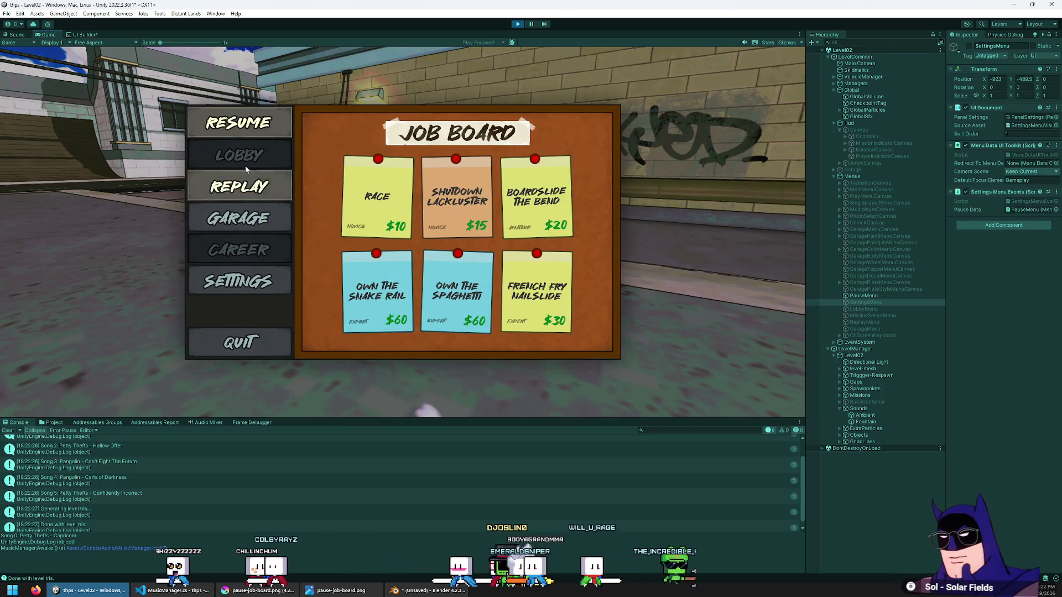
left_click(238, 281)
left_click(238, 186)
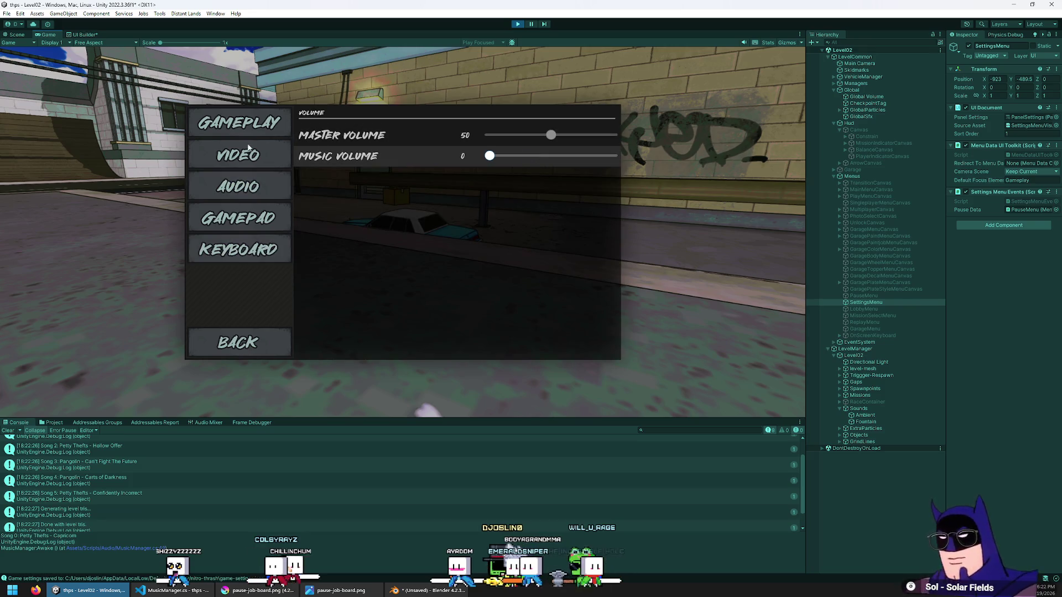
key("Escape")
key("Escape")
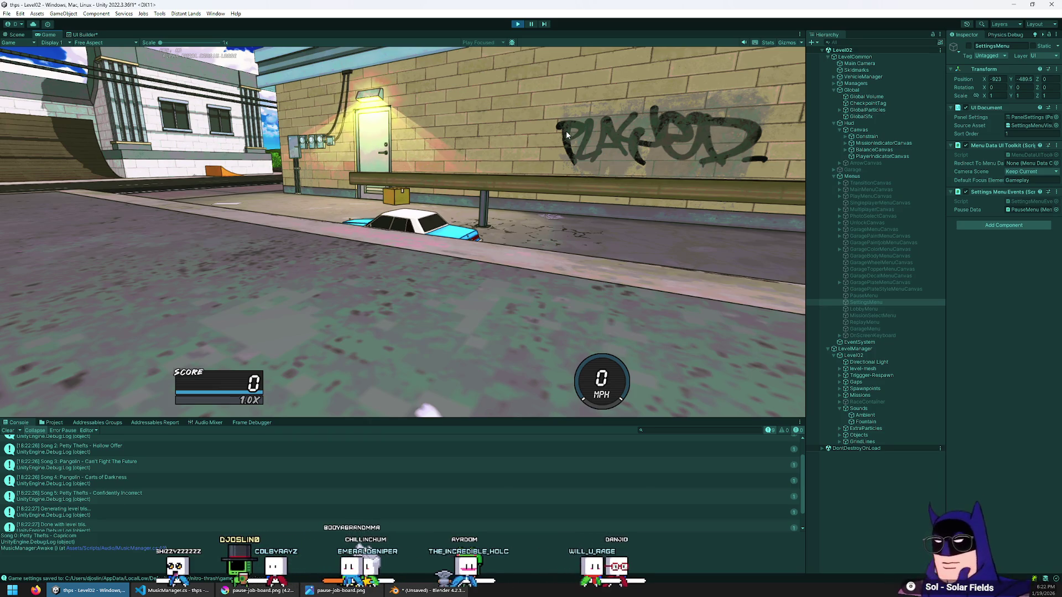
key("w")
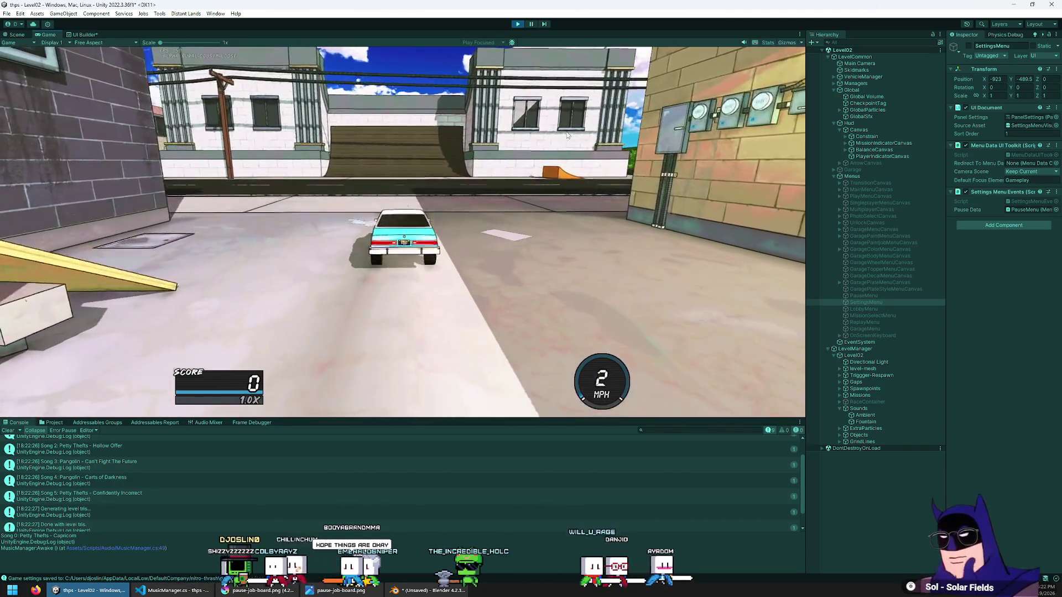
Pause again for the job board, resume, and discard UI Builder changes to maximize the Game view
key("Escape")
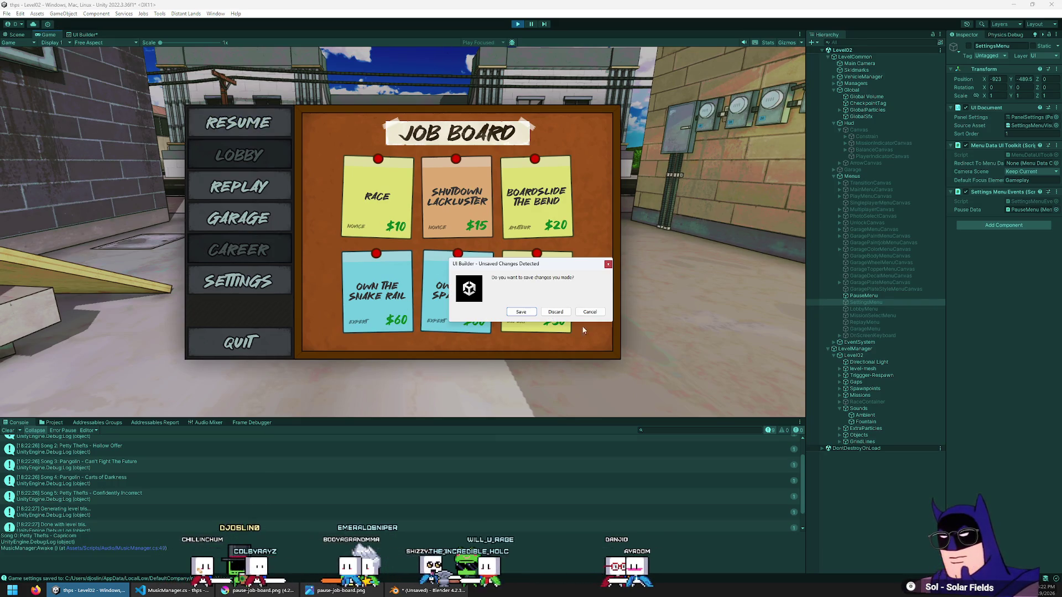
left_click(595, 313)
left_click_drag(727, 419, 727, 425)
key("Escape")
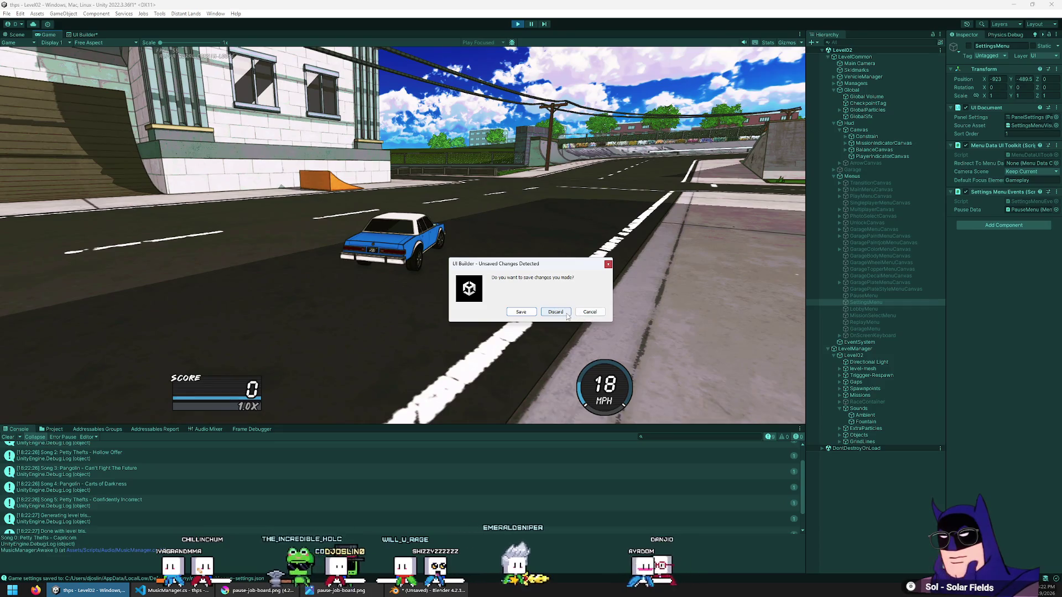
left_click(562, 316)
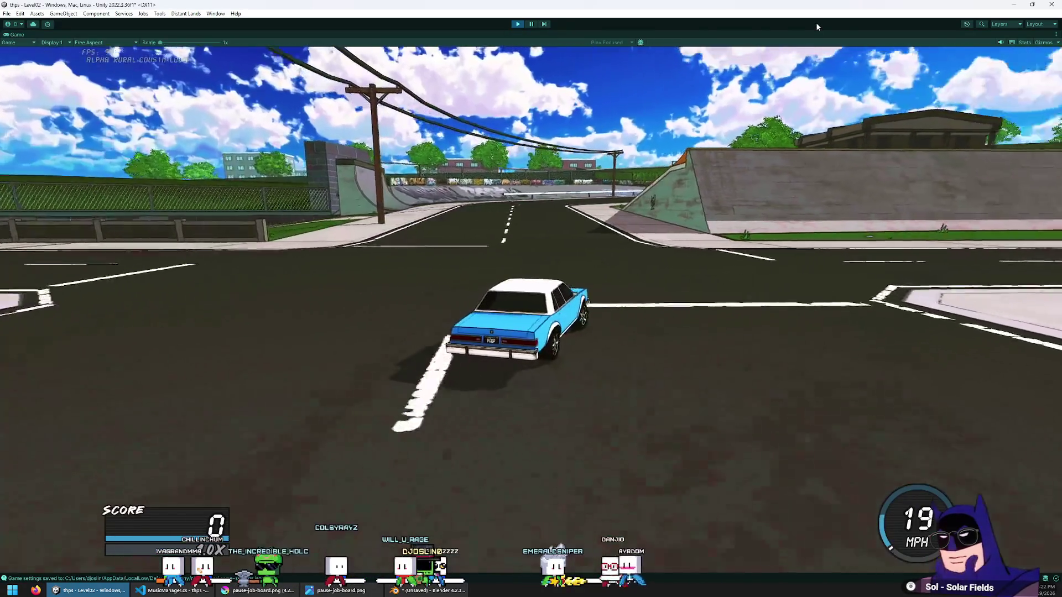
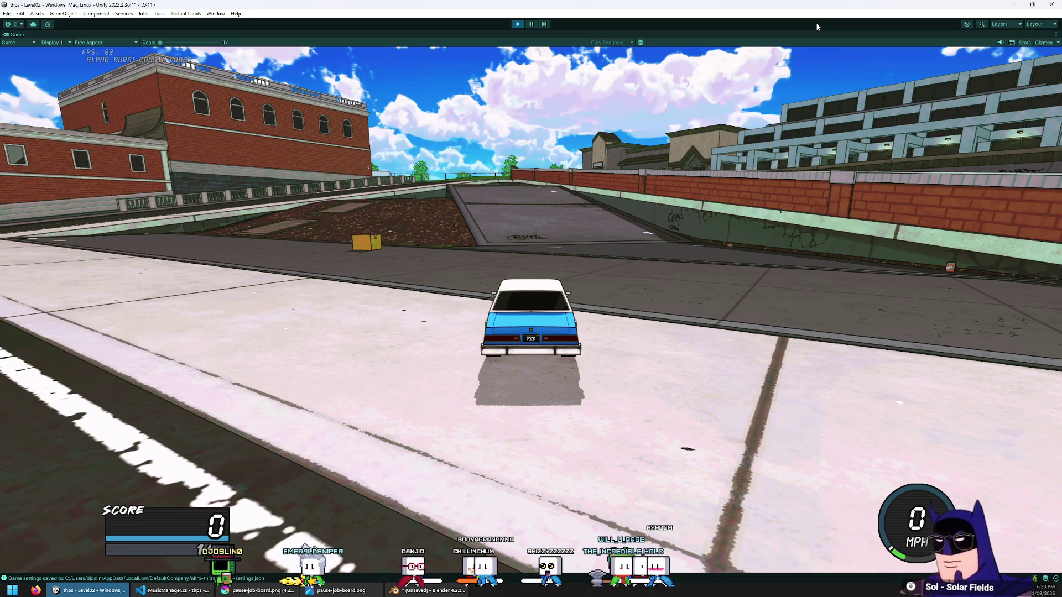
Drive the blue car forward, jump onto the brick ledge to grind, and steer toward the gas station
key("w")
key("a")
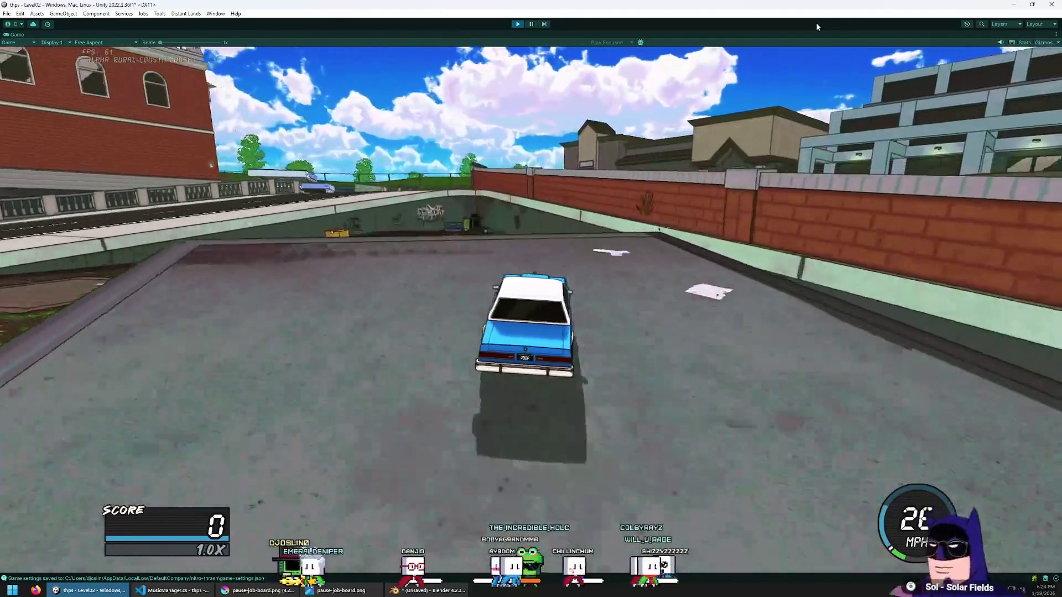
key("space")
key("space")
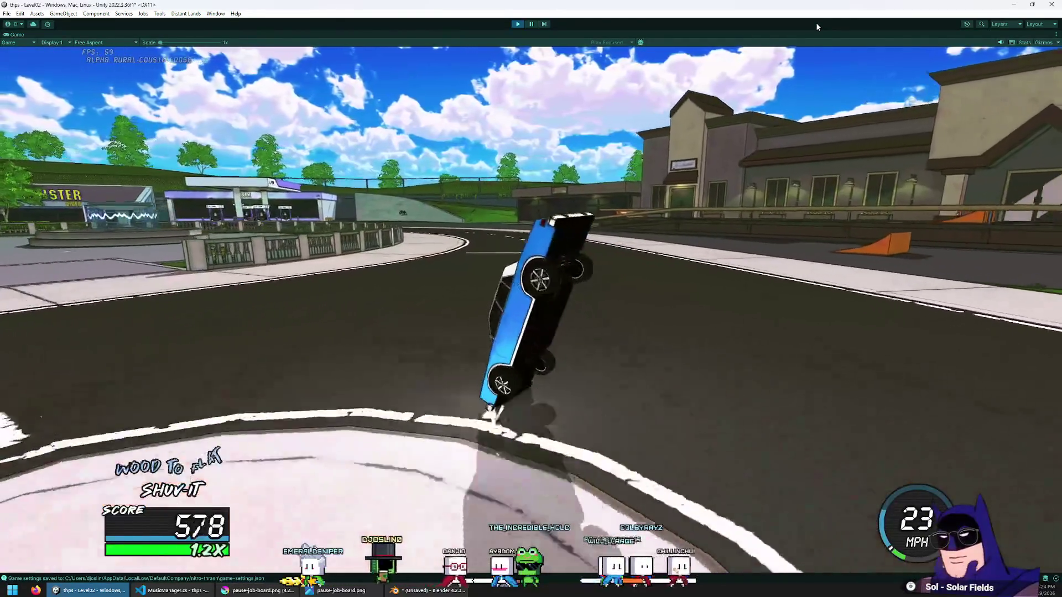
key("d")
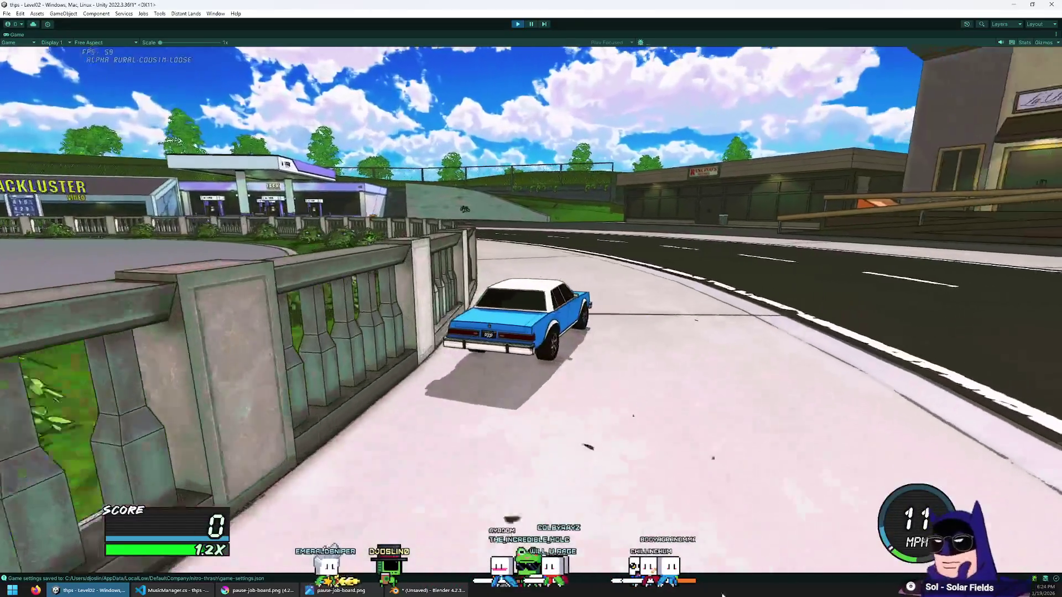
key("a")
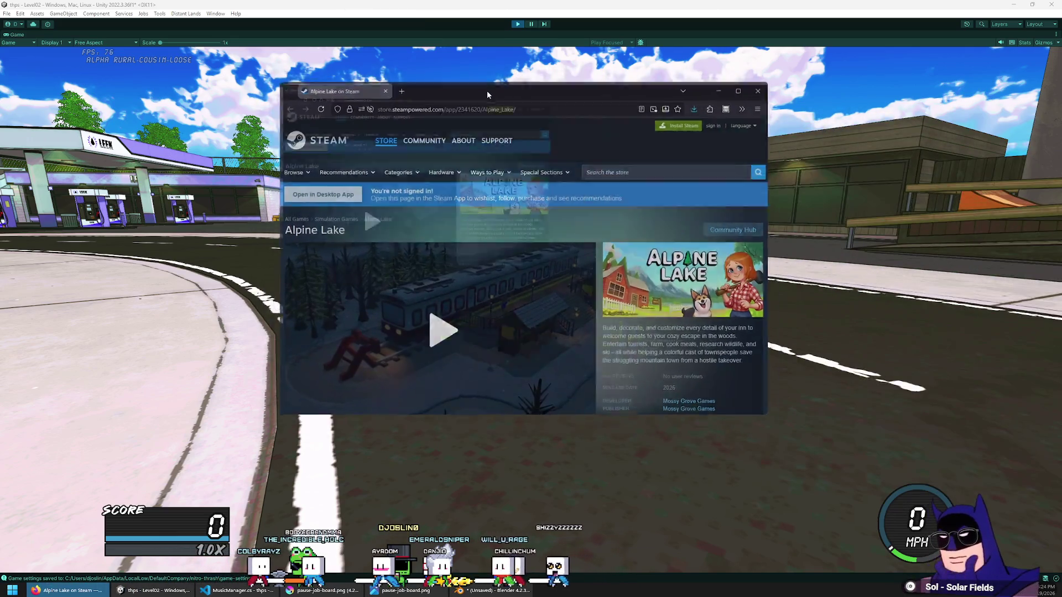
double_click(487, 91)
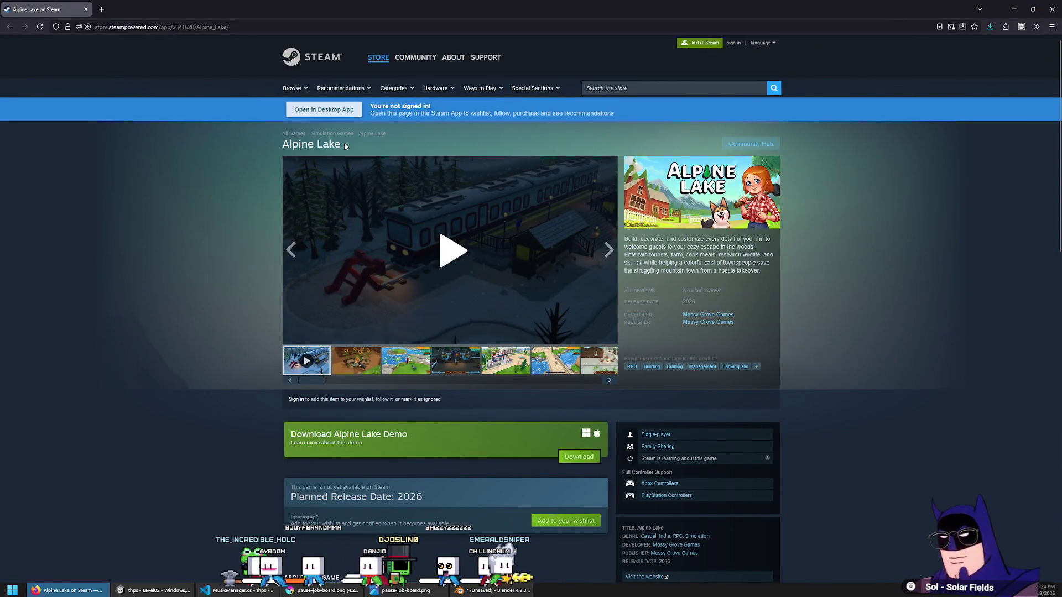
scroll(258, 383, "down", 3)
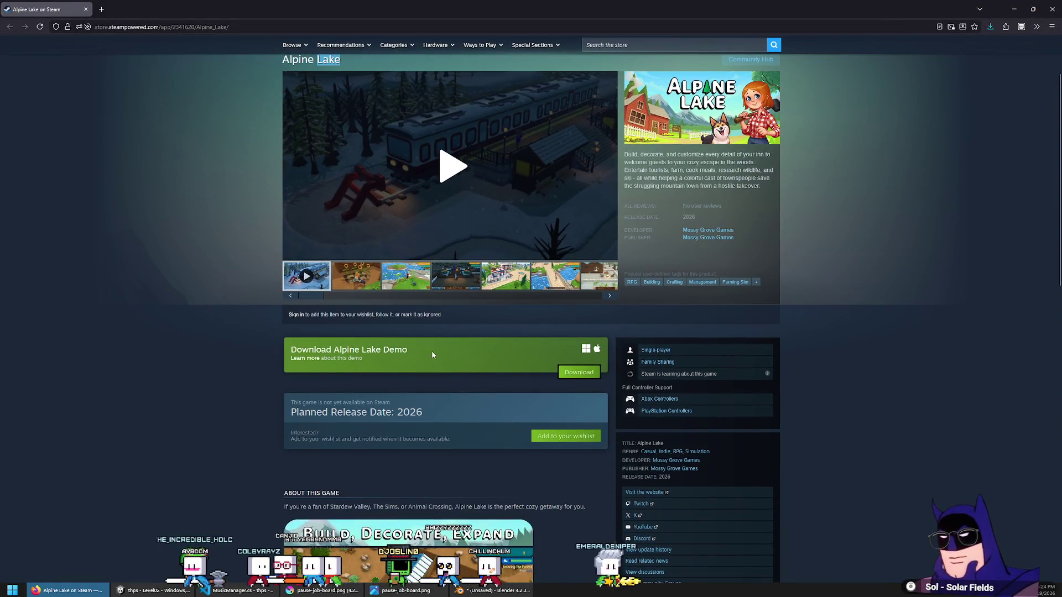
scroll(362, 388, "down", 3)
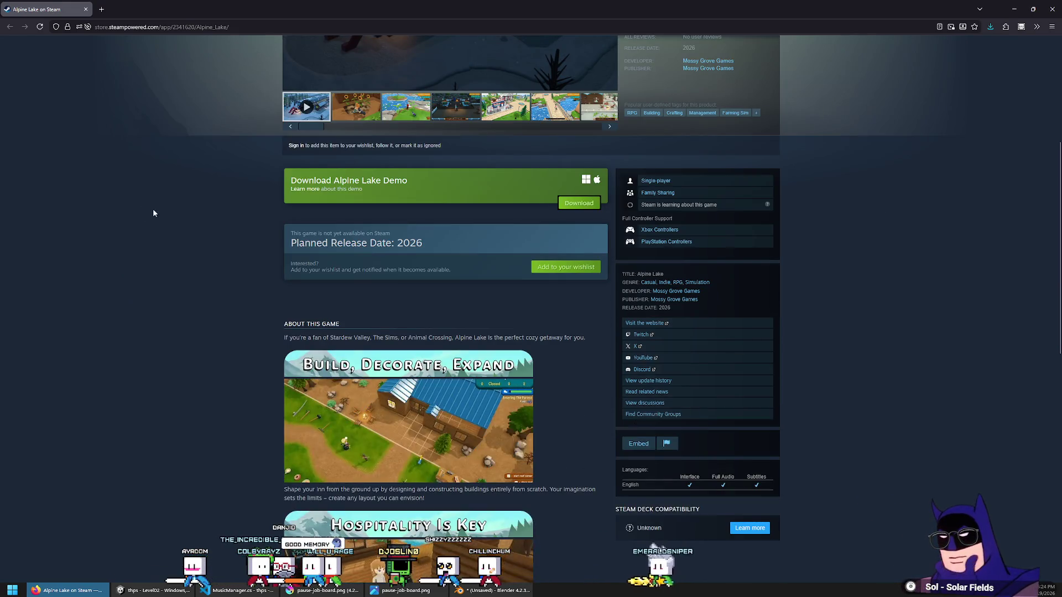
scroll(201, 241, "up", 2)
mouse_move(424, 369)
left_mouse_down()
mouse_move(202, 368)
mouse_move(404, 370)
mouse_move(304, 369)
left_mouse_up()
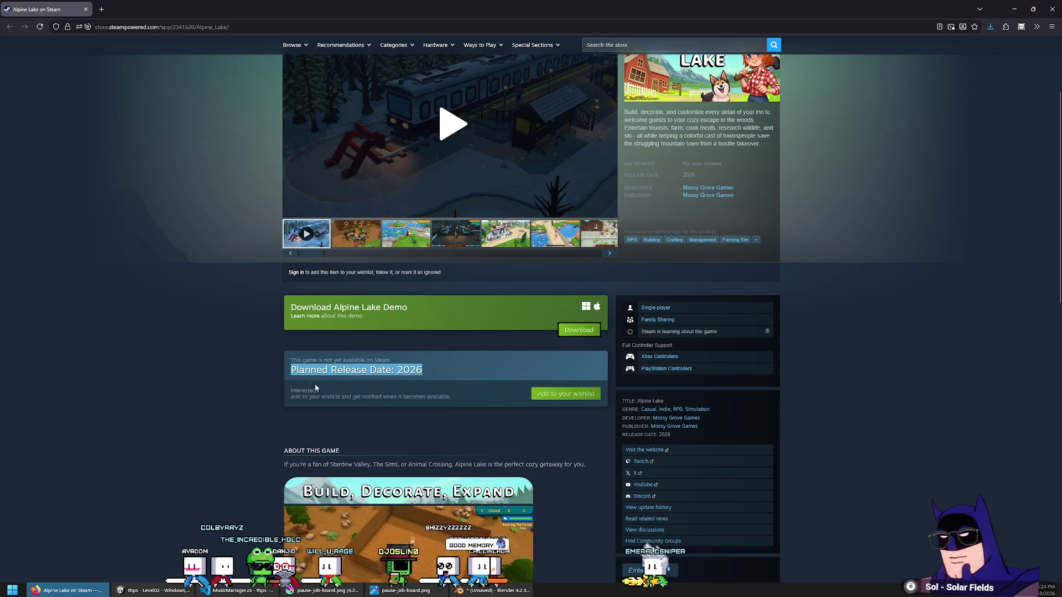
scroll(377, 383, "down", 3)
left_click(261, 294)
double_click(412, 284)
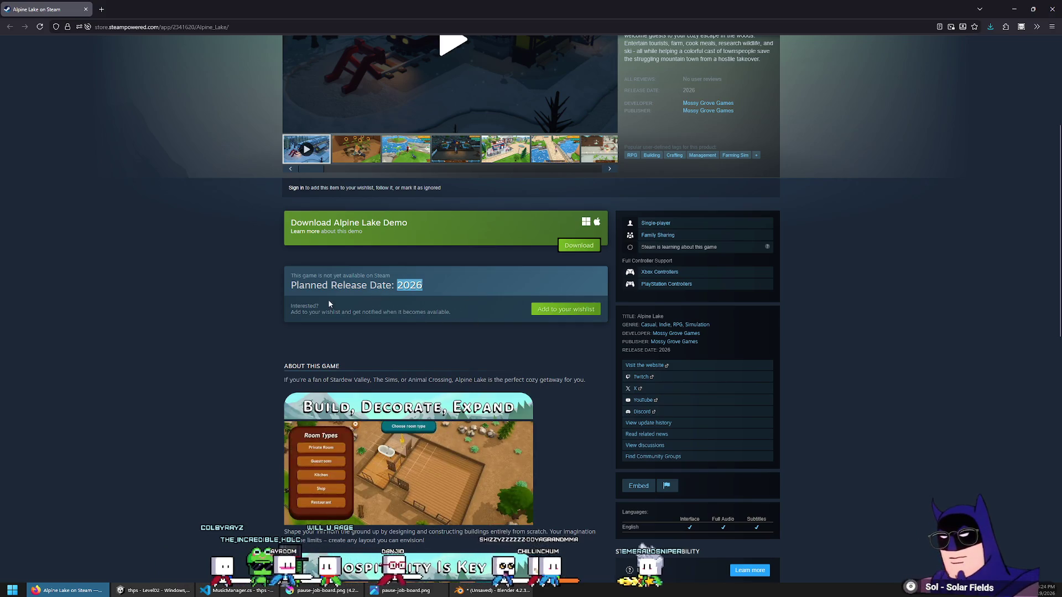
scroll(328, 300, "down", 2)
scroll(338, 285, "up", 3)
scroll(227, 297, "up", 3)
left_click(138, 293)
scroll(138, 261, "down", 3)
mouse_move(690, 129)
left_mouse_down()
mouse_move(644, 113)
mouse_move(630, 132)
left_mouse_up()
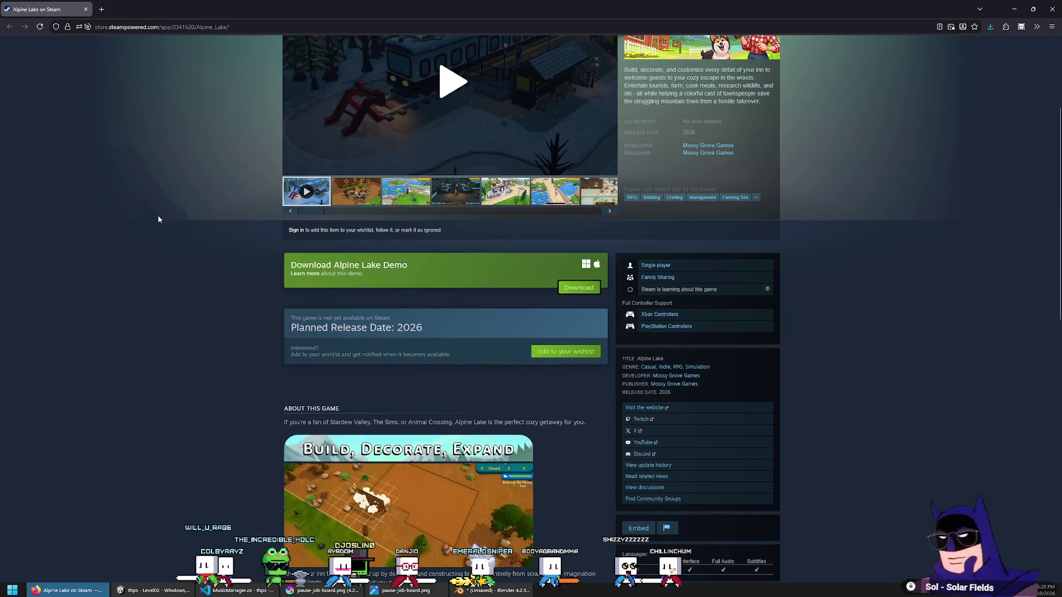
left_click(158, 218)
scroll(127, 155, "up", 3)
left_click(86, 10)
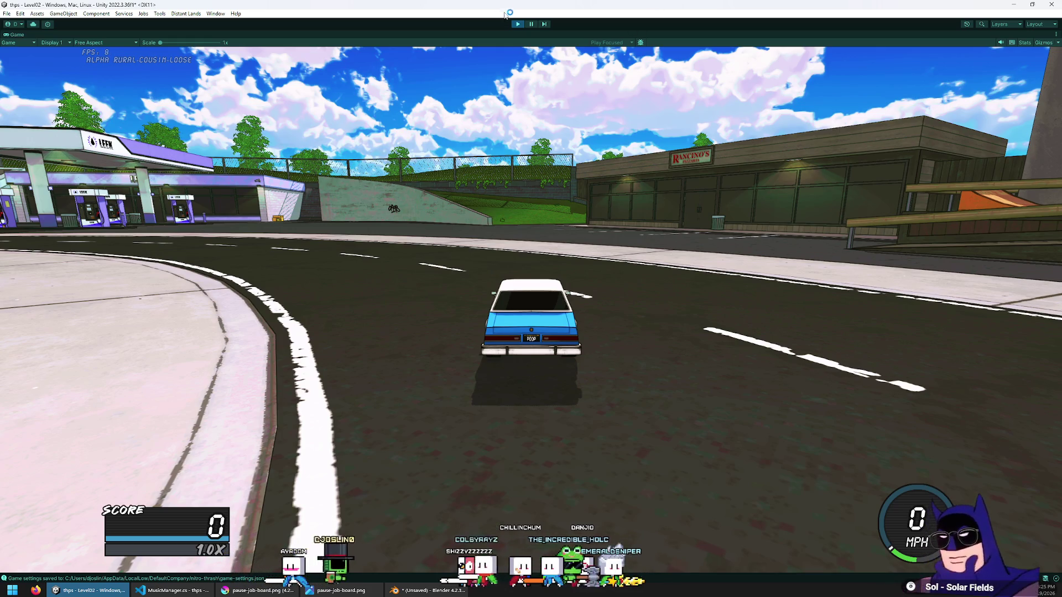
key("alt+Tab")
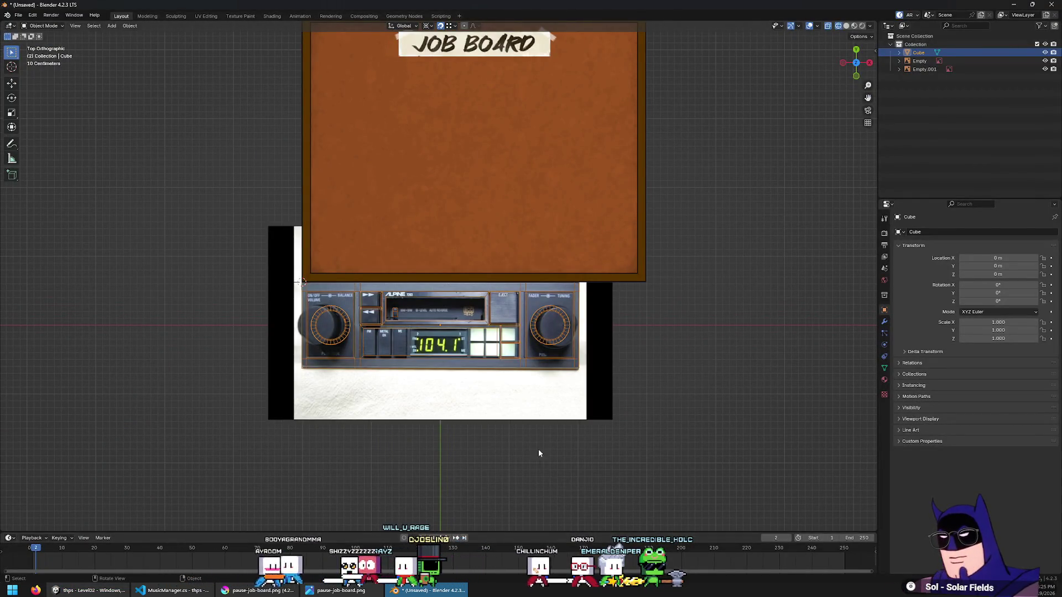
Enter Edit Mode on the Cube and start an X move of the right-knob faces, then cancel it
key("Tab")
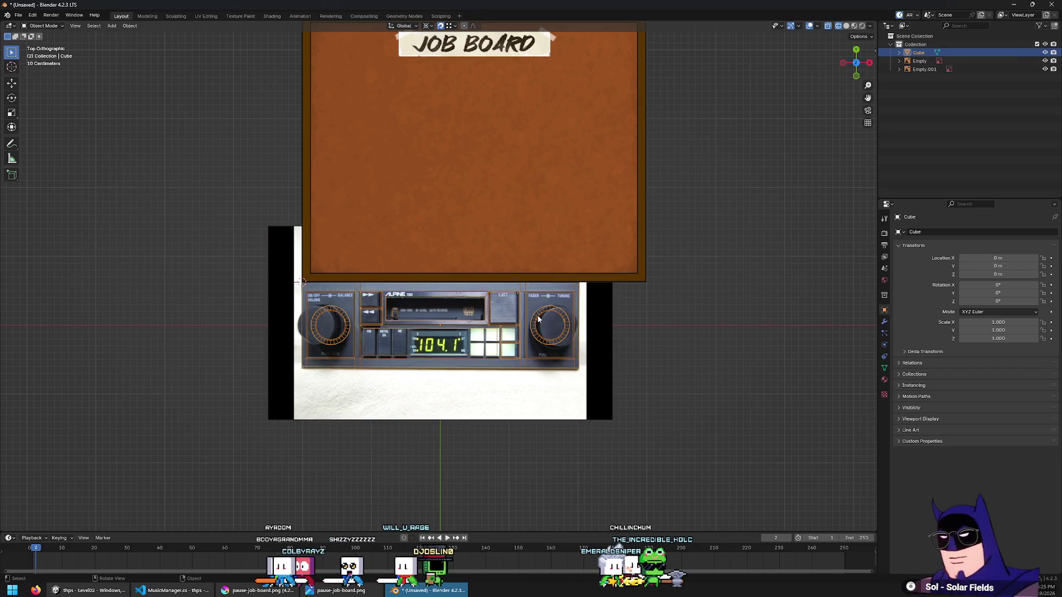
scroll(439, 370, "up", 3)
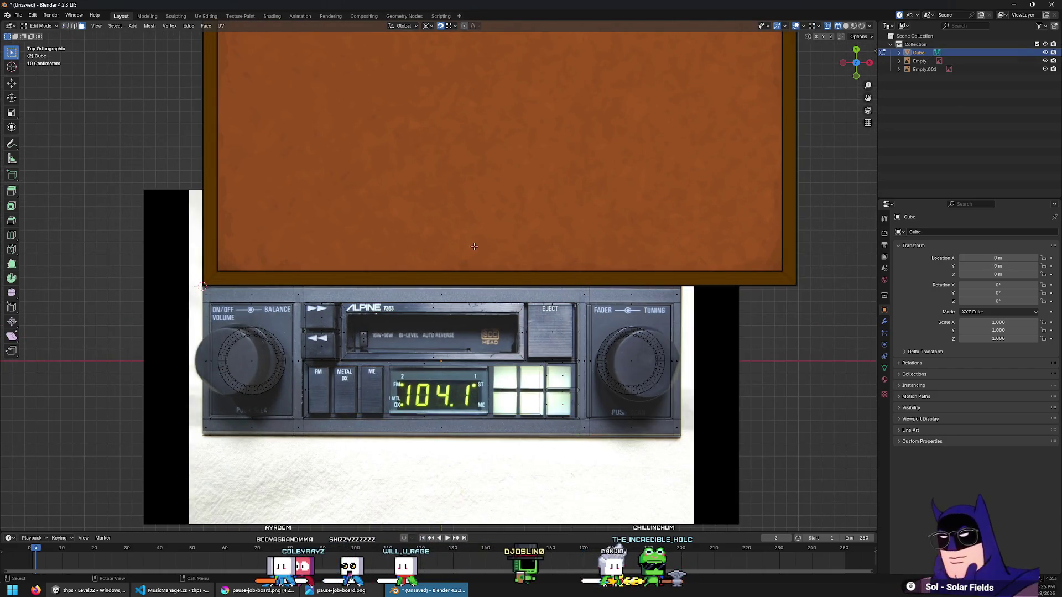
key("g")
key("x")
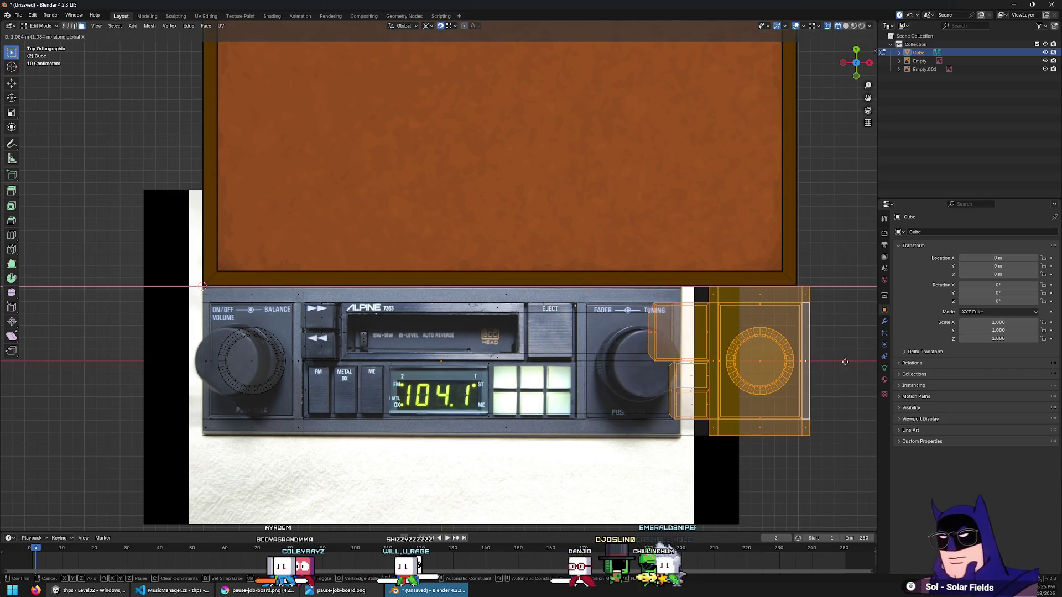
key("Escape")
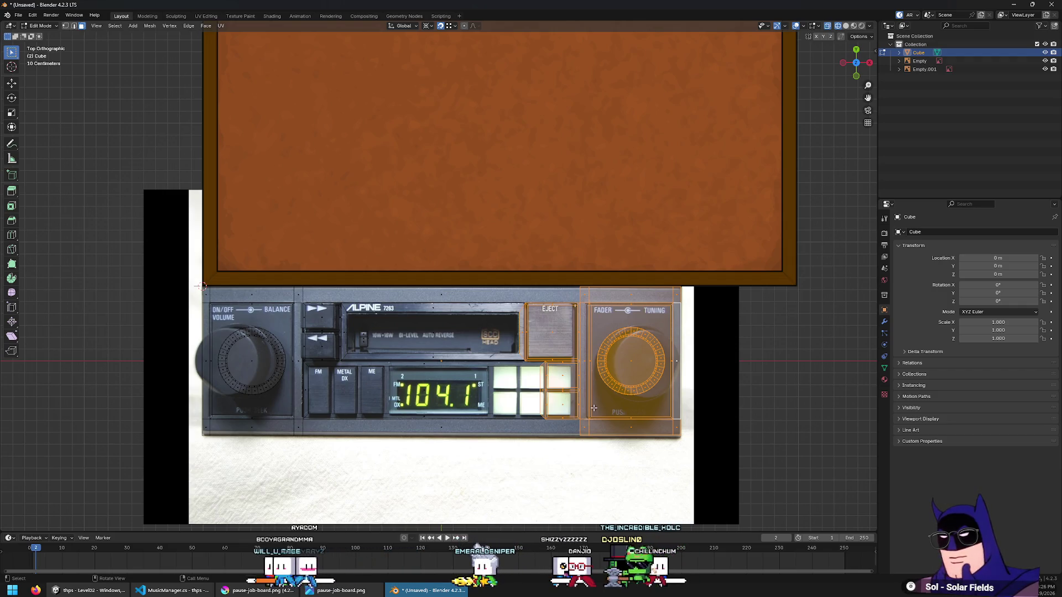
Box-select the radio's right-side vertices and move them about 0.96 m along X
key("1")
key("b")
mouse_move(756, 222)
left_mouse_down()
mouse_move(494, 505)
mouse_move(525, 494)
left_mouse_up()
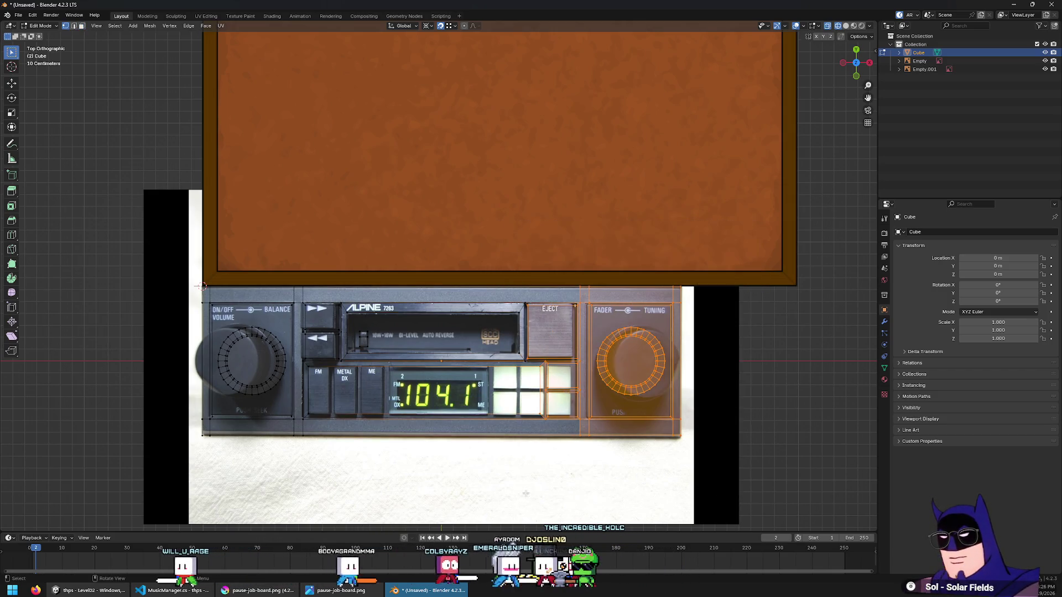
scroll(526, 493, "up", 2)
scroll(526, 493, "down", 3)
key("alt+z")
scroll(622, 385, "up", 2)
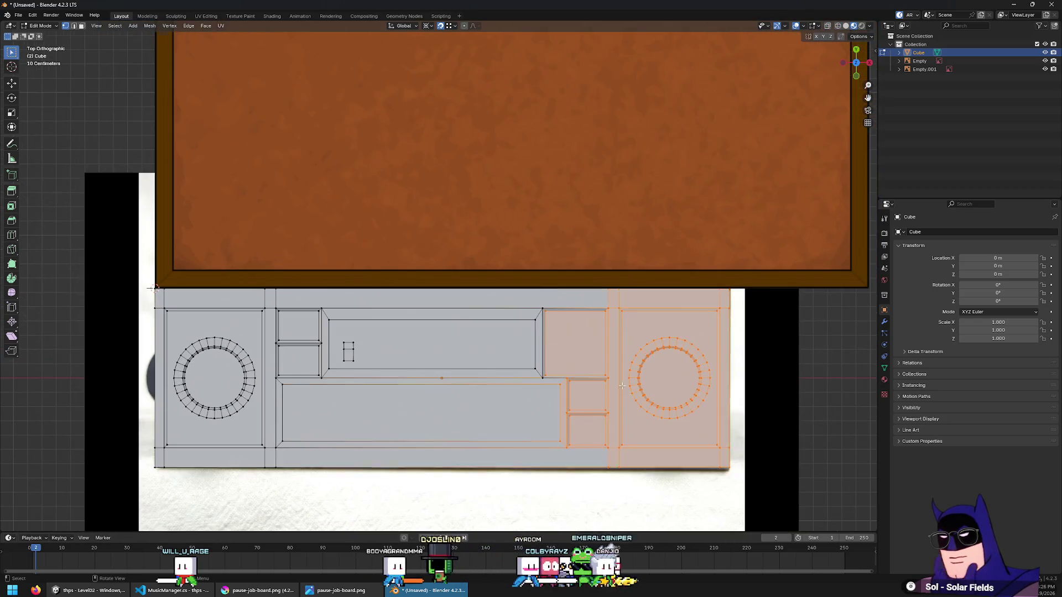
middle_click_drag(661, 373, 616, 325, "shift")
key("g")
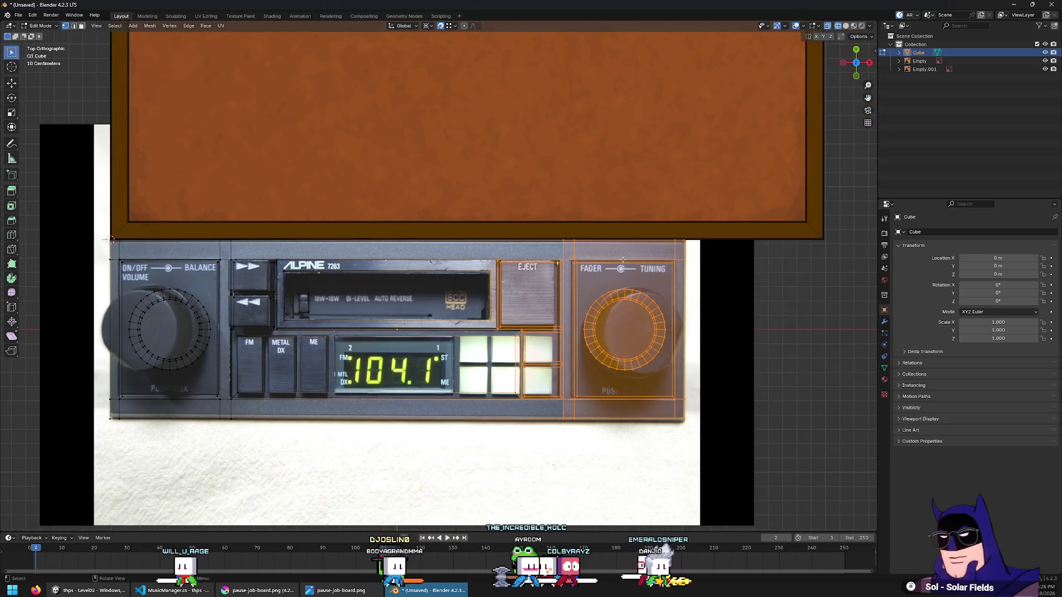
key("x")
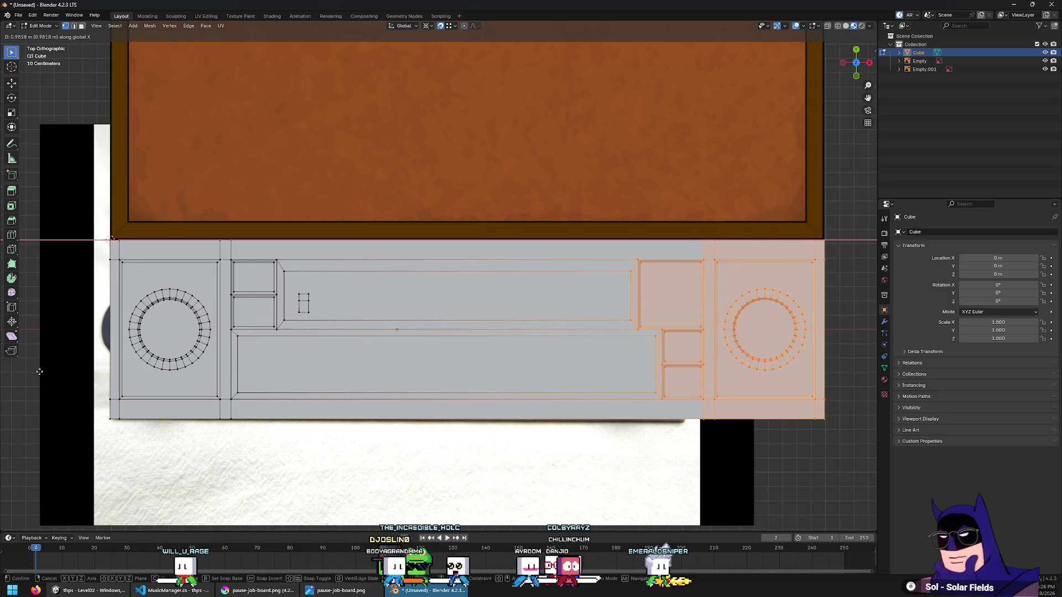
left_click(38, 372)
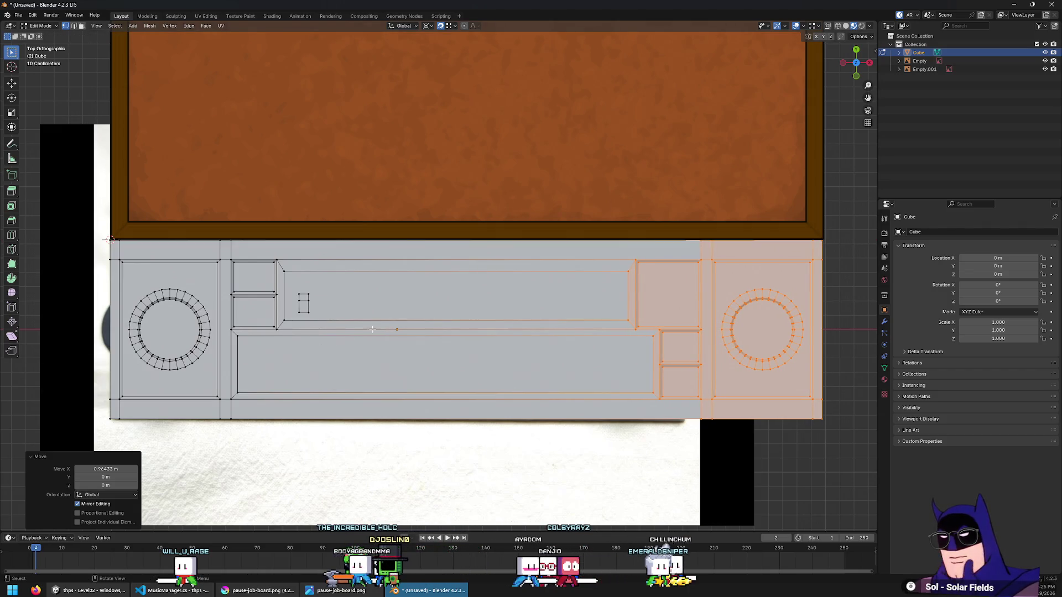
Move the long cassette-slot face 0.28 m along Y, then select the thin face below it
scroll(383, 336, "up", 1)
scroll(383, 336, "down", 2)
key("3")
left_click(398, 314)
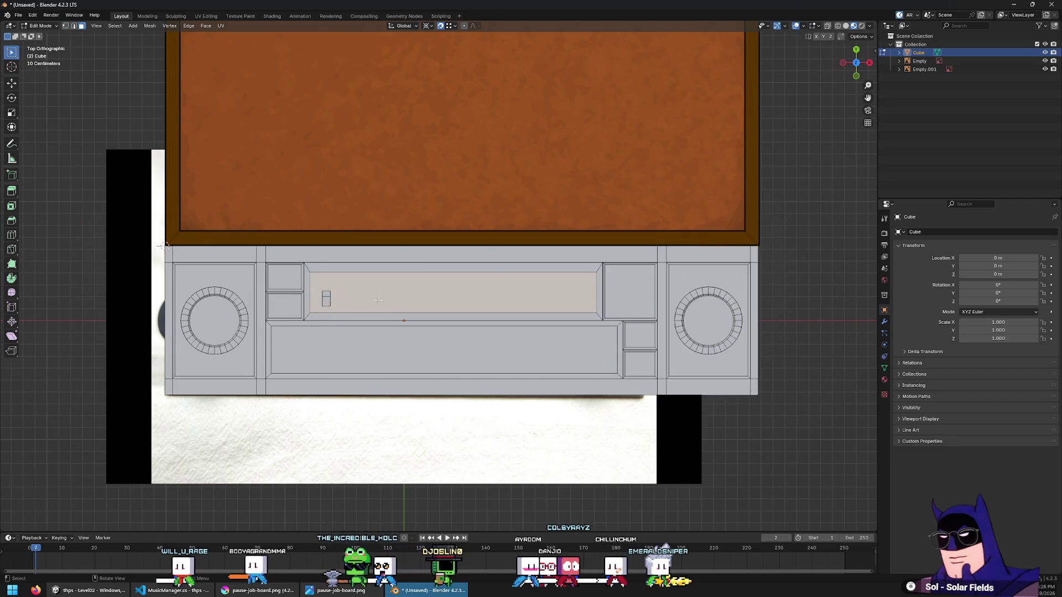
key("g")
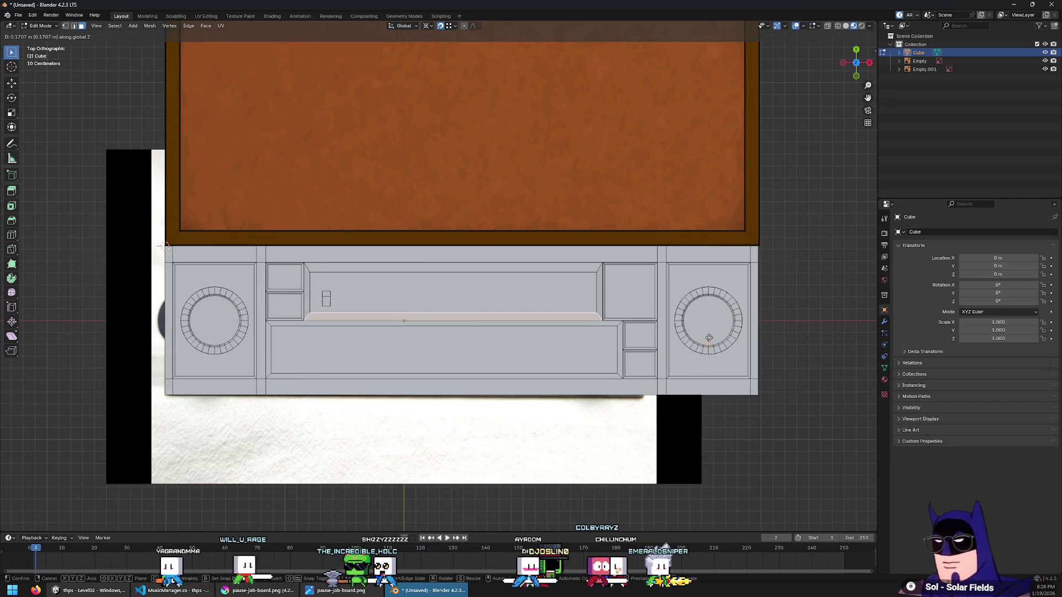
key("y")
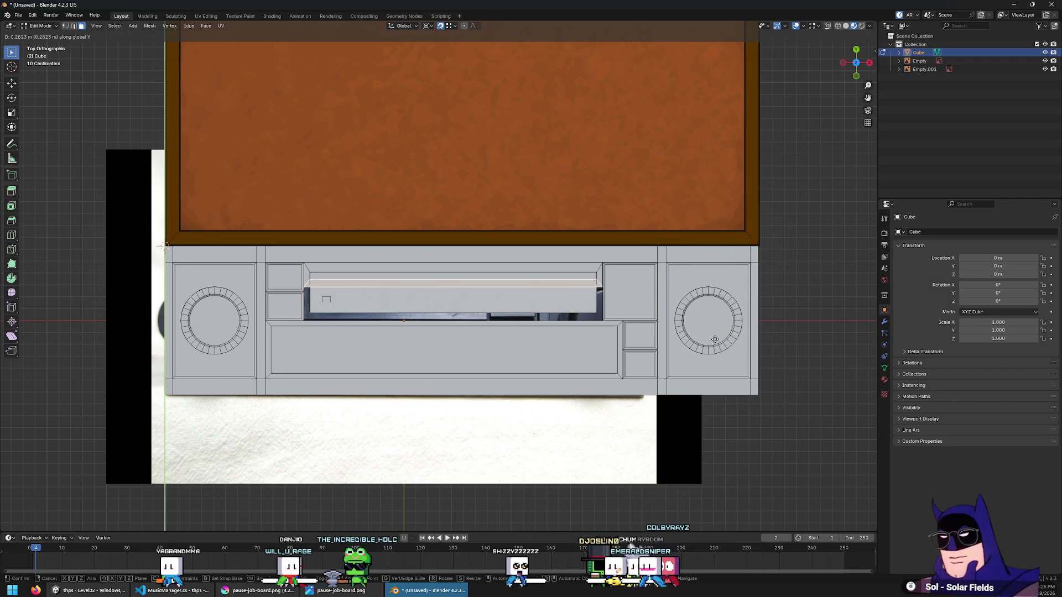
left_click(715, 340)
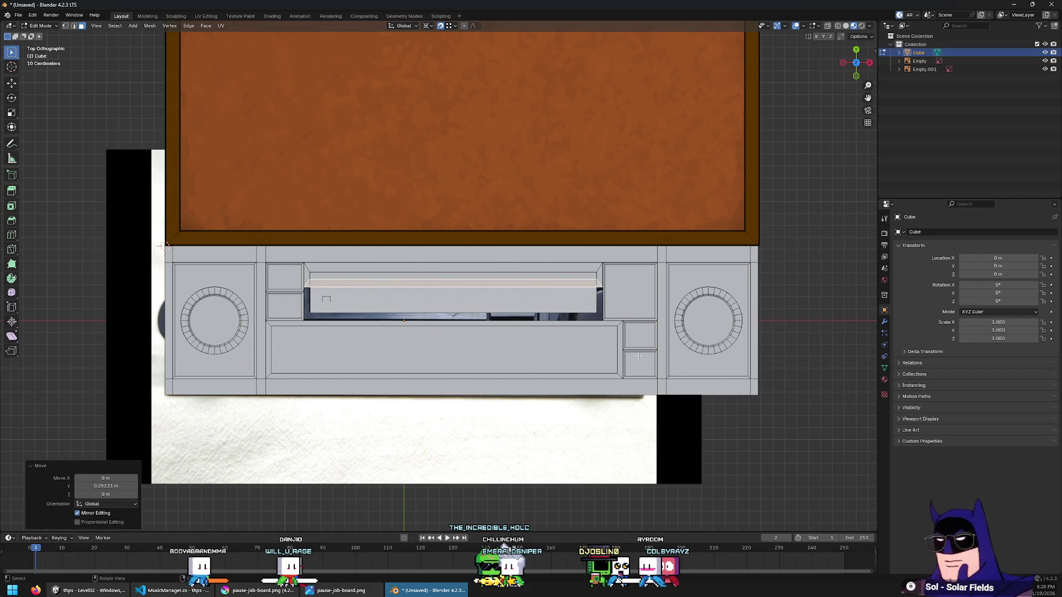
left_click(405, 321)
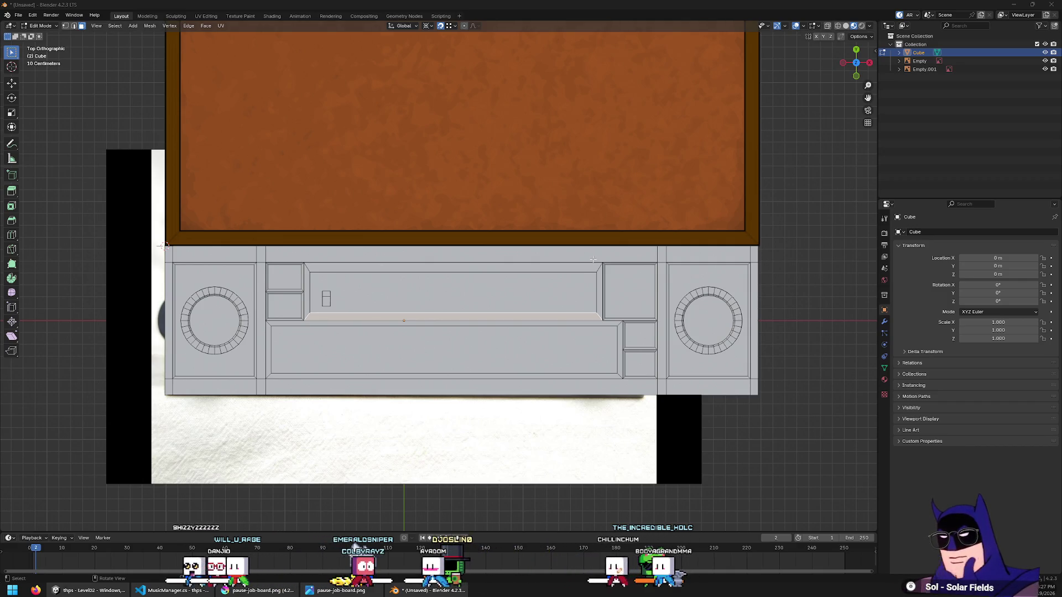
Select the thin vertical strip and upper-right panel faces, zooming out and back in
left_click(659, 356)
left_click(640, 278)
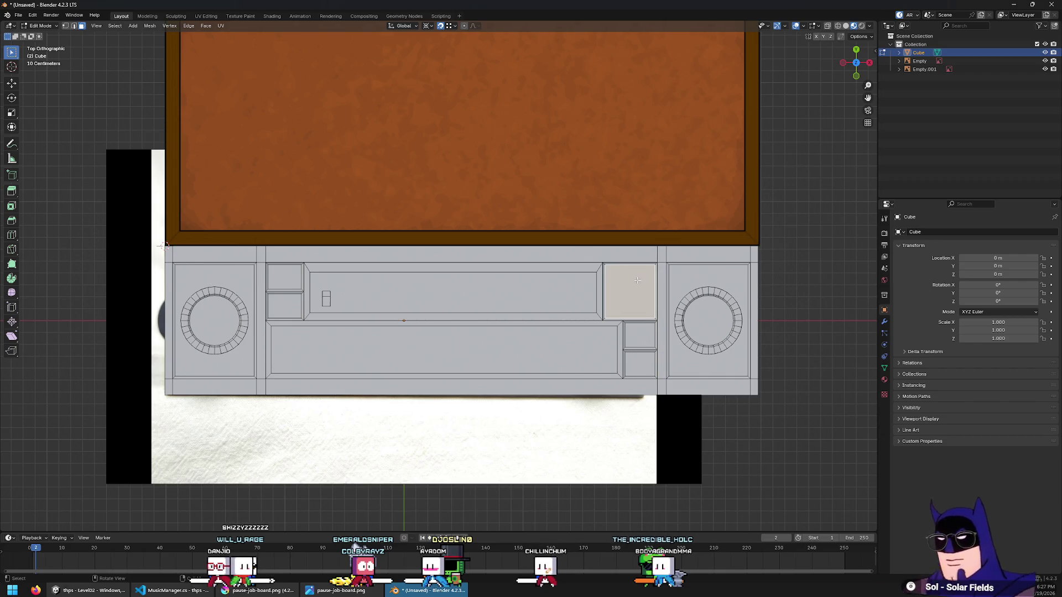
scroll(530, 329, "down", 7)
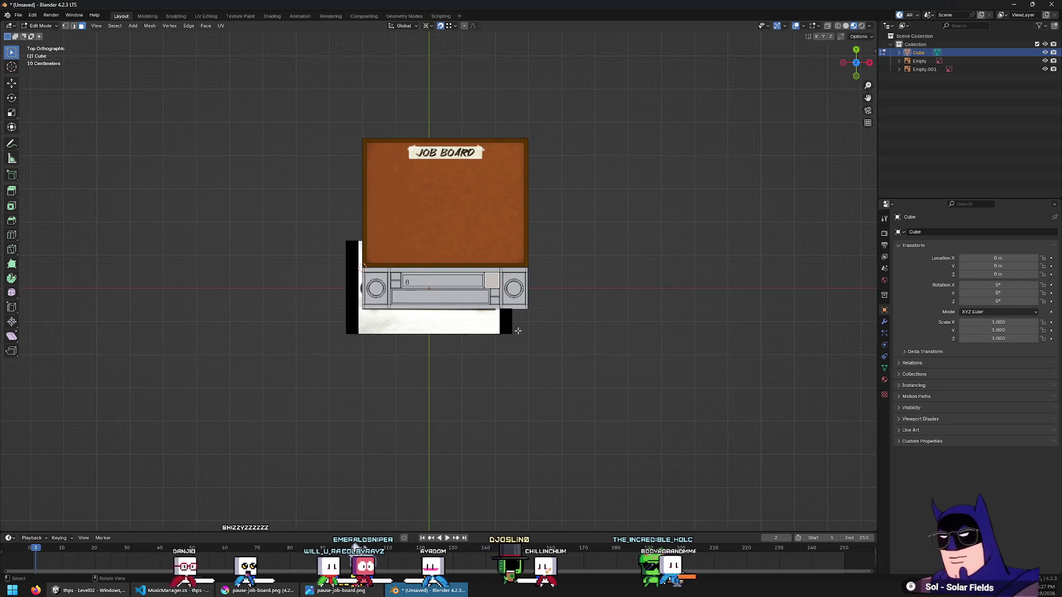
scroll(552, 337, "down", 1)
scroll(554, 337, "up", 1)
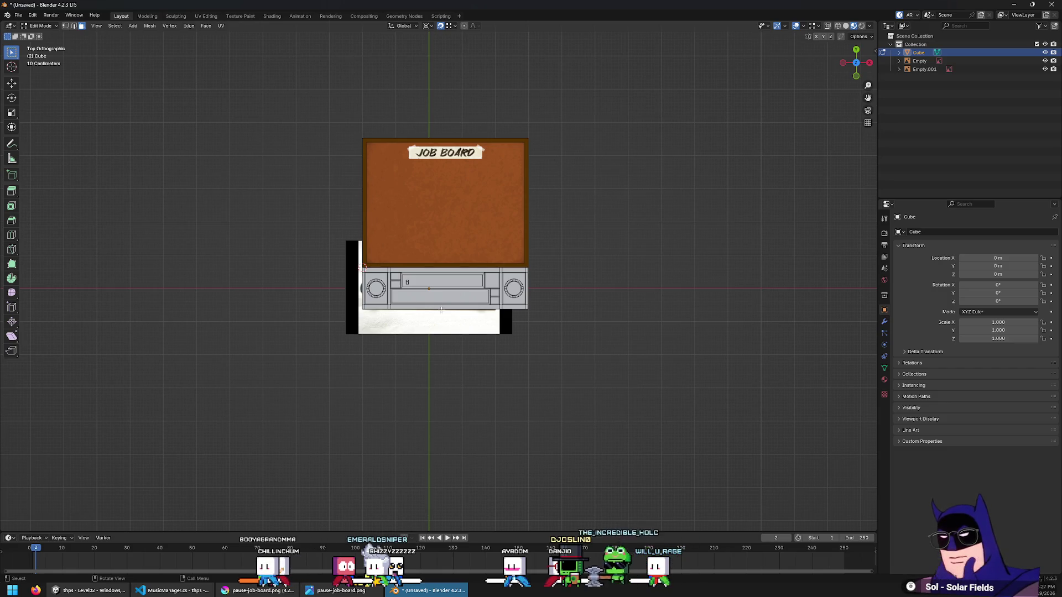
scroll(441, 311, "up", 7)
Select the long, left-knob and top strip faces, turn on X-ray, then select and deselect the top strip loop
left_click(343, 307)
scroll(253, 313, "up", 2)
scroll(253, 312, "down", 2)
left_click(253, 312)
left_click(365, 304)
left_click(473, 321)
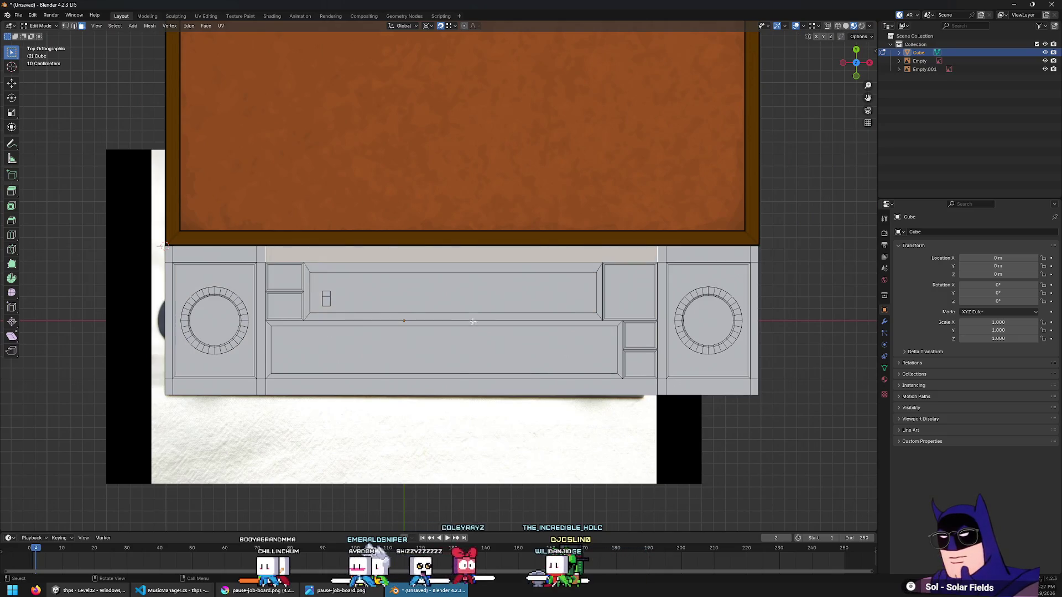
key("alt+z")
left_click(264, 255, "alt")
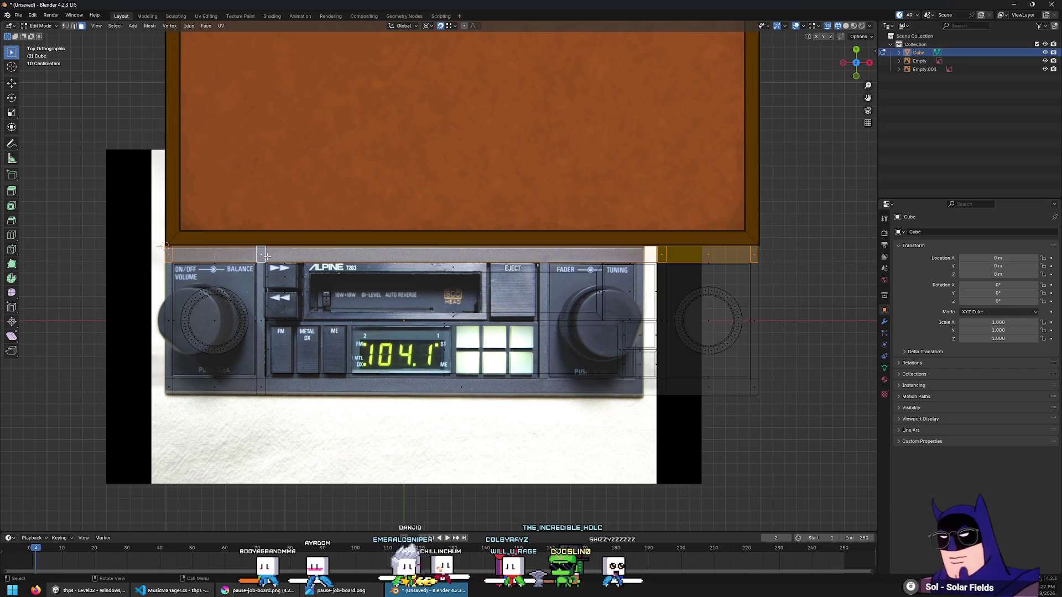
left_click(299, 246)
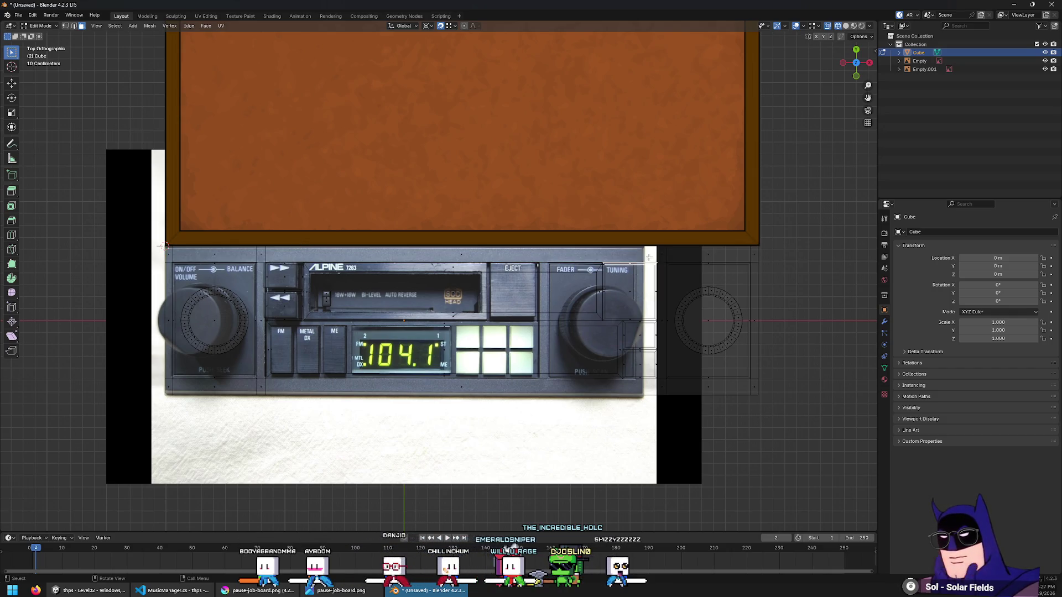
Create Material.001 with a bluish-grey Base Color sampled from the radio photo
key("alt+z")
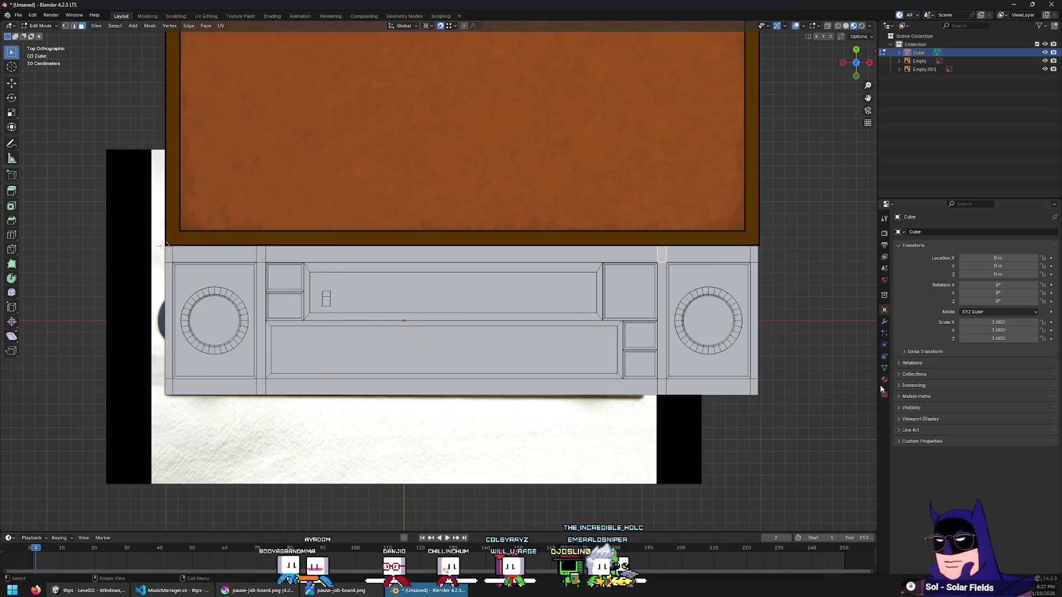
left_click(883, 380)
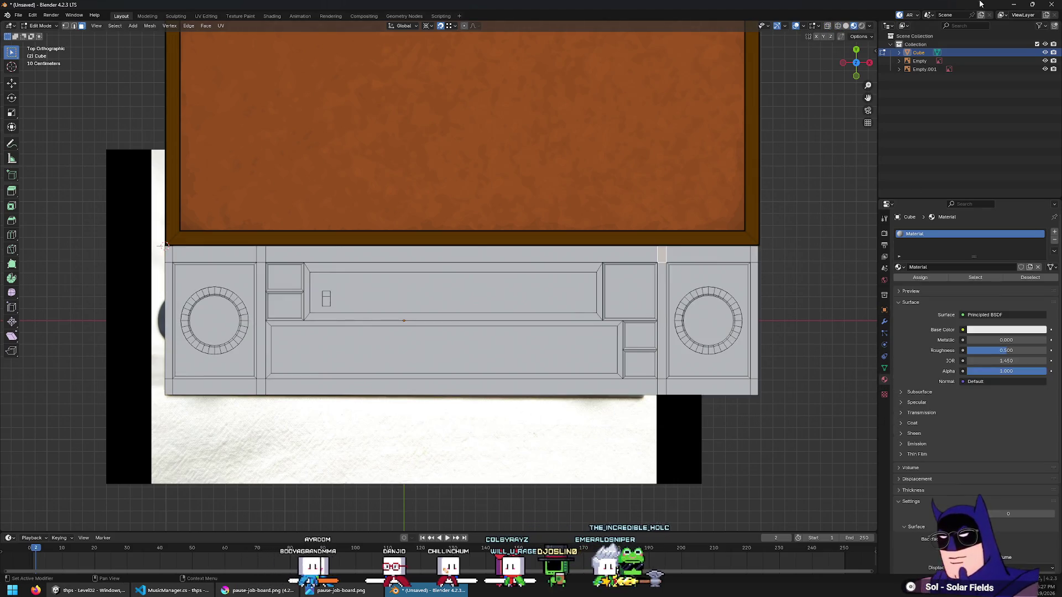
left_click(1055, 233)
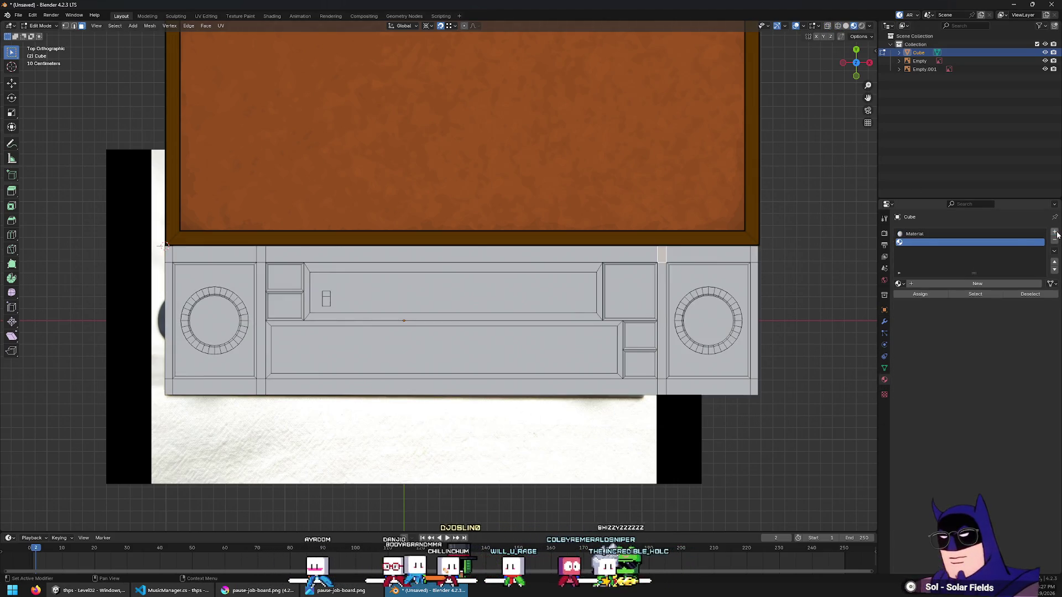
left_click(978, 284)
key("alt+z")
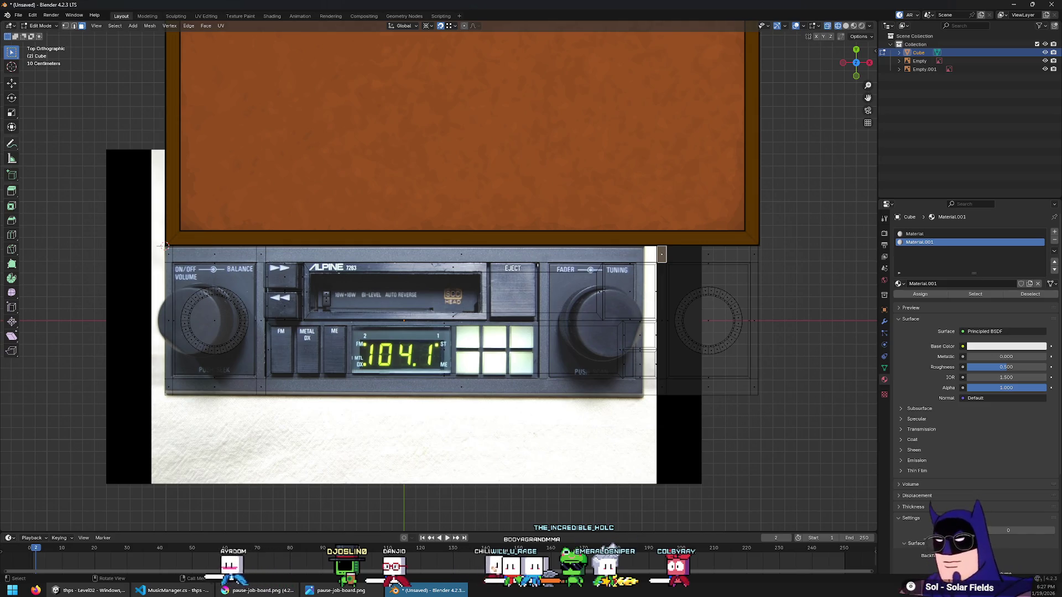
left_click(1016, 347)
left_click(1044, 308)
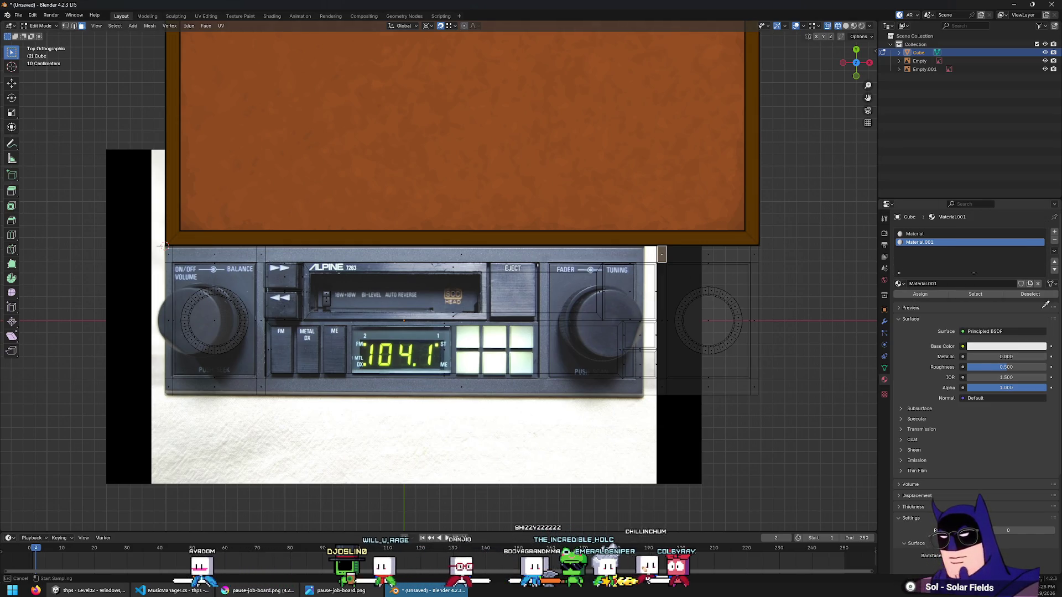
left_click(236, 249)
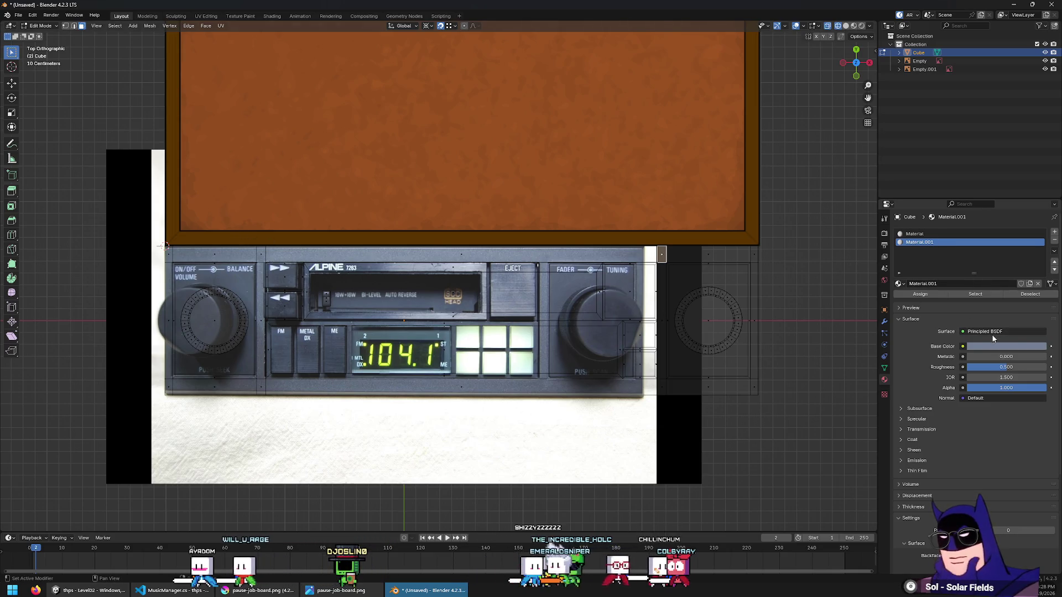
Assign Material.001 to the top, bottom and vertical frame strips, then clear the selection
left_click(264, 252, "alt")
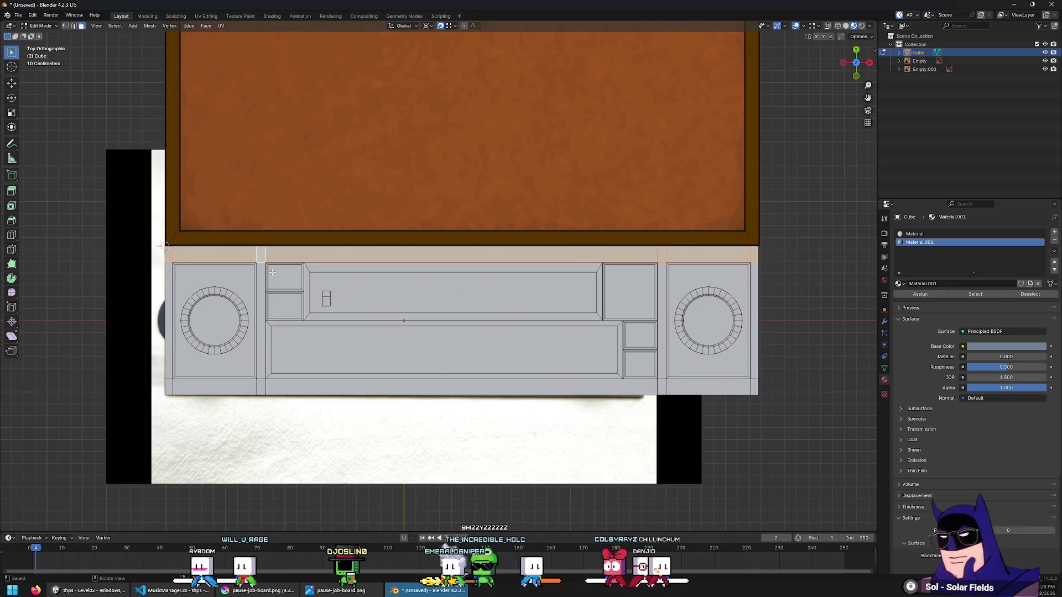
left_click(262, 387, "alt+shift")
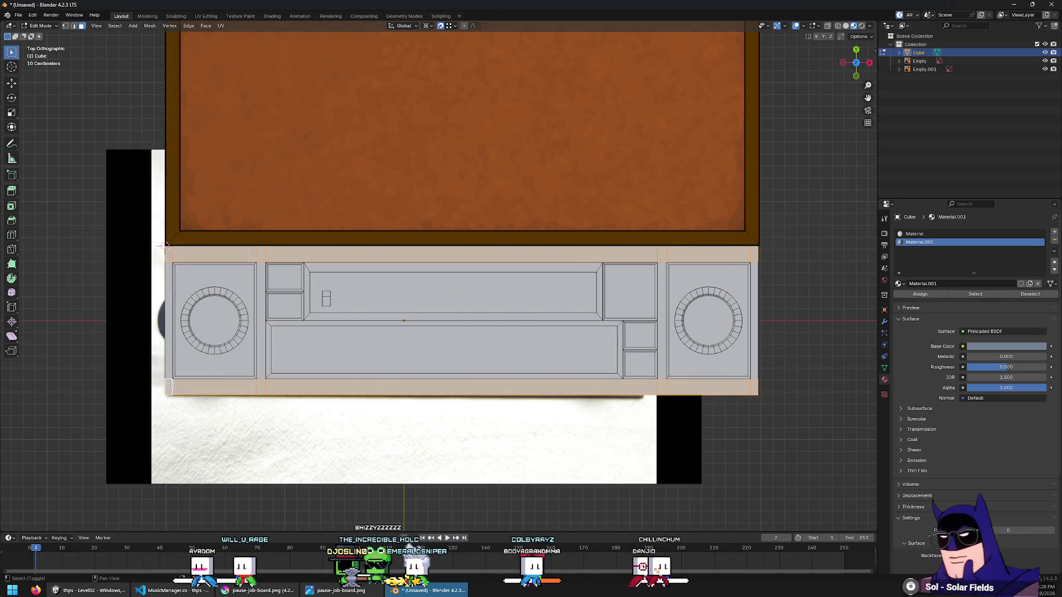
left_click(259, 269, "alt+shift")
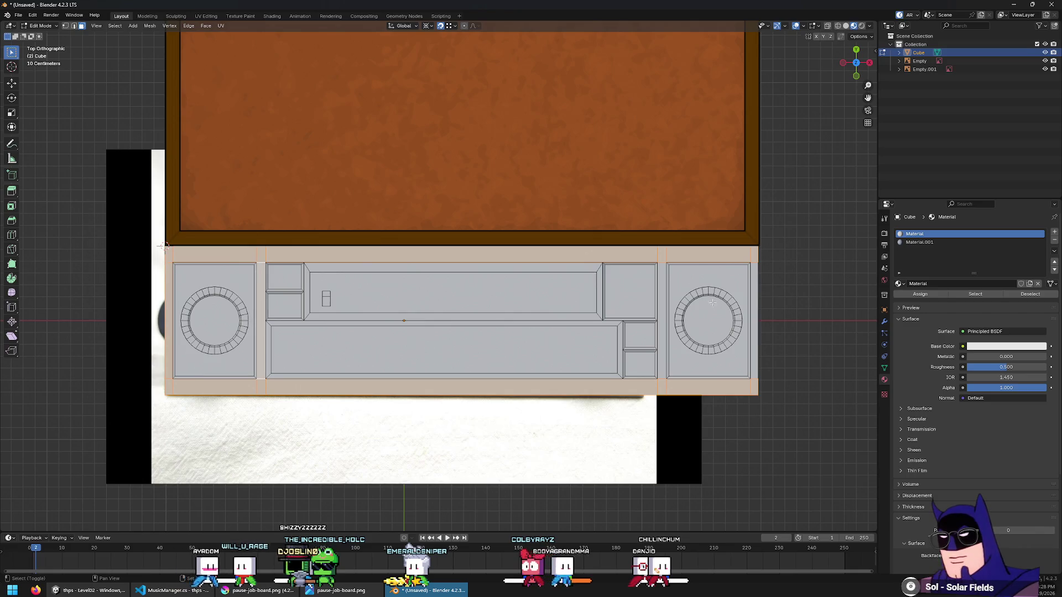
left_click(662, 279, "alt+shift")
left_click(768, 305, "alt+shift")
left_click(919, 242)
left_click(919, 294)
left_click(767, 318)
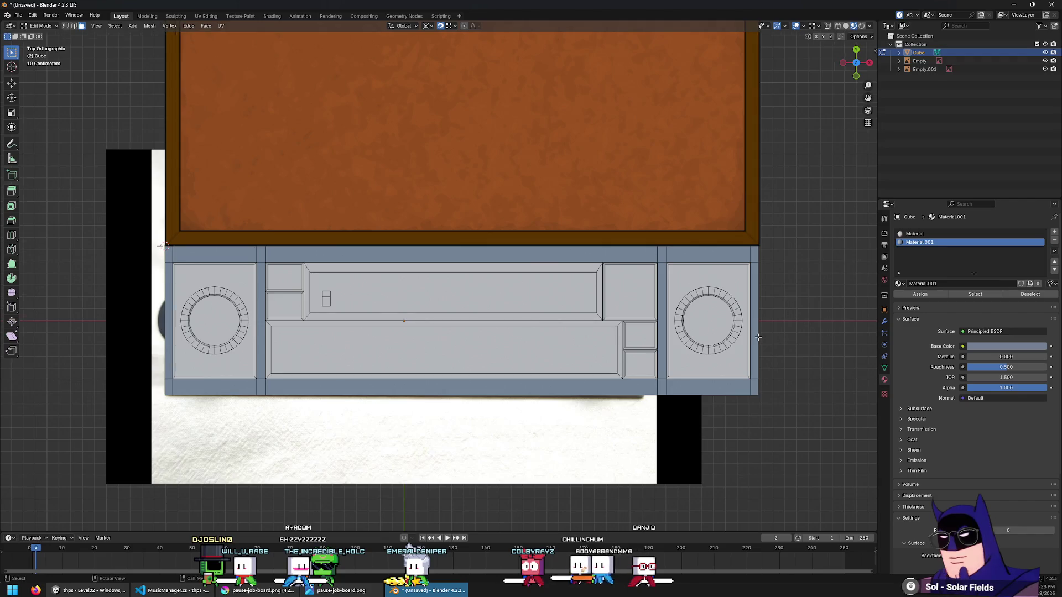
Return to top view, select the volume and balance panel face, and add Material.002
middle_click_drag(767, 317, 745, 317)
key("KP_7")
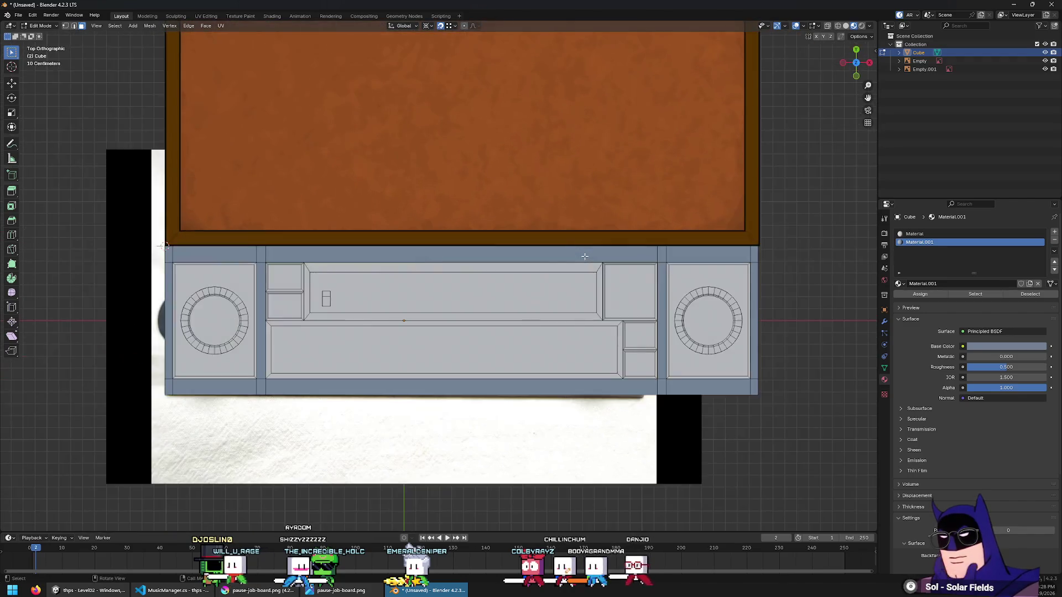
key("alt+z")
middle_click_drag(313, 345, 330, 346, "shift")
middle_click(329, 346, "alt")
scroll(400, 217, "up", 3)
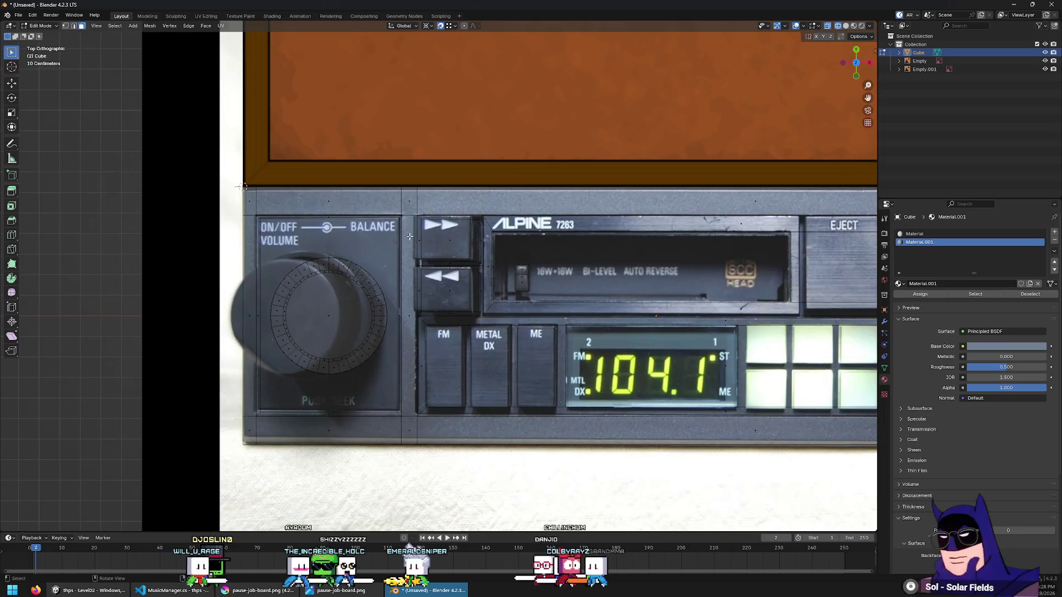
left_click(397, 221)
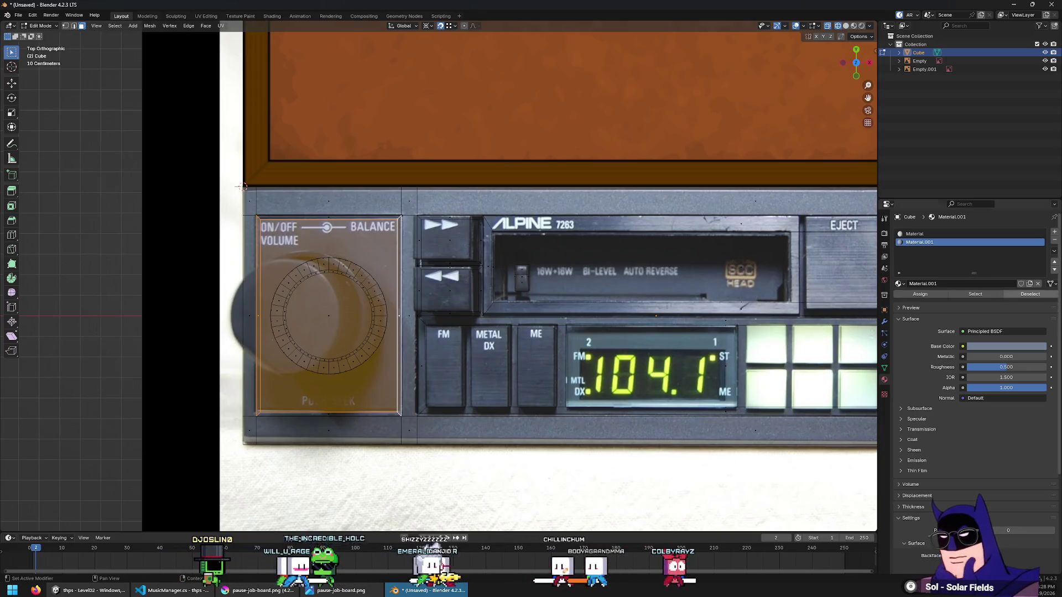
left_click(1055, 233)
left_click(941, 283)
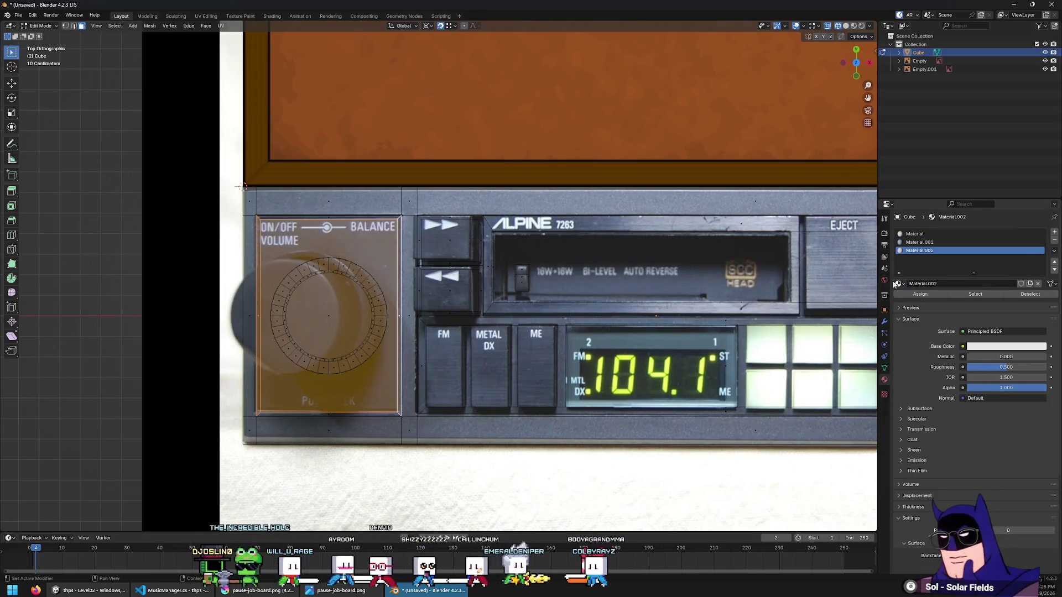
key("alt+a")
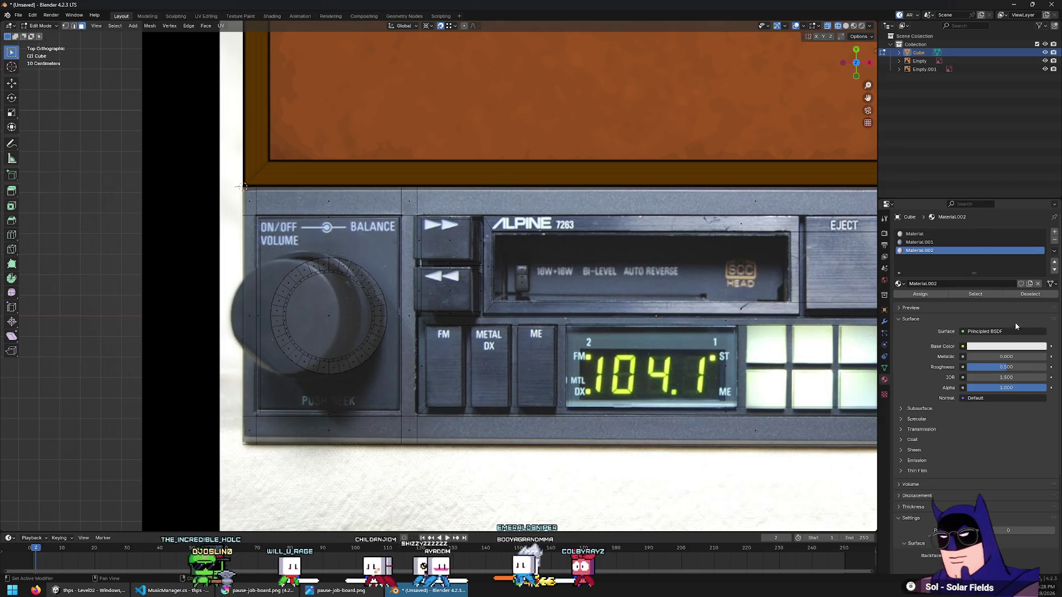
Sample a Base Color for Material.002 and assign it to the volume and balance panel face
left_click(1007, 347)
left_click(1038, 308)
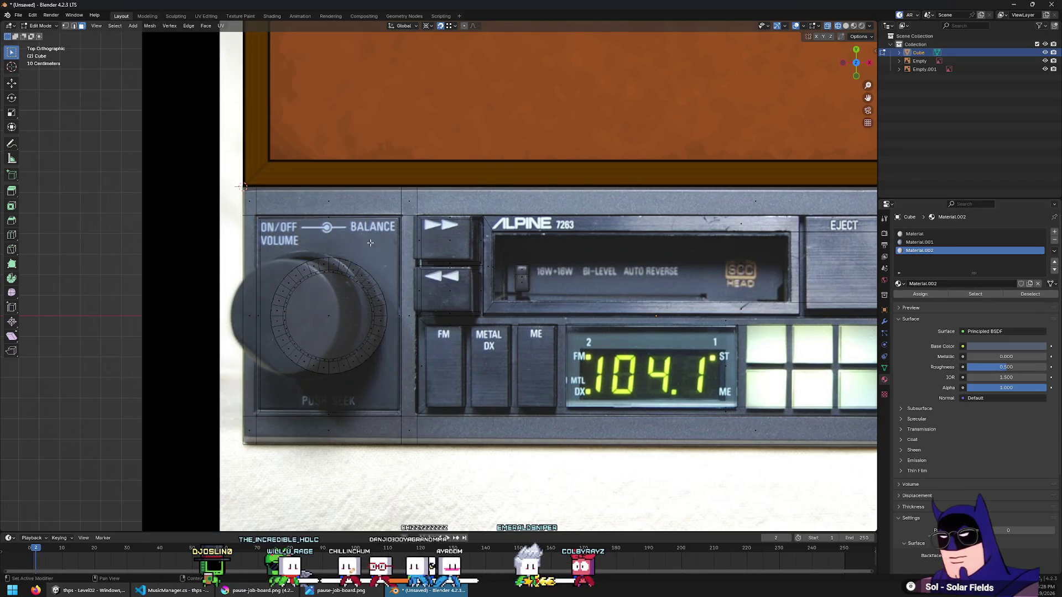
left_click(398, 220)
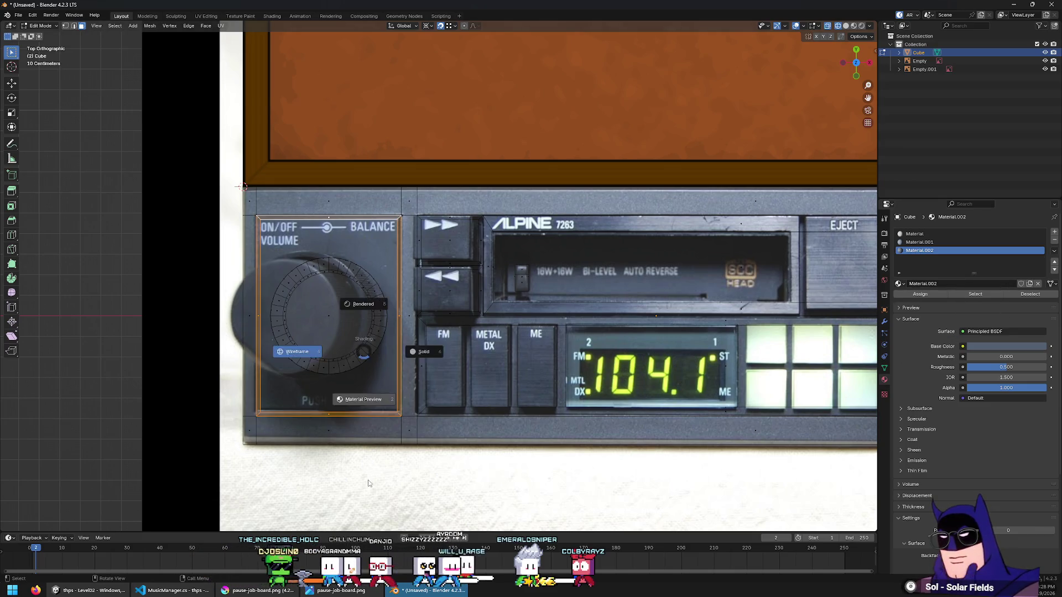
left_click(369, 484)
scroll(703, 253, "up", 3)
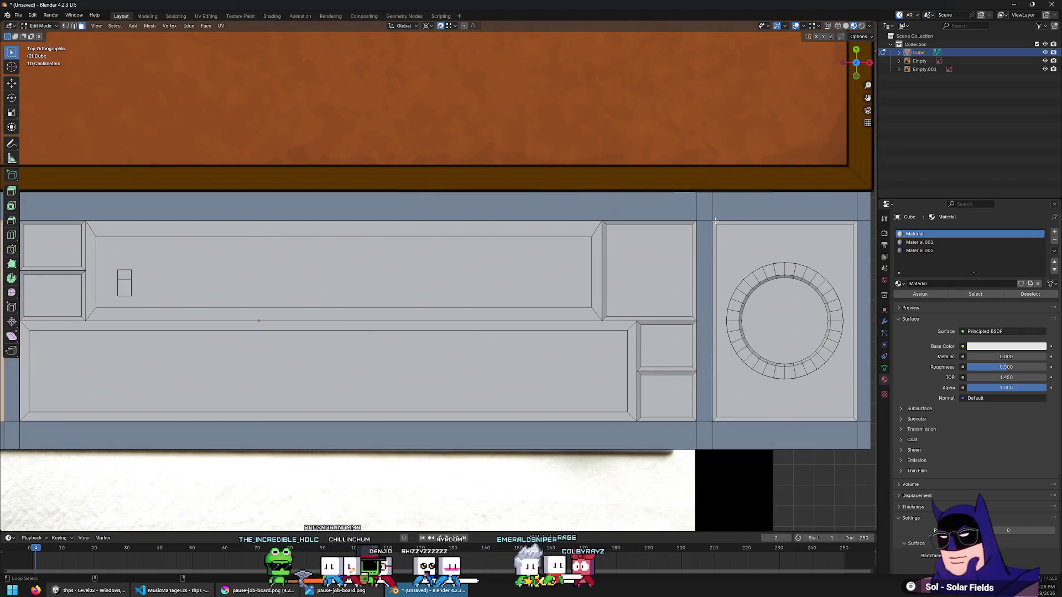
left_click(919, 250)
left_click(920, 293)
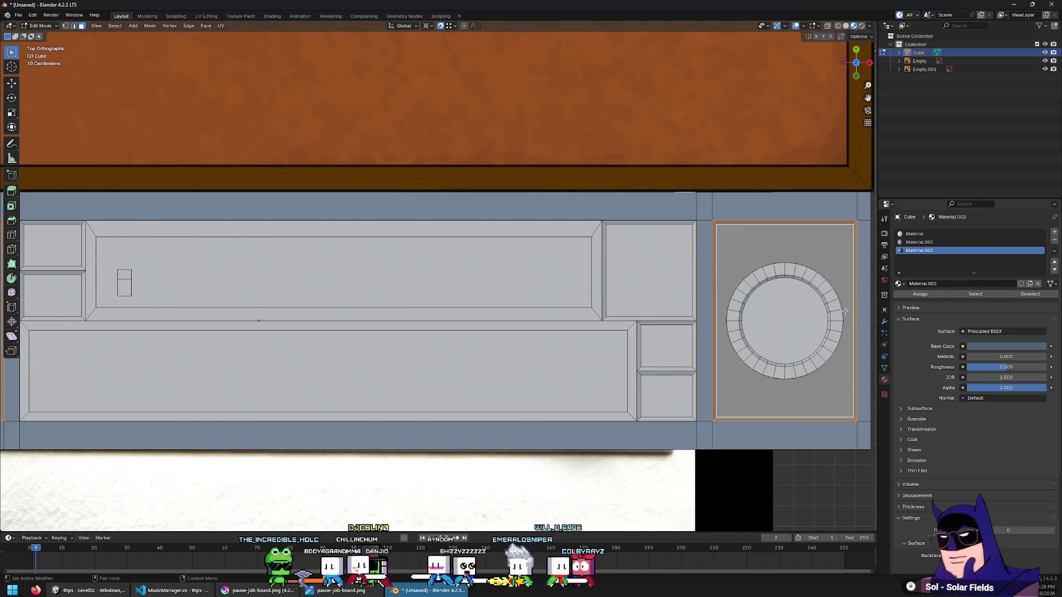
Clear the face selection and compare the mesh against the reference in wireframe shading
middle_click_drag(829, 265, 645, 259, "shift")
scroll(174, 266, "down", 1)
scroll(391, 253, "down", 3)
key("alt+a")
scroll(408, 263, "up", 4)
middle_click_drag(361, 185, 504, 241, "shift")
scroll(504, 241, "up", 1)
key("z")
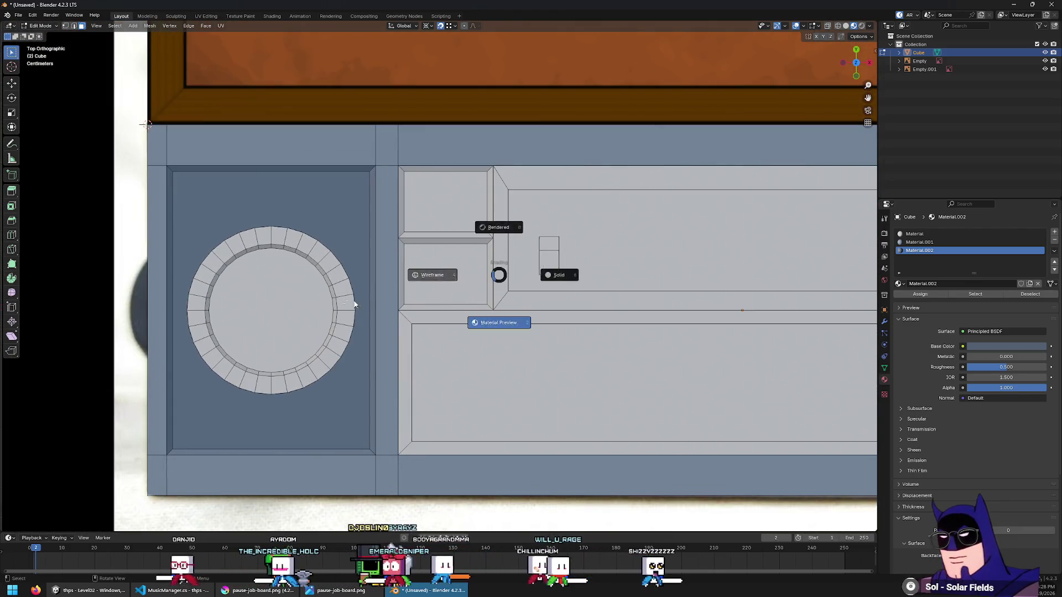
left_click(374, 254)
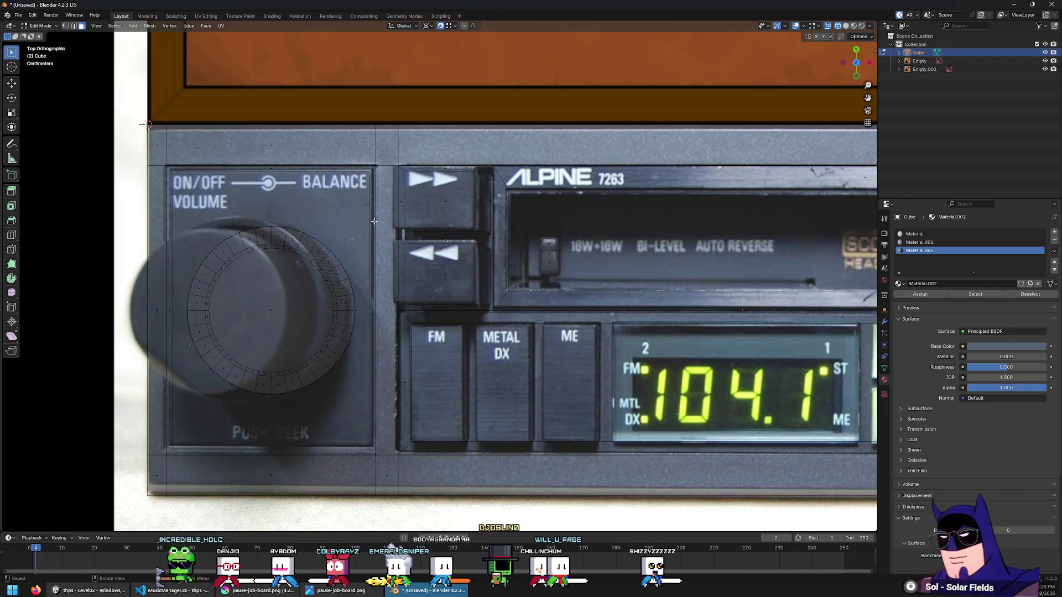
scroll(404, 216, "down", 4)
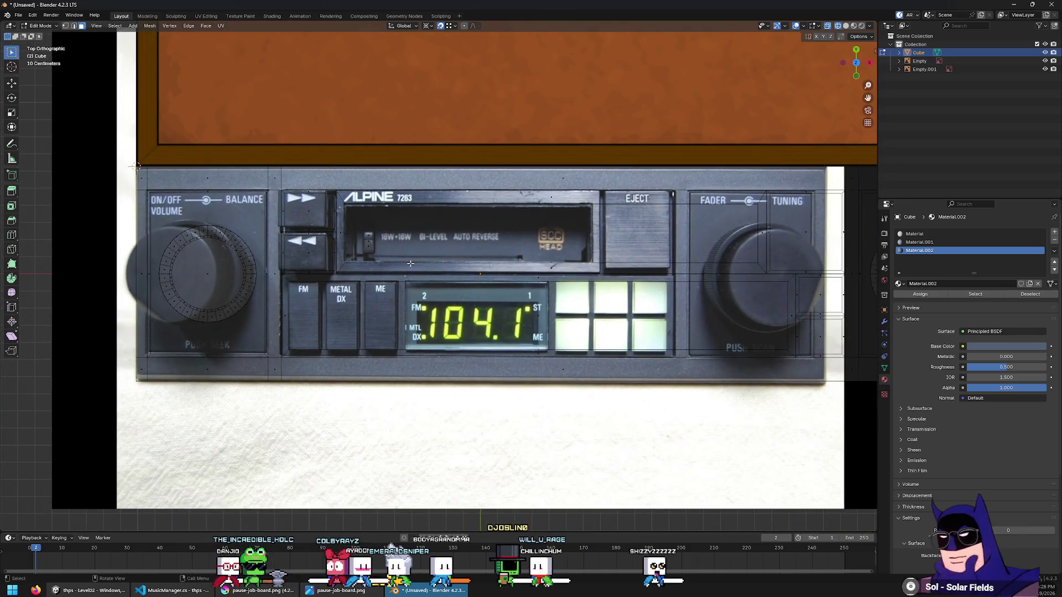
scroll(411, 263, "up", 2)
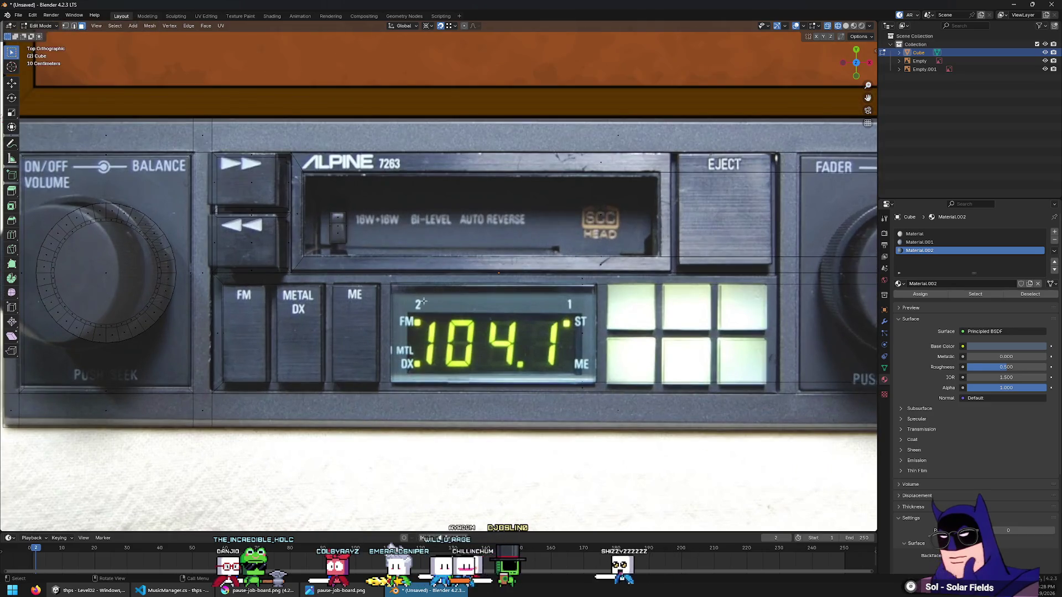
key("alt+z")
Pan along the radio toggling X-ray and wireframe, ending in opaque solid shading
middle_click_drag(365, 310, 120, 308, "shift")
key("Escape")
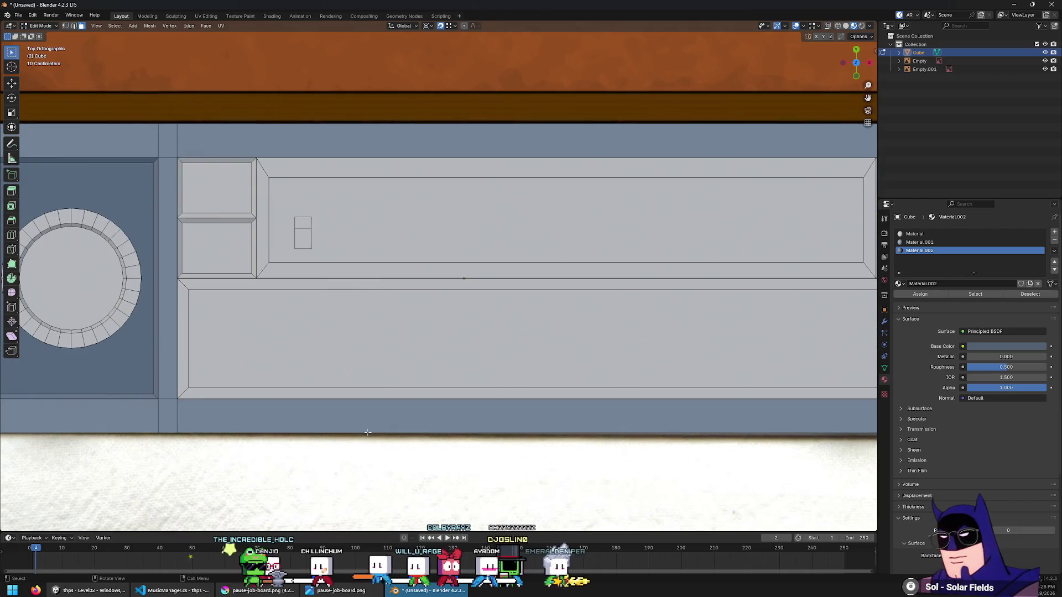
key("alt+z")
key("alt+z")
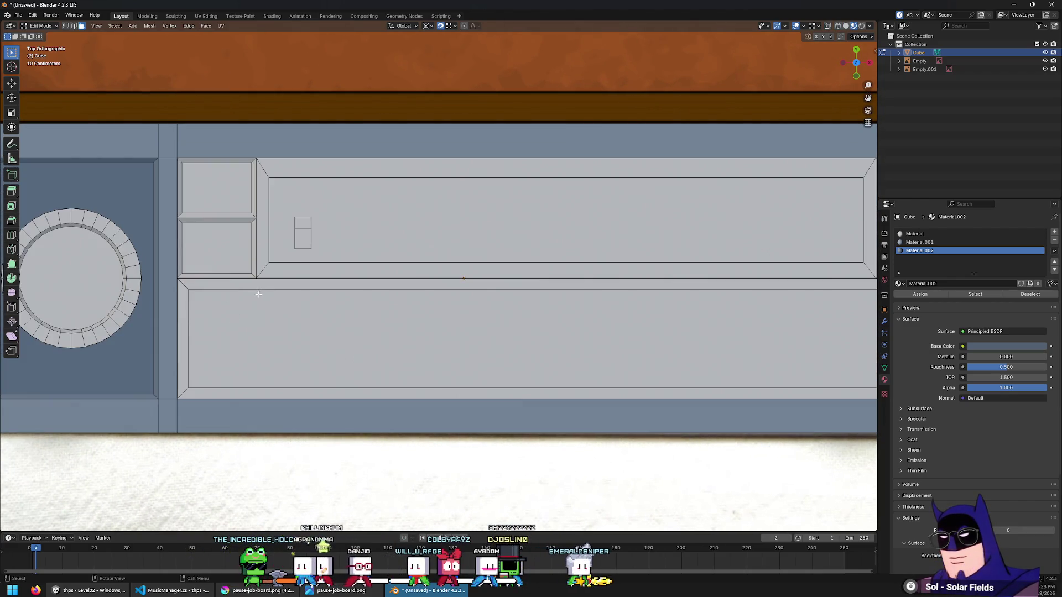
key("alt+z")
key("alt+z")
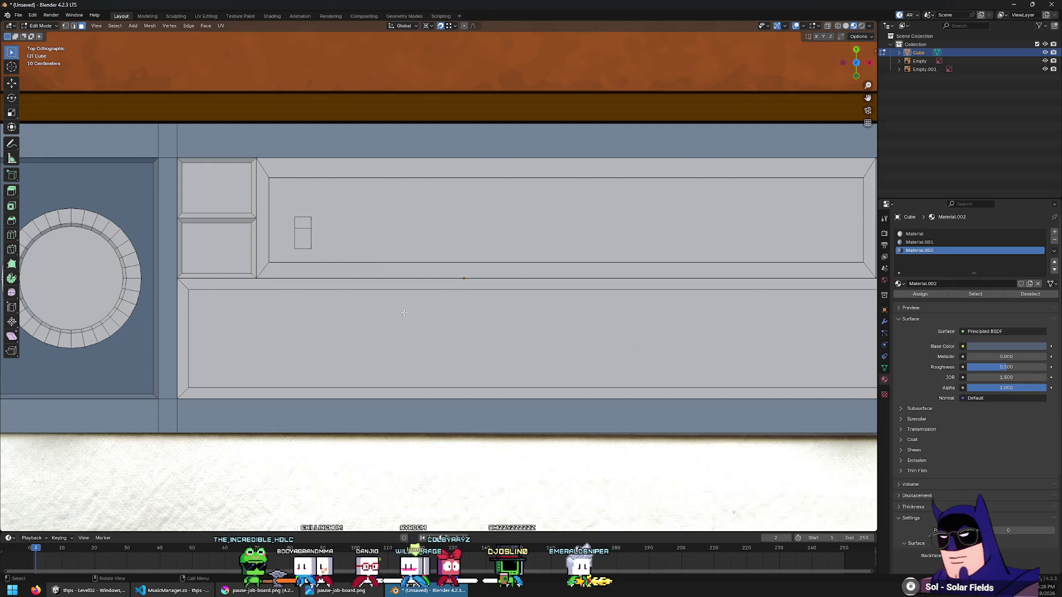
middle_click_drag(404, 313, 281, 326, "shift")
scroll(570, 287, "down", 1)
middle_click_drag(356, 278, 474, 277, "shift")
scroll(474, 277, "up", 2)
key("z")
left_click(416, 285)
key("shift+z")
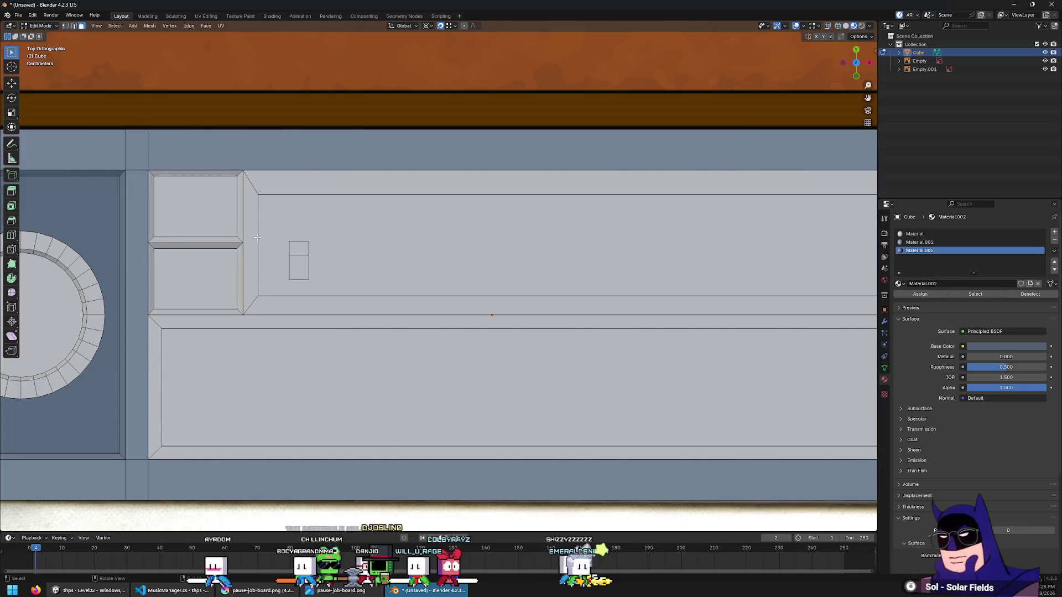
Select the border faces around the cassette area, including the outer border loop
left_click(254, 192, "shift")
left_click(338, 293, "shift")
left_click(153, 326, "alt+shift")
mouse_move(153, 327)
middle_mouse_down("shift")
mouse_move(556, 284)
mouse_move(514, 283)
mouse_move(624, 295)
mouse_move(592, 321)
mouse_move(659, 304)
middle_mouse_up("shift")
scroll(592, 320, "down", 3)
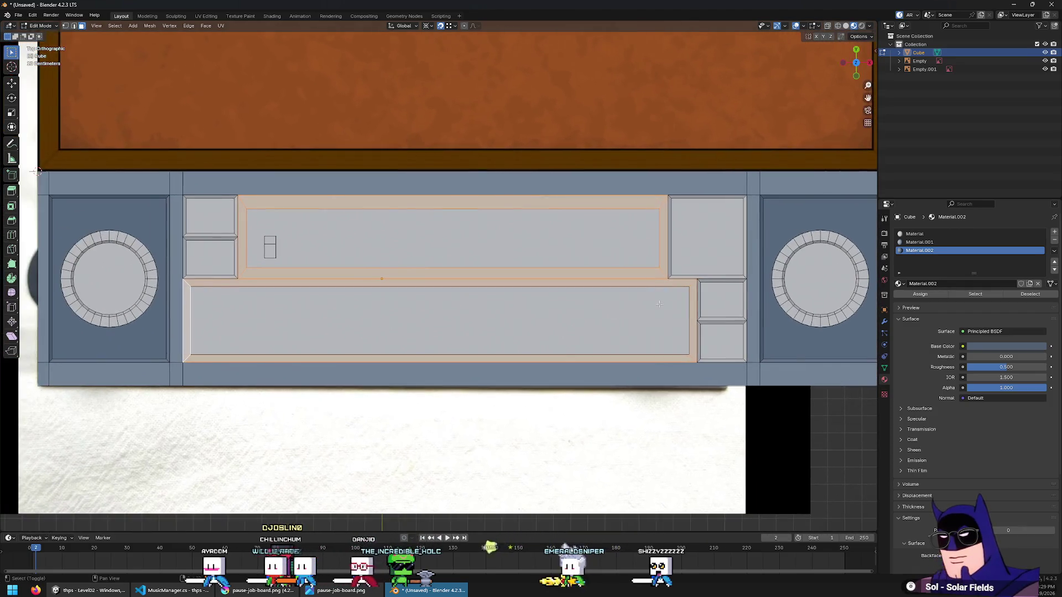
Undo Material.002 on the border faces and switch to material preview shading
left_click(929, 296)
scroll(309, 306, "up", 1)
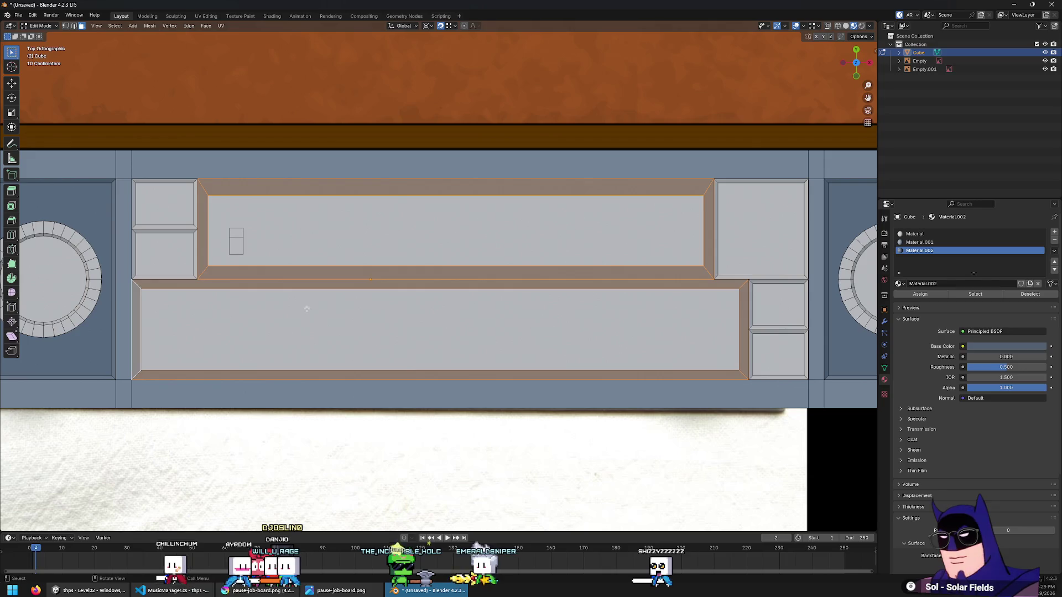
key("ctrl+z")
key("alt+z")
left_click(417, 369)
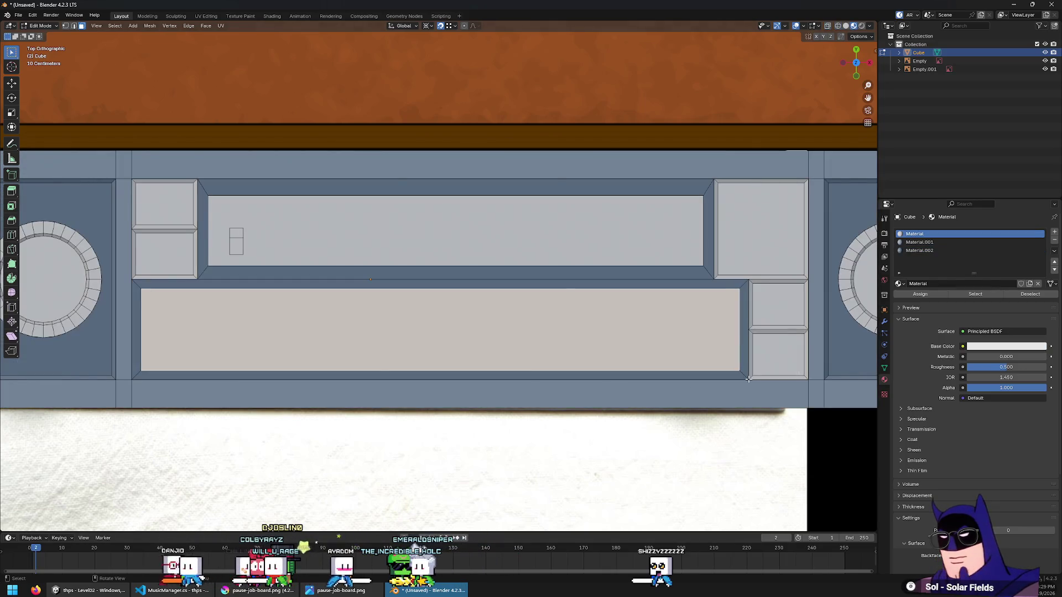
Create Material.003 with a sampled dark colour and assign it to the lower display recess
left_click(1055, 233)
left_click(963, 284)
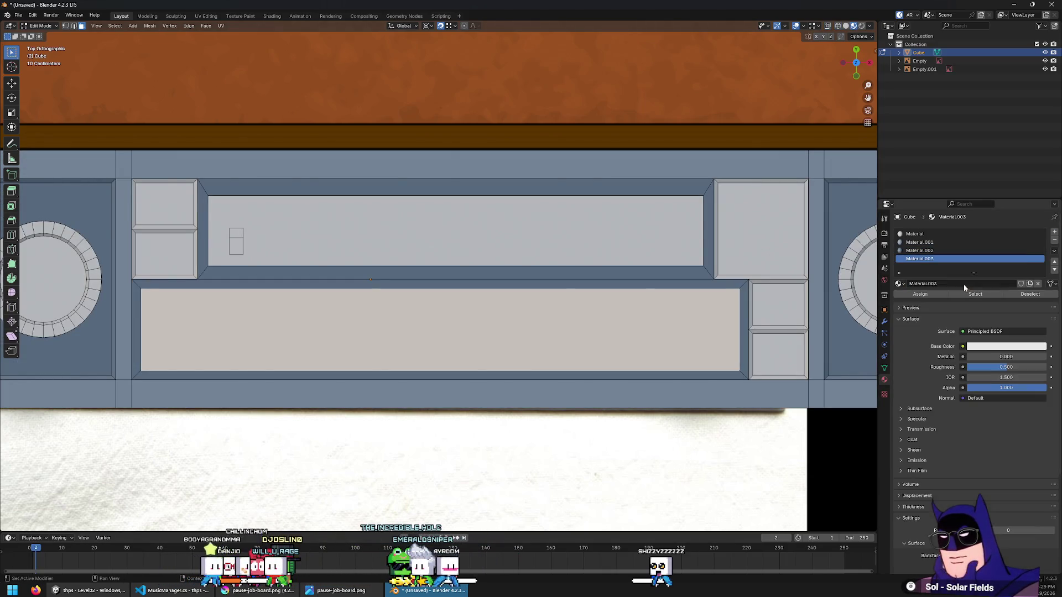
key("alt+z")
middle_click_drag(328, 272, 493, 286, "shift")
left_click(989, 347)
left_click(1037, 317)
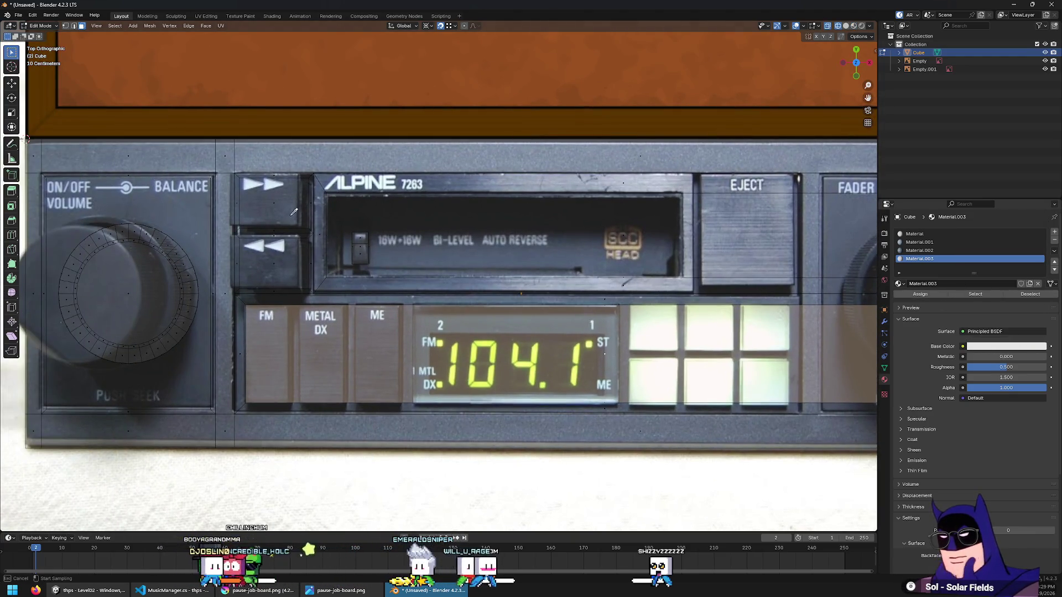
key("alt+z")
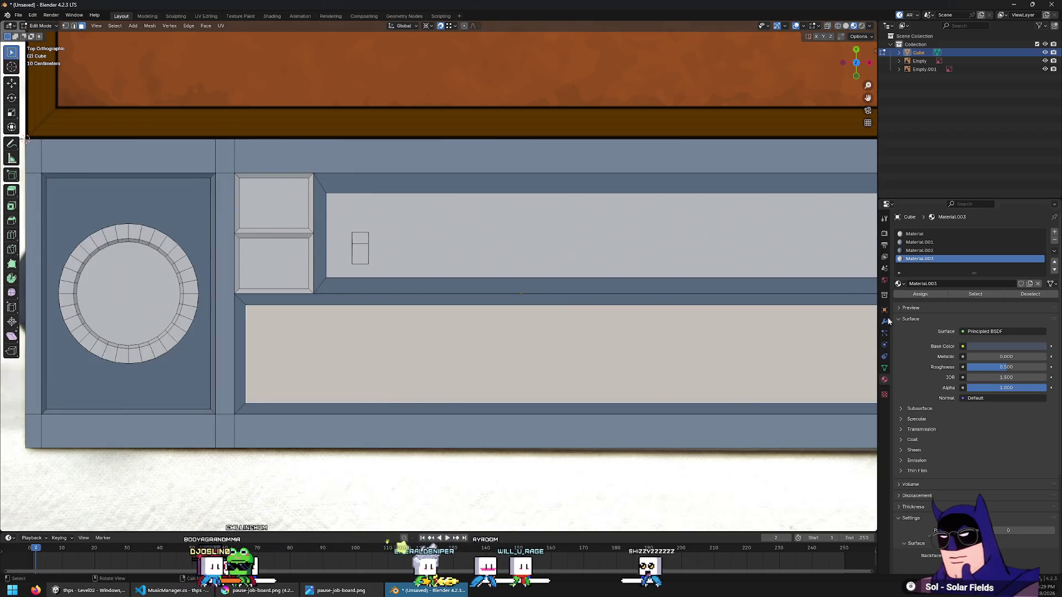
left_click(917, 296)
Assign Material.003 to the small left and right square button faces
left_click(497, 227)
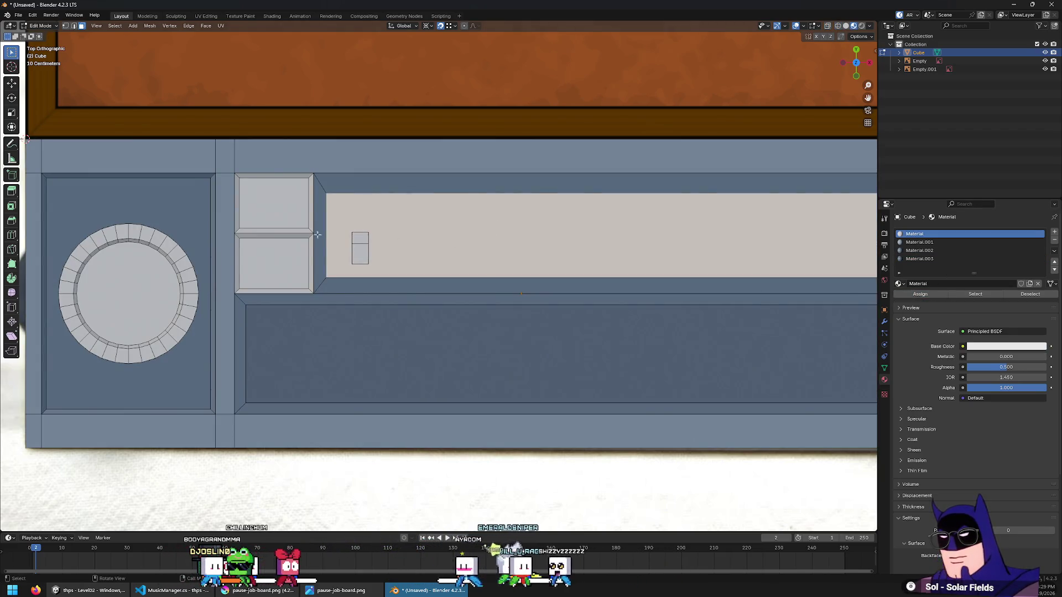
left_click(302, 226, "alt")
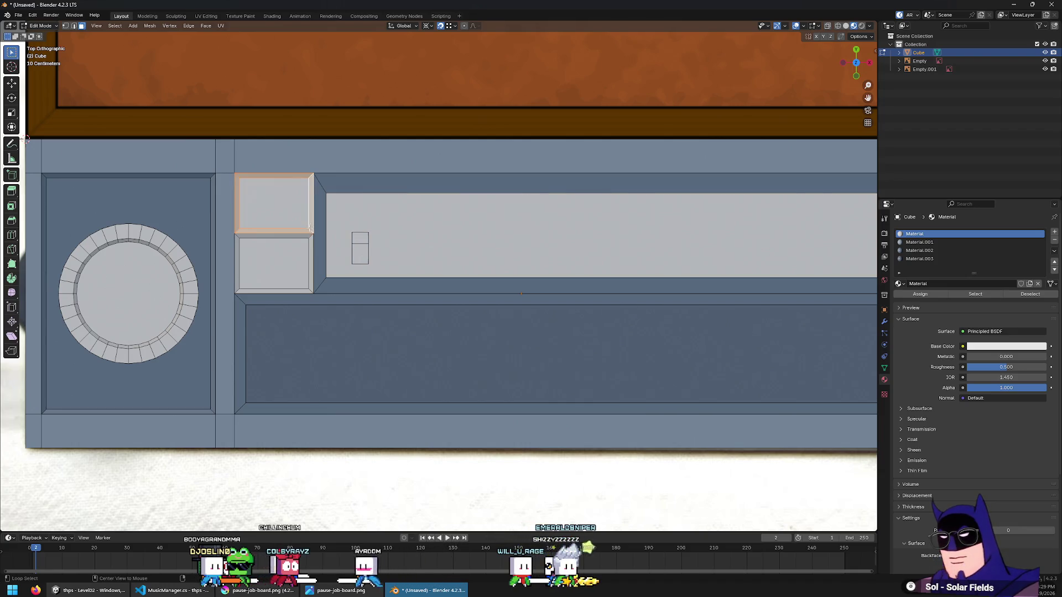
left_click(309, 240, "shift")
middle_click_drag(877, 246, 640, 254, "shift")
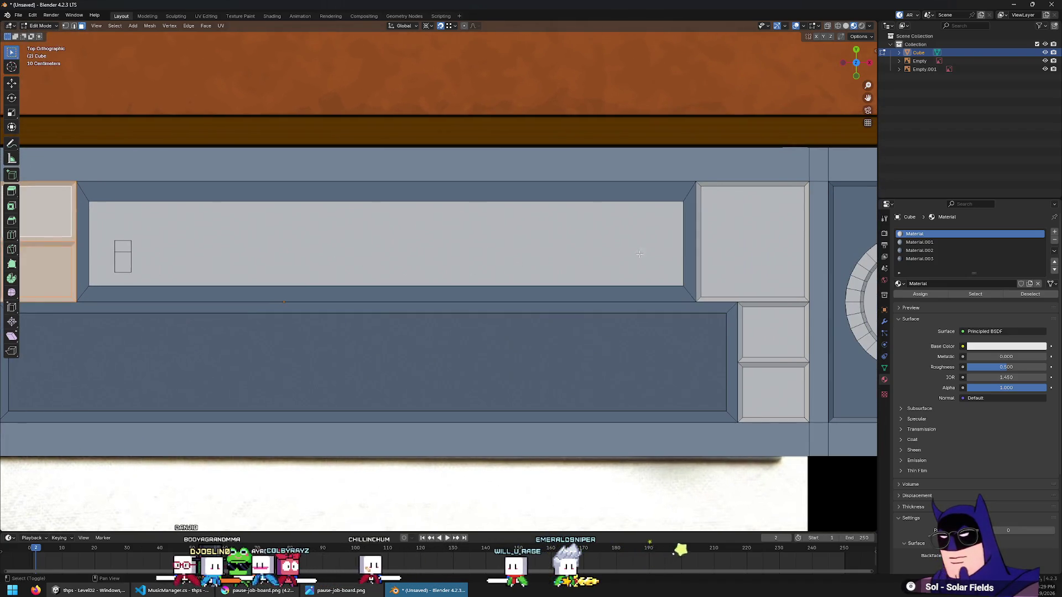
left_click(730, 237, "shift")
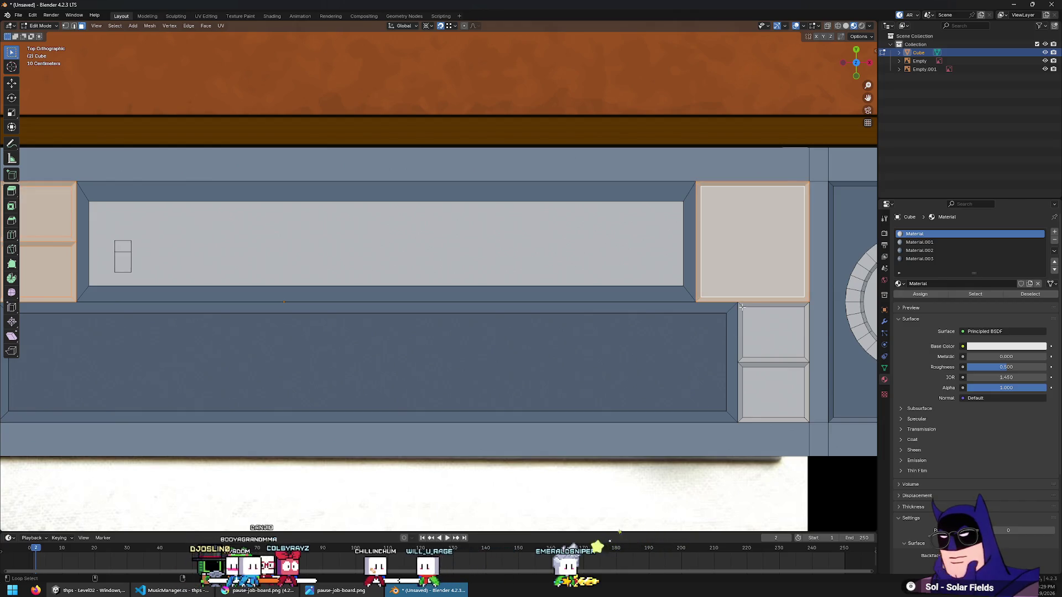
left_click(761, 383, "shift")
left_click(794, 331, "shift")
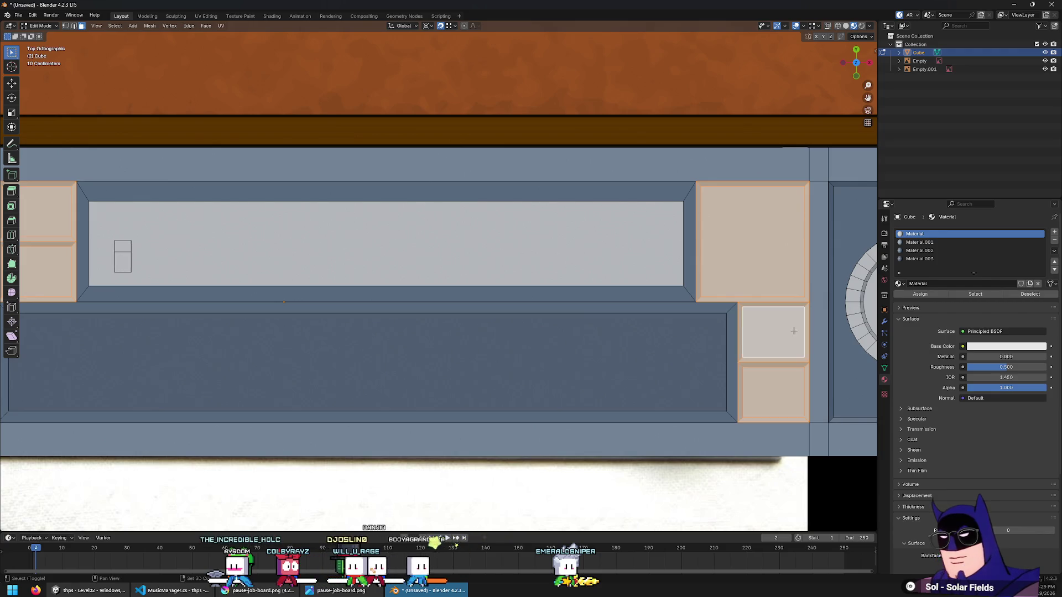
left_click(921, 260)
left_click(920, 293)
Assign Material.003 to the small cassette tab face, then clear the selection
middle_click_drag(597, 330, 749, 330, "shift")
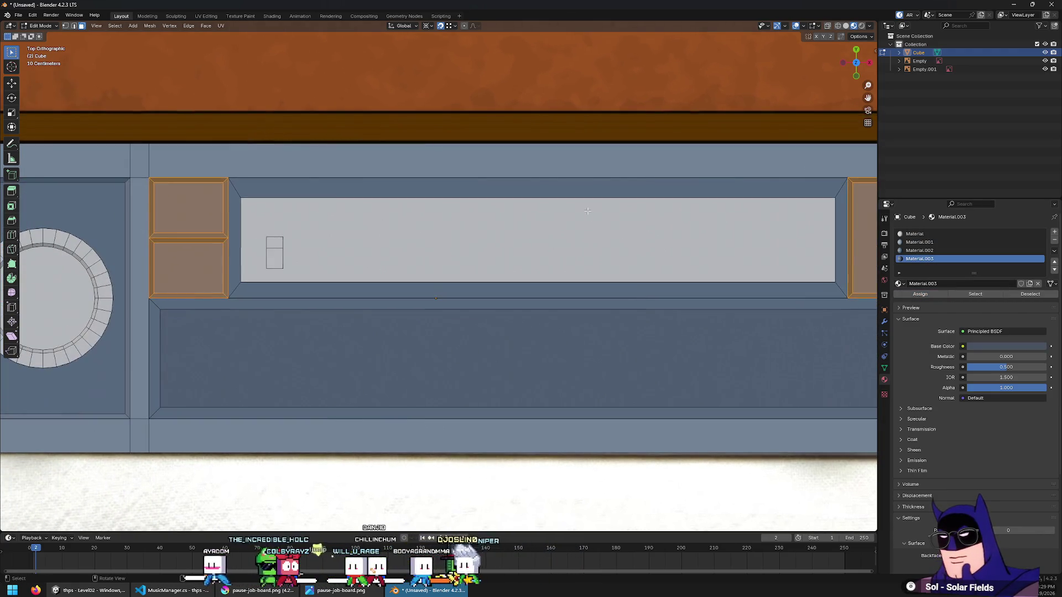
left_click(774, 249)
key("alt+z")
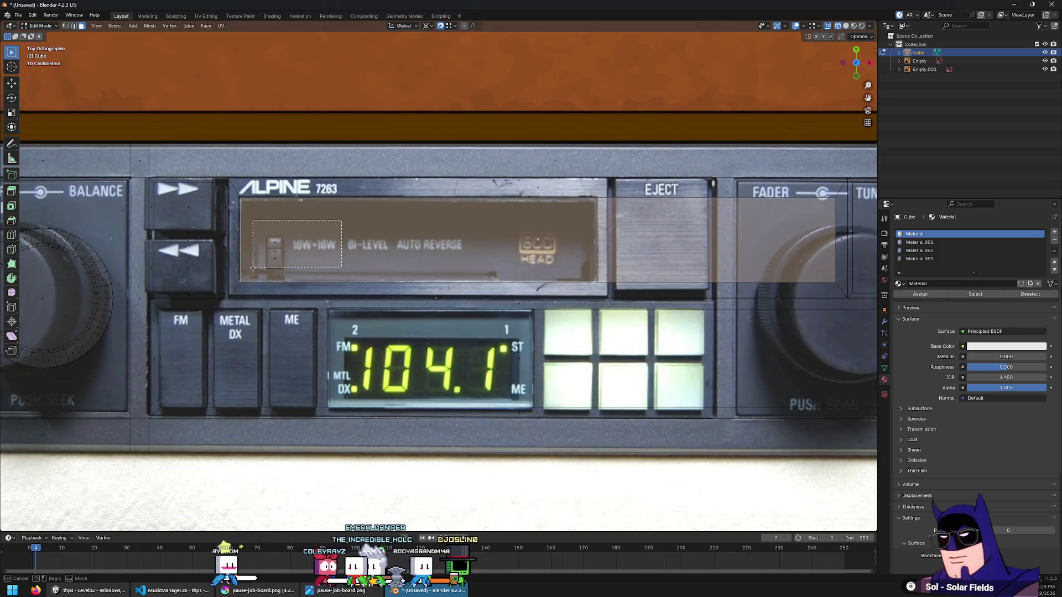
left_click_drag(252, 267, 252, 268)
key("alt+z")
left_click(928, 259)
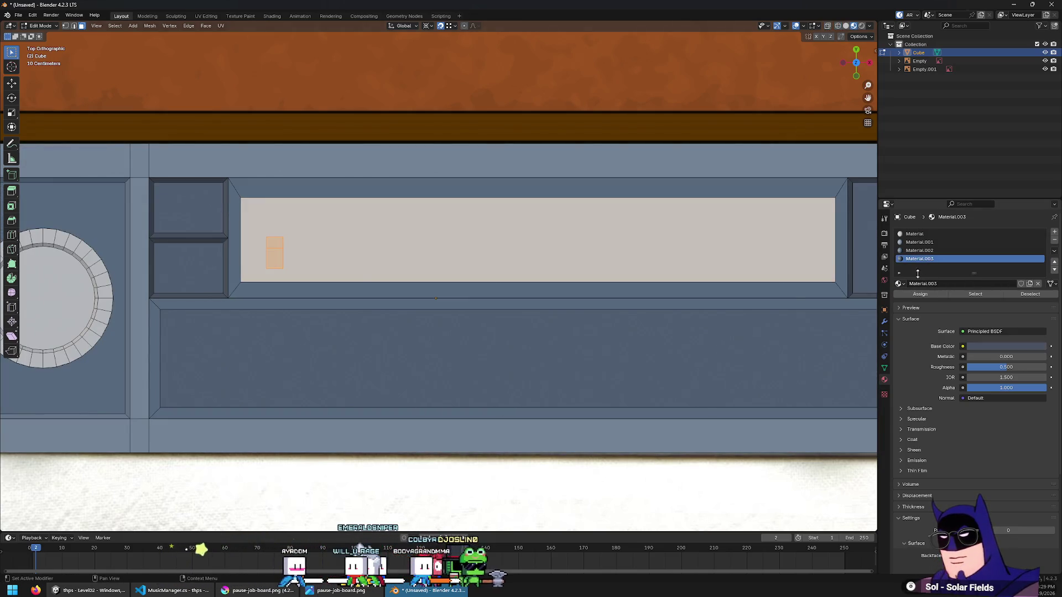
left_click(943, 294)
scroll(672, 303, "down", 5)
left_click(770, 239)
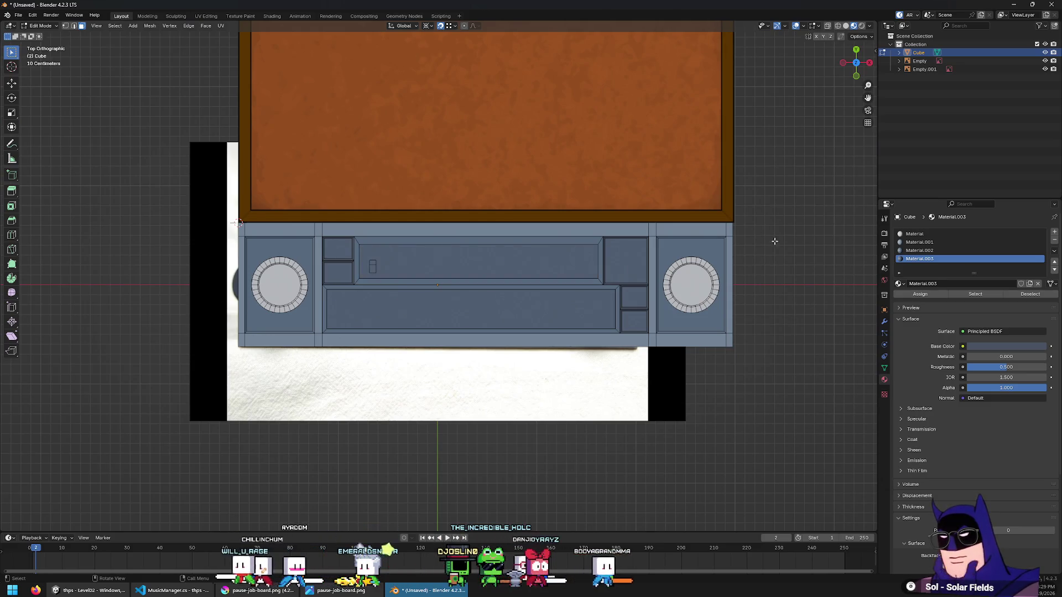
scroll(280, 408, "up", 4)
Assign Material.003 to the top faces of the knob and the button
mouse_move(251, 372)
middle_mouse_down()
mouse_move(399, 343)
mouse_move(305, 319)
middle_mouse_up()
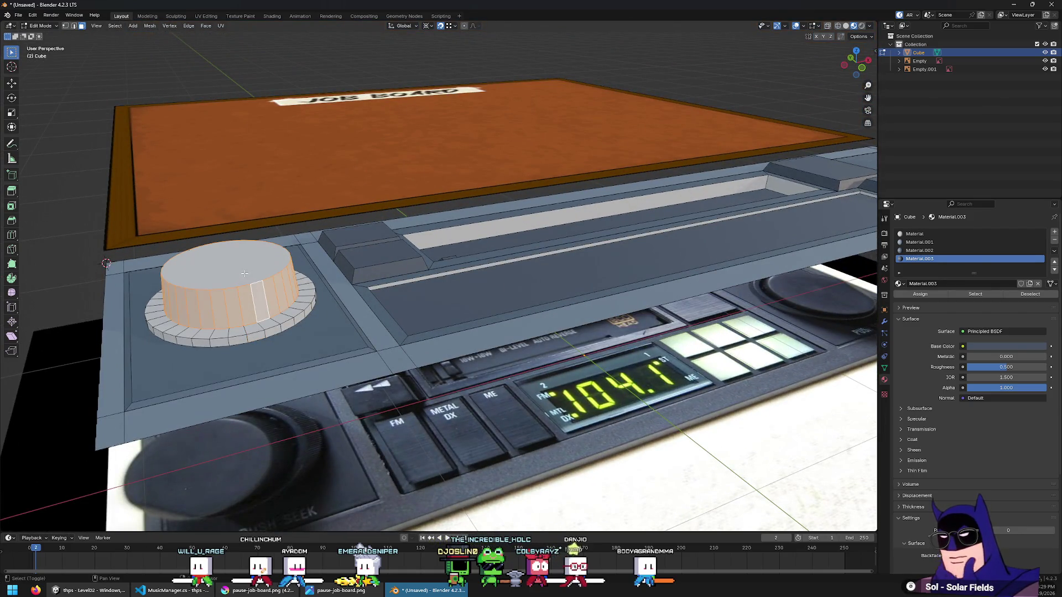
left_click(244, 273, "shift")
middle_click_drag(244, 274, 663, 222, "shift")
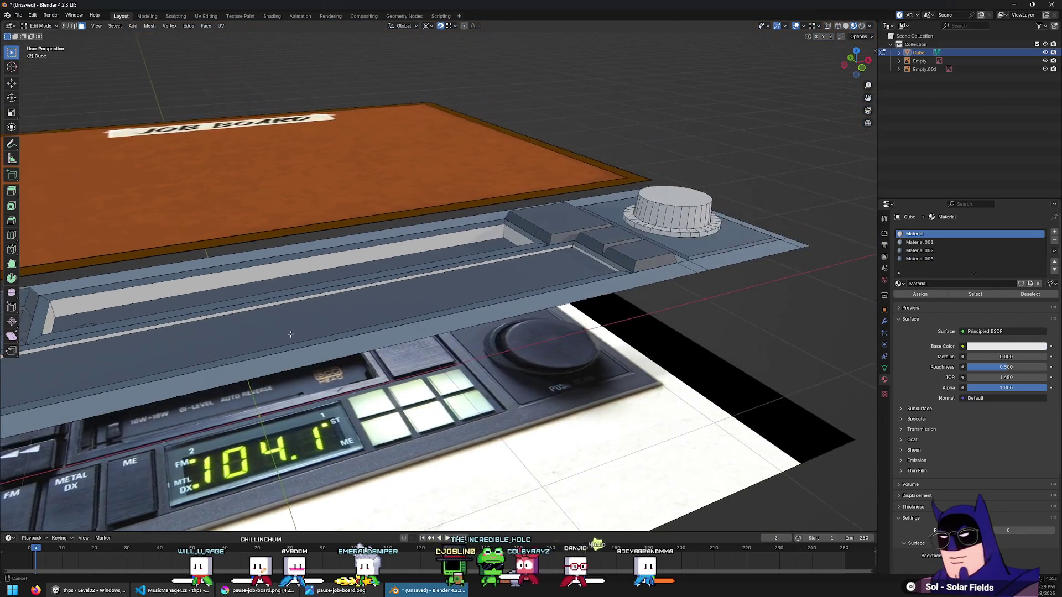
left_click(546, 219, "shift")
left_click(919, 258)
left_click(920, 295)
Select the knob's outer ring faces and assign them Material.002
mouse_move(691, 332)
middle_mouse_down()
mouse_move(636, 310)
mouse_move(698, 329)
middle_mouse_up()
left_click(757, 263)
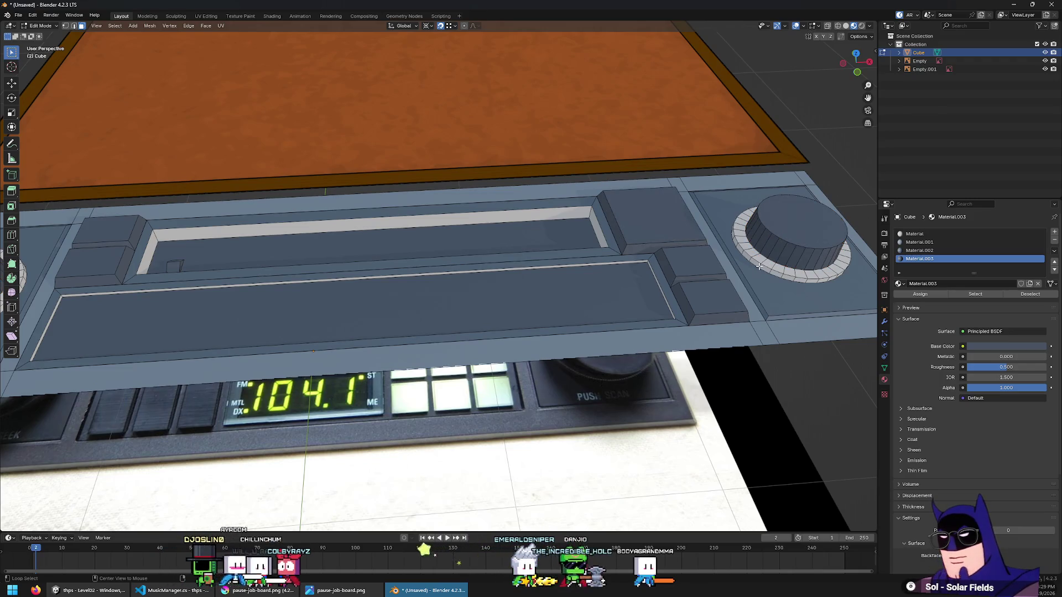
middle_click_drag(759, 266, 344, 312)
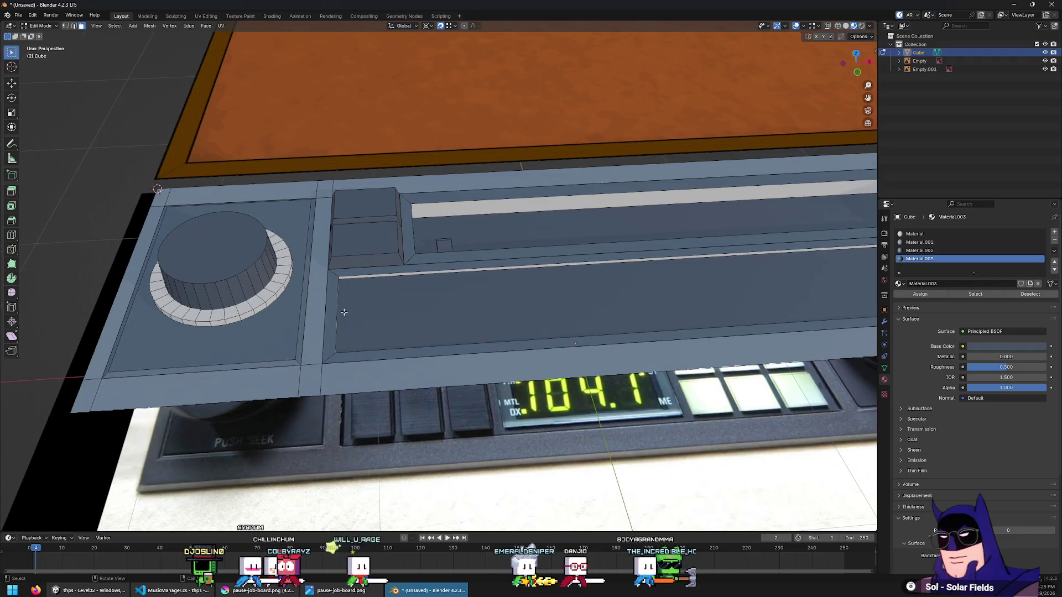
left_click(251, 314, "alt")
left_click(245, 310, "shift")
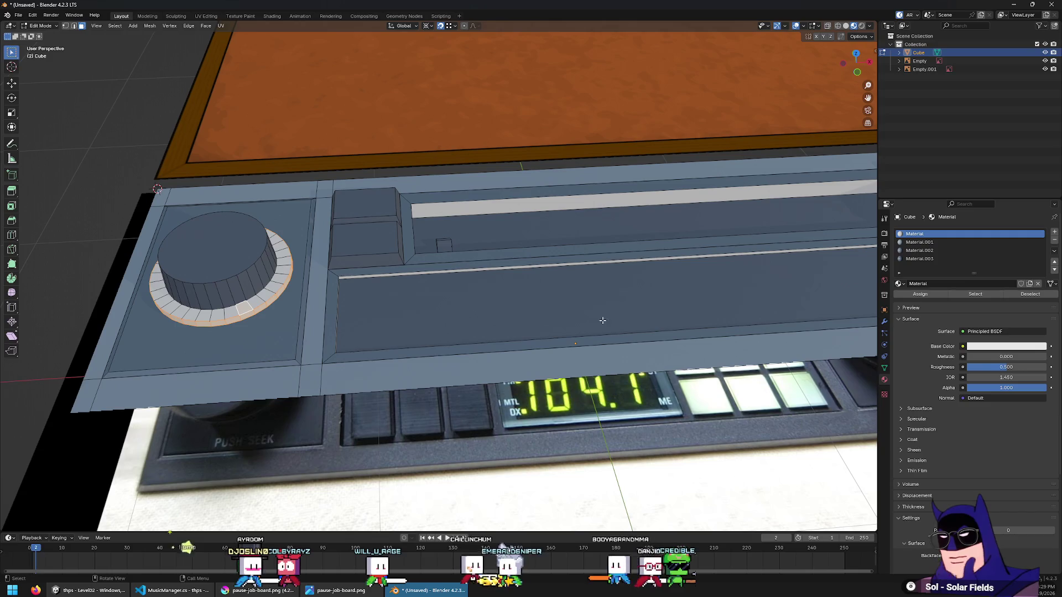
left_click(250, 305, "alt")
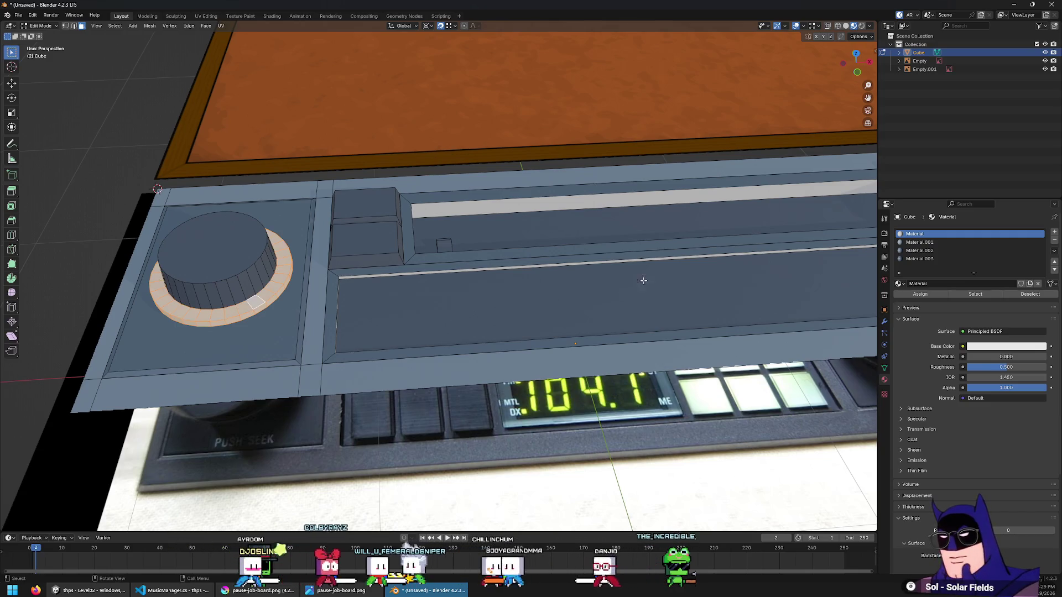
left_click(919, 250)
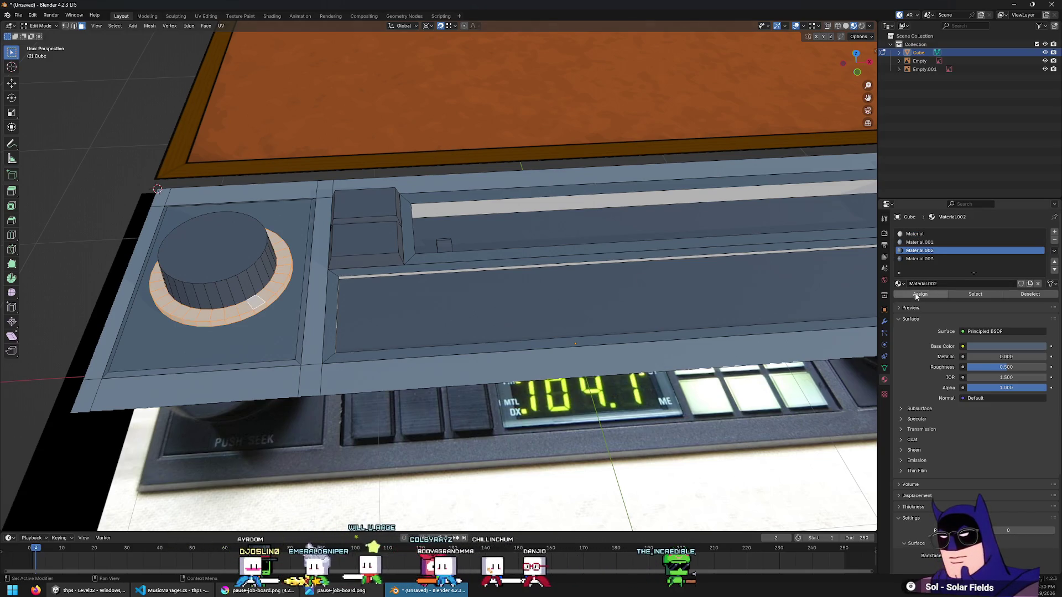
left_click(917, 297)
Add a new material slot holding a new material, Material.004
left_click(911, 259)
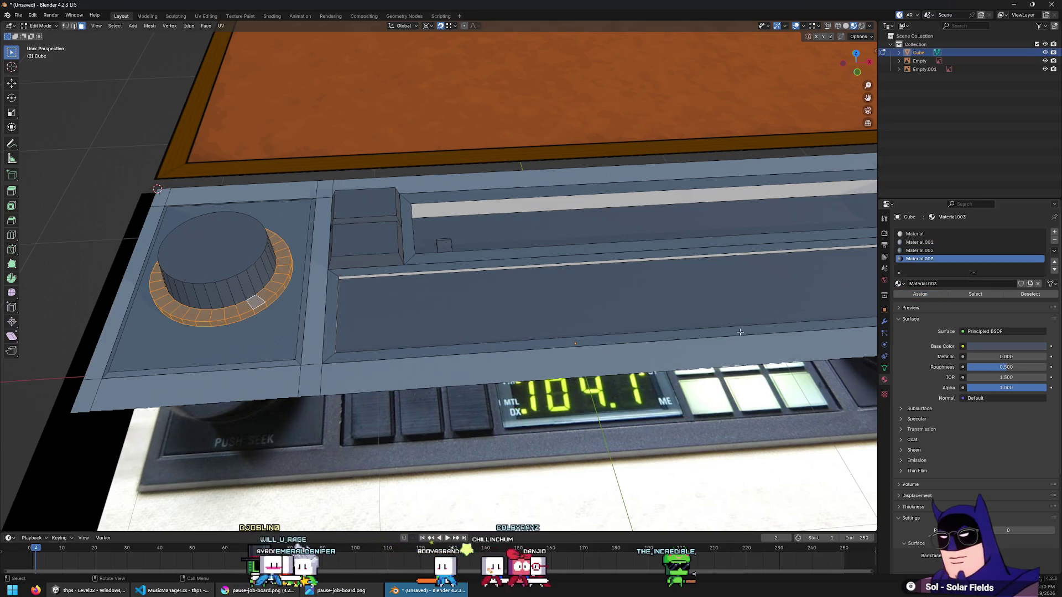
scroll(740, 332, "down", 5)
mouse_move(740, 332)
middle_mouse_down()
mouse_move(357, 326)
mouse_move(429, 298)
middle_mouse_up()
scroll(428, 298, "up", 4)
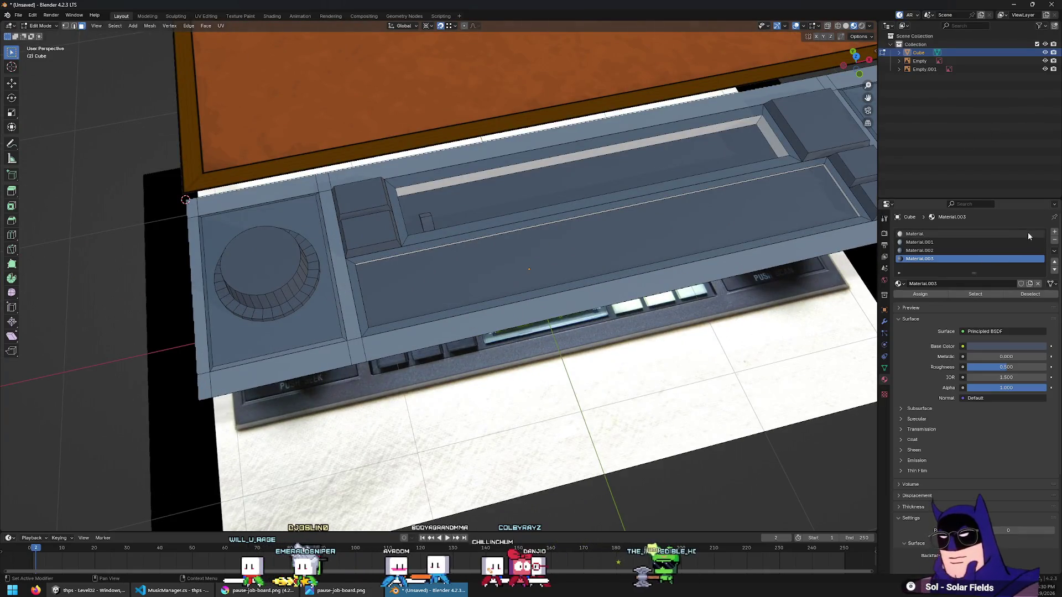
left_click(1054, 232)
left_click(952, 283)
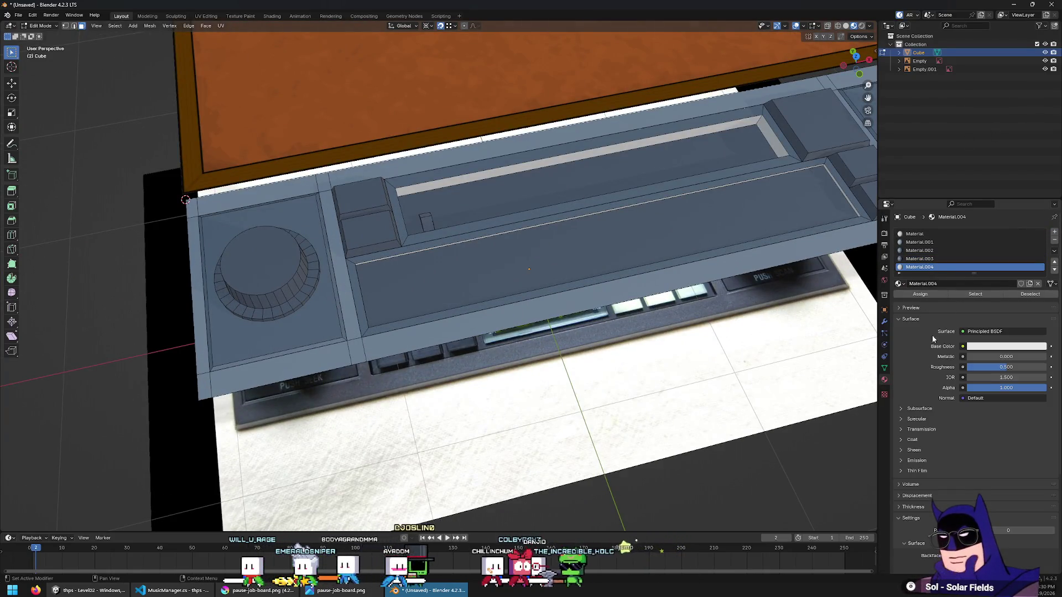
Set Material.004's Base Color by sampling the knob colour from the reference photo
key("shift+z")
key("KP_7")
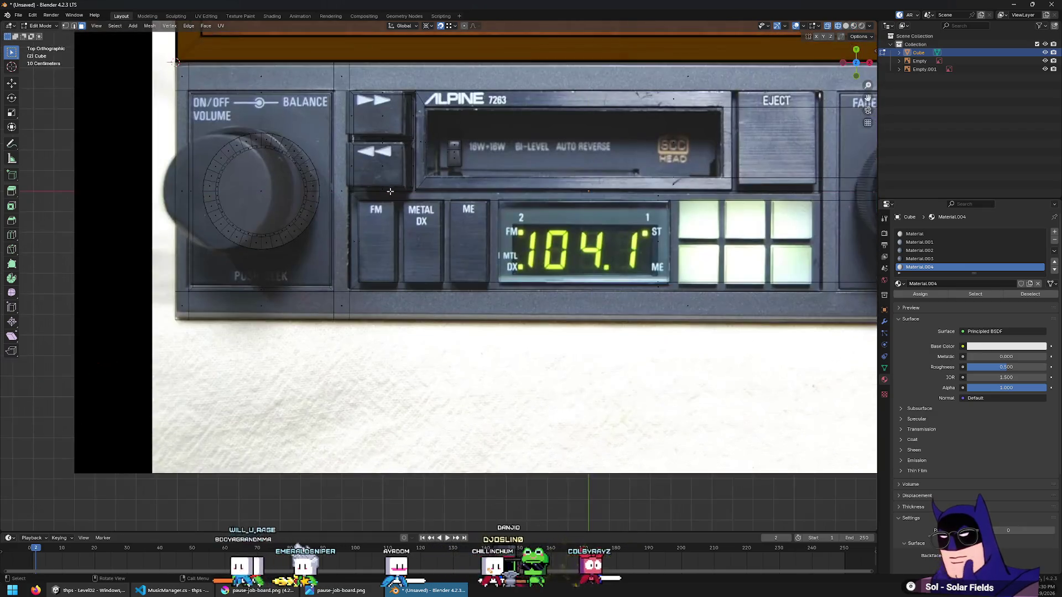
left_click(1006, 346)
left_click(1040, 282)
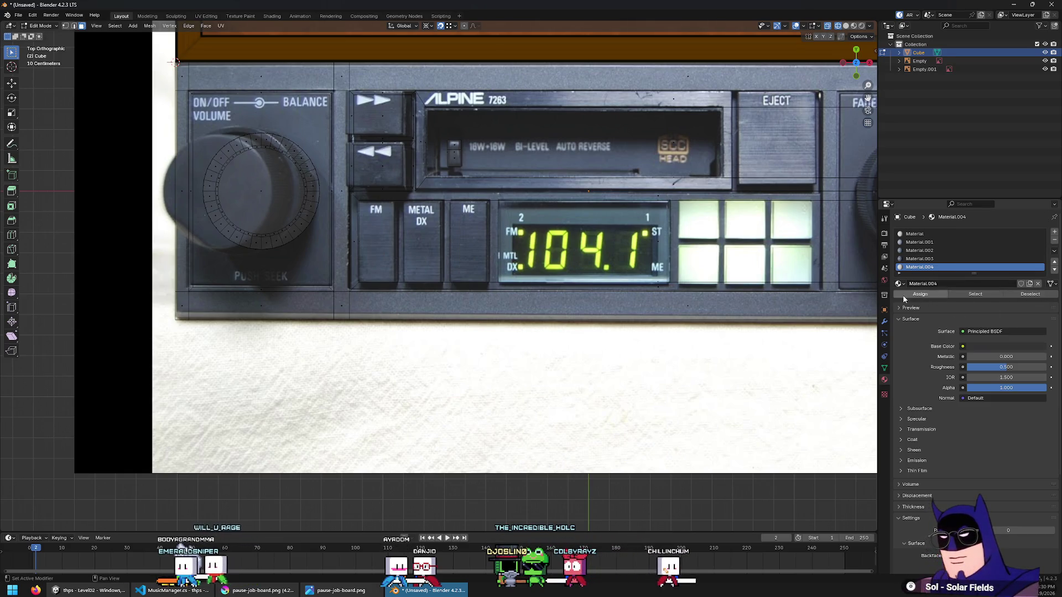
Assign Material.004 to the side face loops of both knobs
middle_click_drag(469, 283, 256, 284)
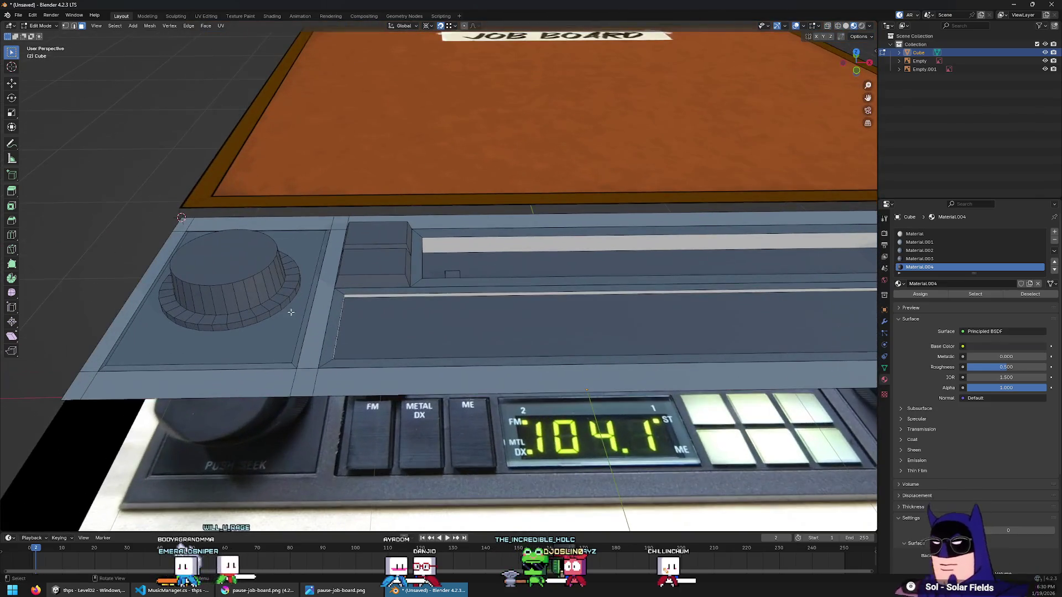
left_click(256, 284, "alt")
middle_click_drag(658, 298, 299, 299, "shift")
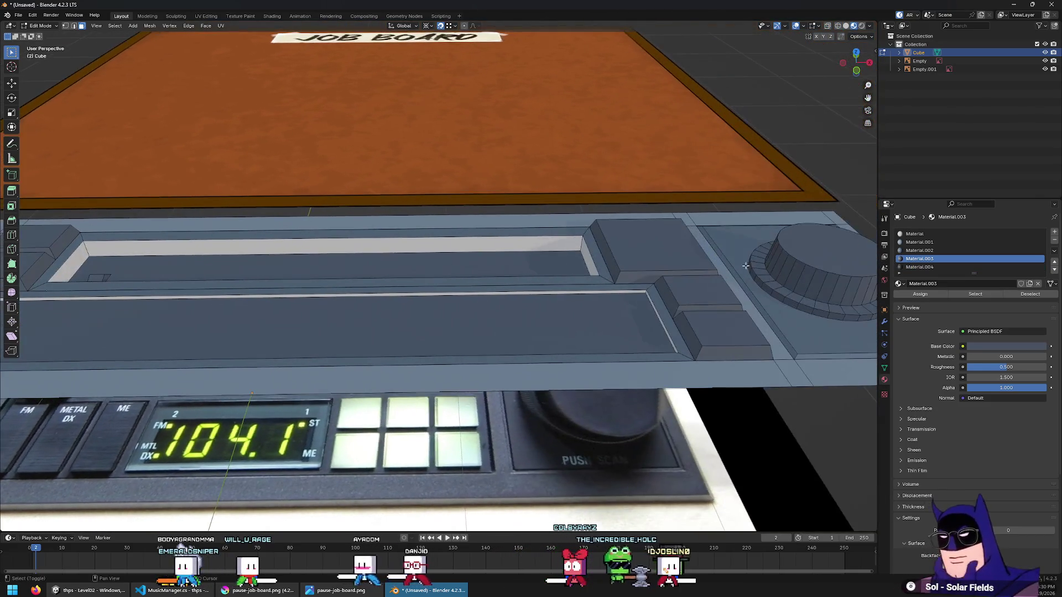
left_click(797, 273, "alt+shift")
left_click(919, 267)
left_click(919, 294)
Give the recessed strip face Material.004 and check it in Object Mode
mouse_move(869, 293)
middle_mouse_down()
mouse_move(498, 243)
mouse_move(578, 278)
mouse_move(589, 242)
mouse_move(799, 325)
middle_mouse_up()
left_click(498, 244)
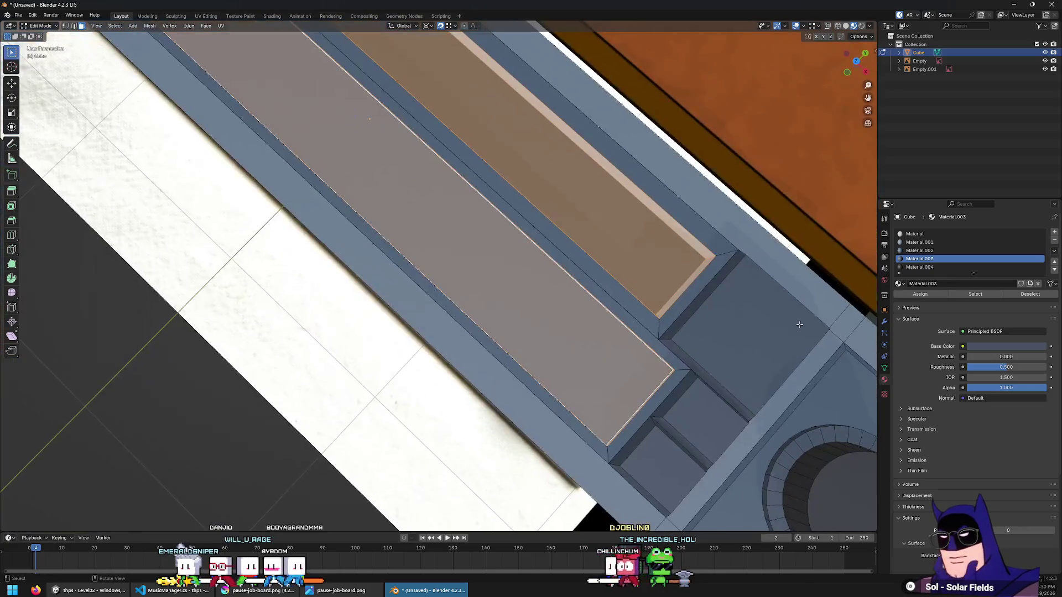
left_click(937, 270)
mouse_move(608, 277)
middle_mouse_down("alt")
mouse_move(627, 310)
mouse_move(541, 346)
mouse_move(319, 296)
mouse_move(300, 254)
mouse_move(300, 194)
mouse_move(326, 231)
mouse_move(275, 205)
mouse_move(275, 230)
mouse_move(642, 306)
mouse_move(578, 211)
middle_mouse_up("alt")
key("Tab")
key("Tab")
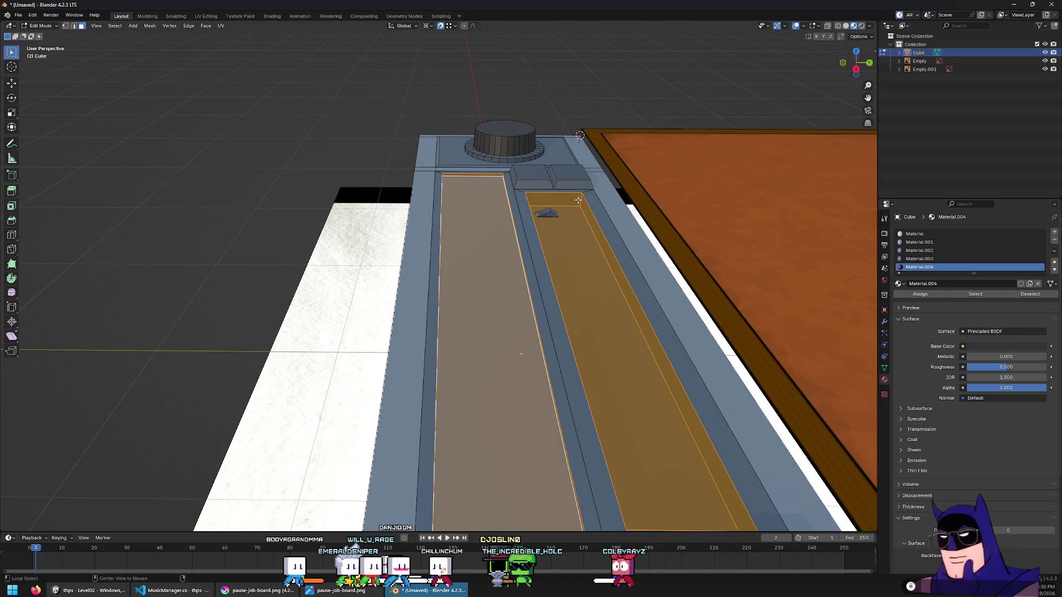
Assign Material.002 to the cassette channel's wall and floor faces, then return to Object Mode
left_click(578, 199)
scroll(448, 215, "up", 1)
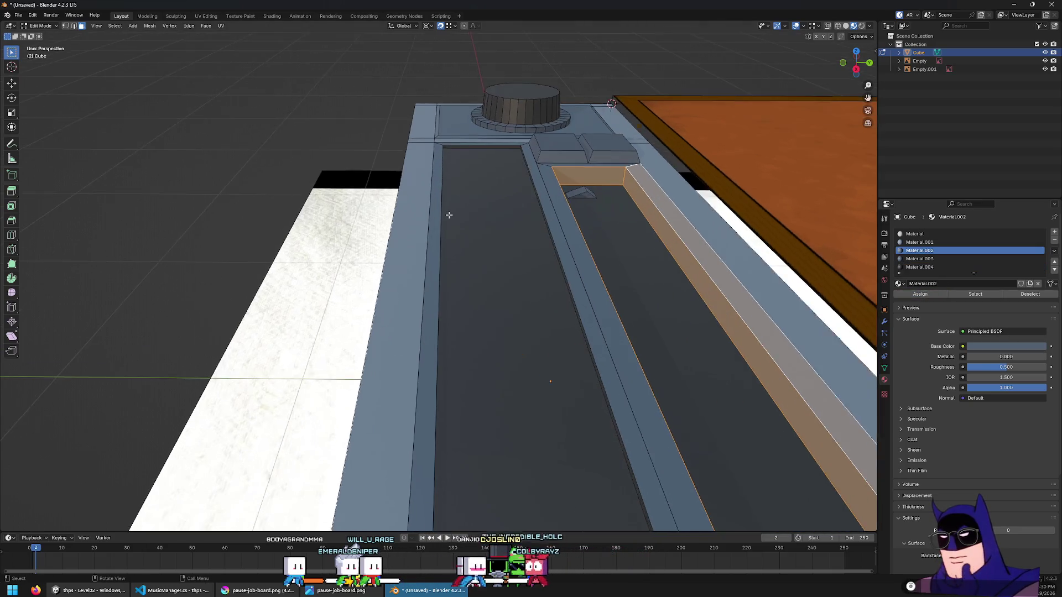
middle_click_drag(448, 214, 559, 240)
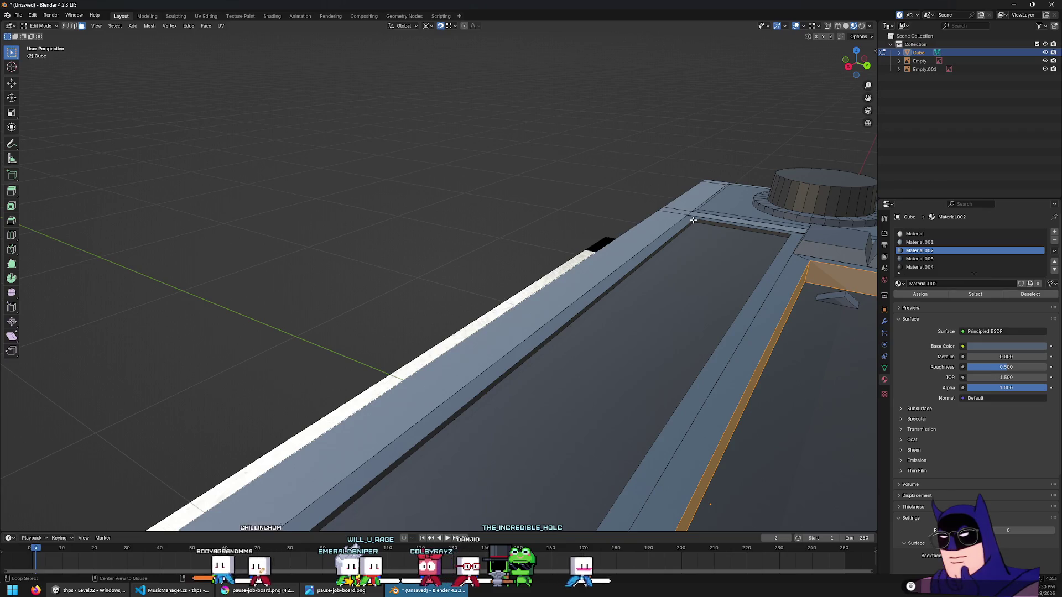
left_click(693, 220)
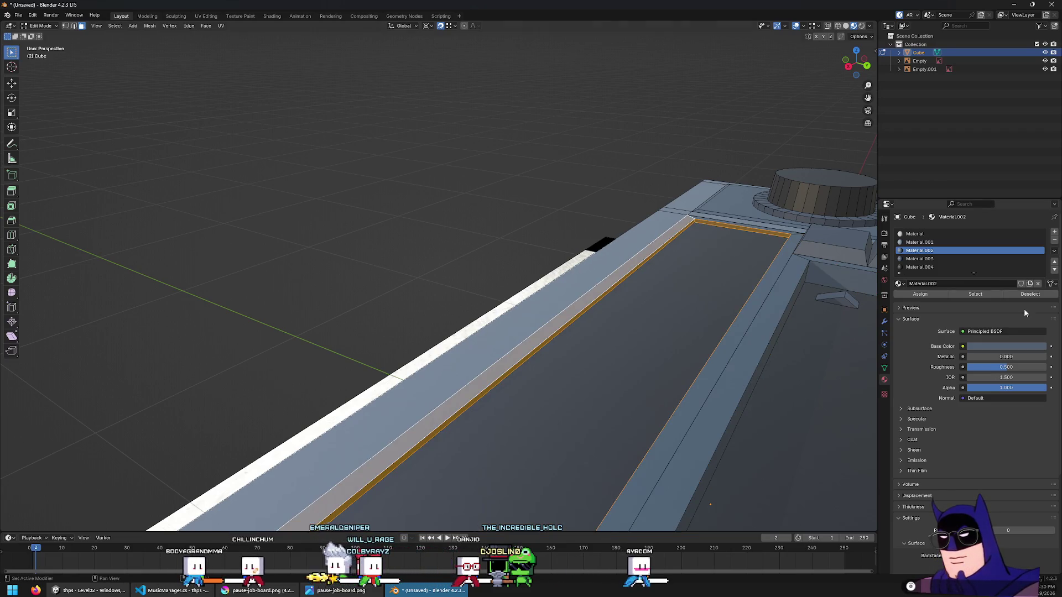
left_click(937, 297)
key("Tab")
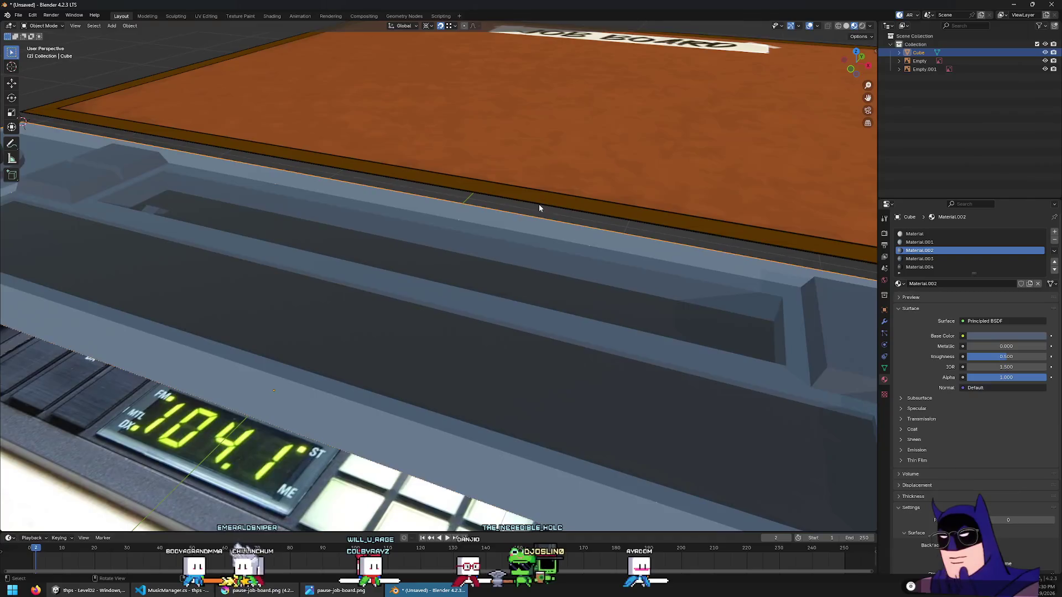
Look straight down on the radio in top orthographic view to check the panel
key("KP_7")
scroll(469, 256, "down", 5)
scroll(557, 274, "up", 3)
mouse_move(557, 273)
middle_mouse_down()
mouse_move(612, 239)
mouse_move(625, 204)
mouse_move(656, 184)
mouse_move(559, 253)
middle_mouse_up()
key("KP_7")
key("Tab")
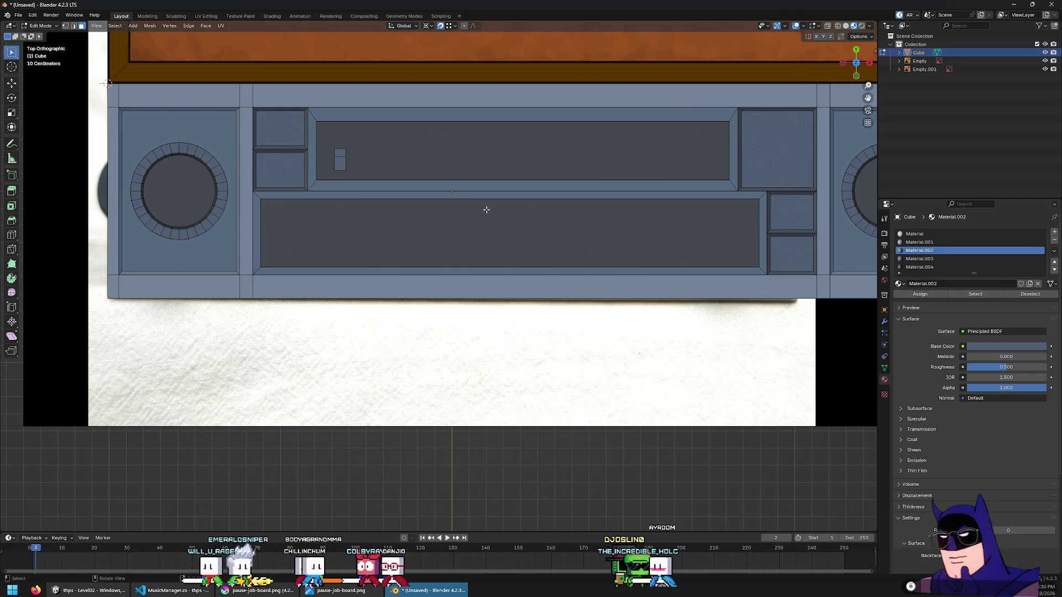
scroll(487, 210, "up", 1)
middle_click_drag(486, 209, 381, 280, "shift")
key("Tab")
Zoom in and out on the radio panel's materials beneath the Job Board image
scroll(503, 232, "down", 8)
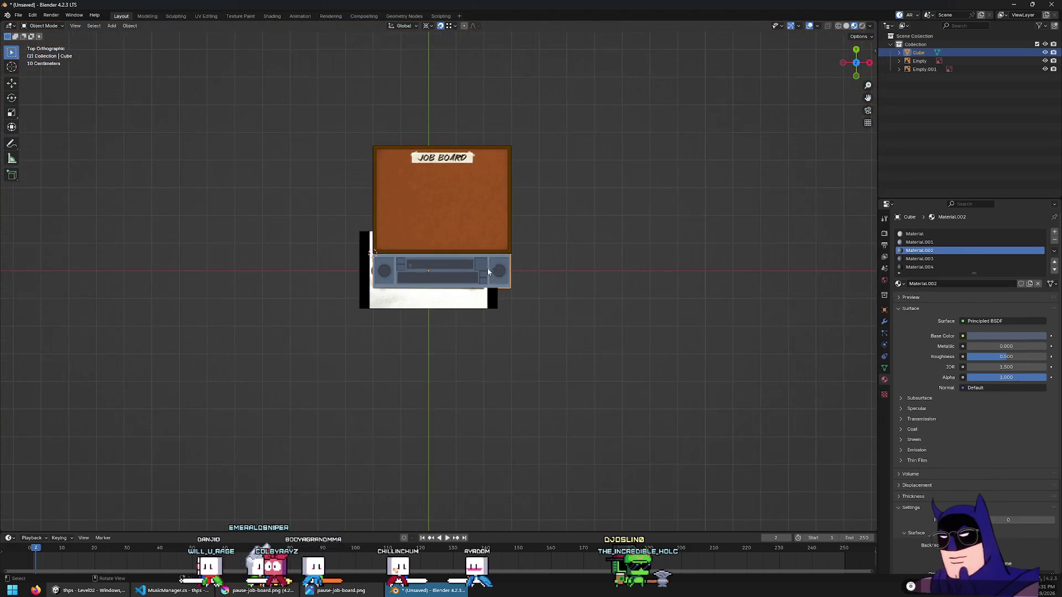
scroll(451, 308, "up", 10)
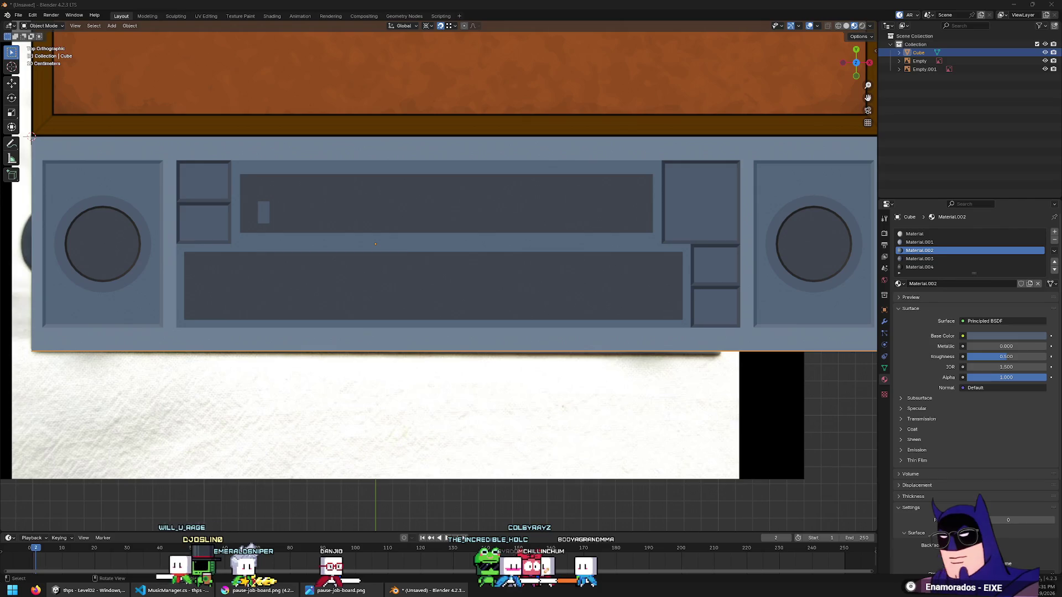
scroll(367, 327, "down", 6)
scroll(365, 329, "up", 1)
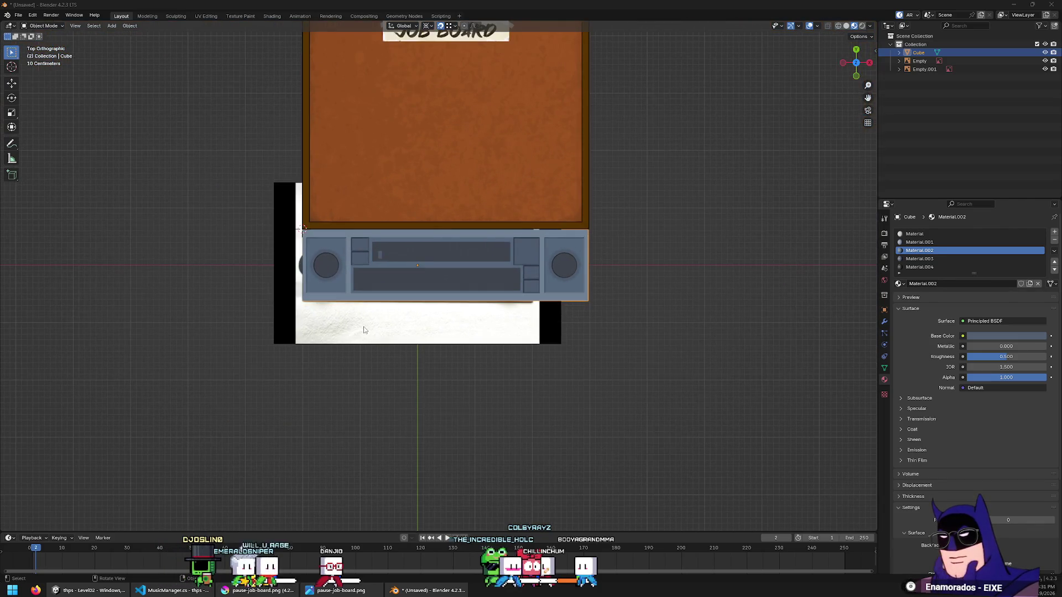
scroll(354, 337, "up", 1)
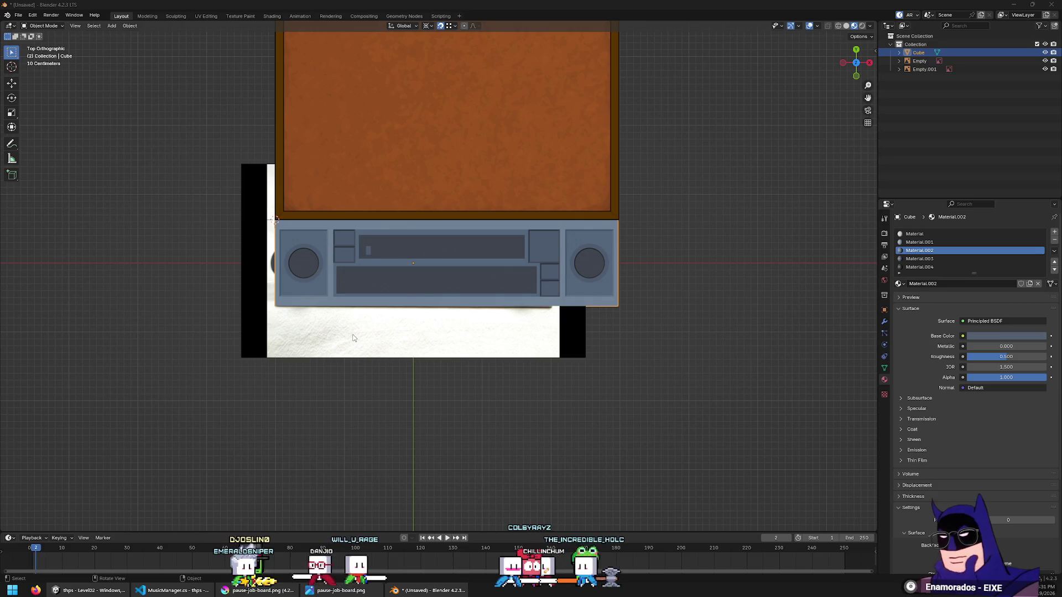
scroll(353, 334, "up", 1)
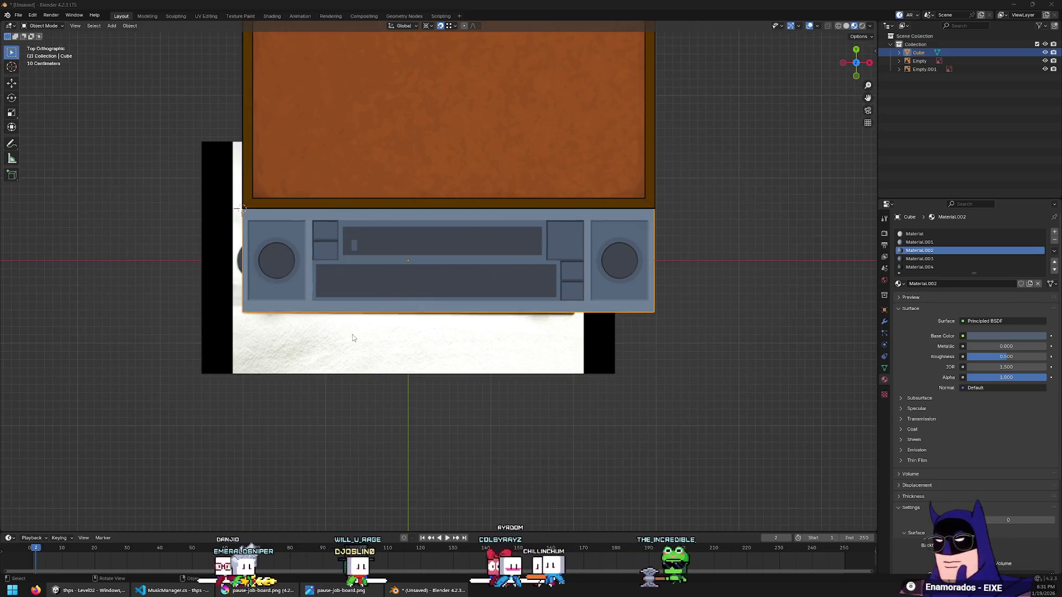
scroll(346, 340, "up", 4)
scroll(346, 341, "down", 4)
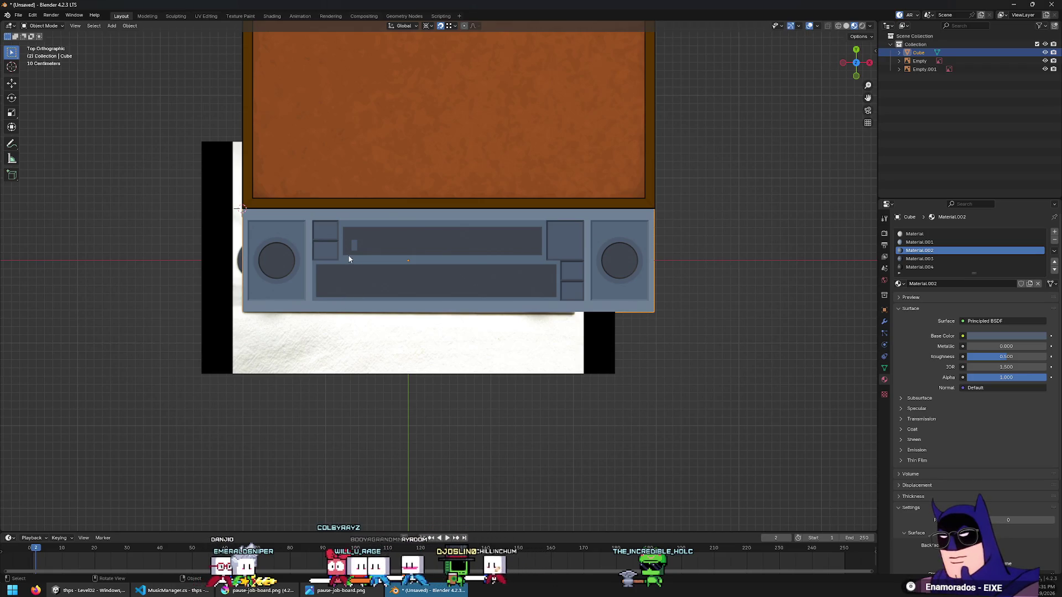
scroll(393, 250, "up", 5)
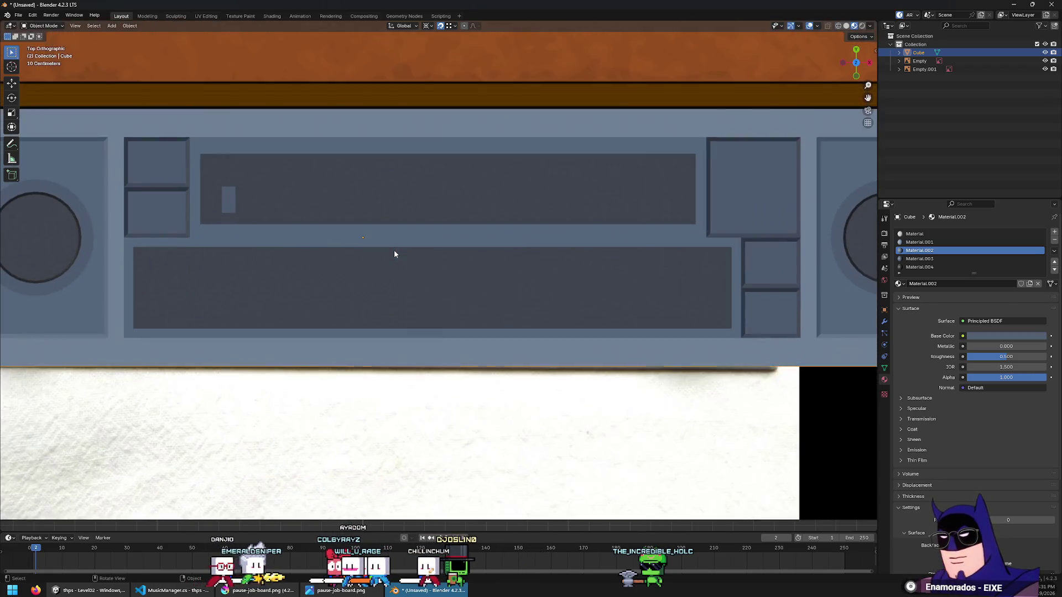
scroll(402, 248, "down", 2)
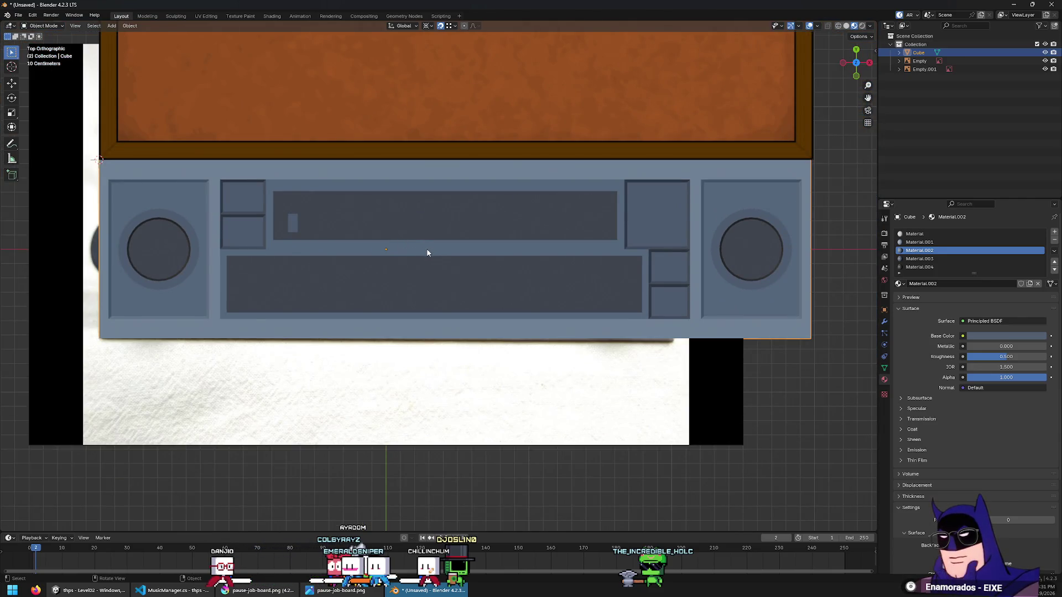
key("Tab")
Set the pivot to Bounding Box Center and scale the right circle face to 0.95
left_click(747, 243)
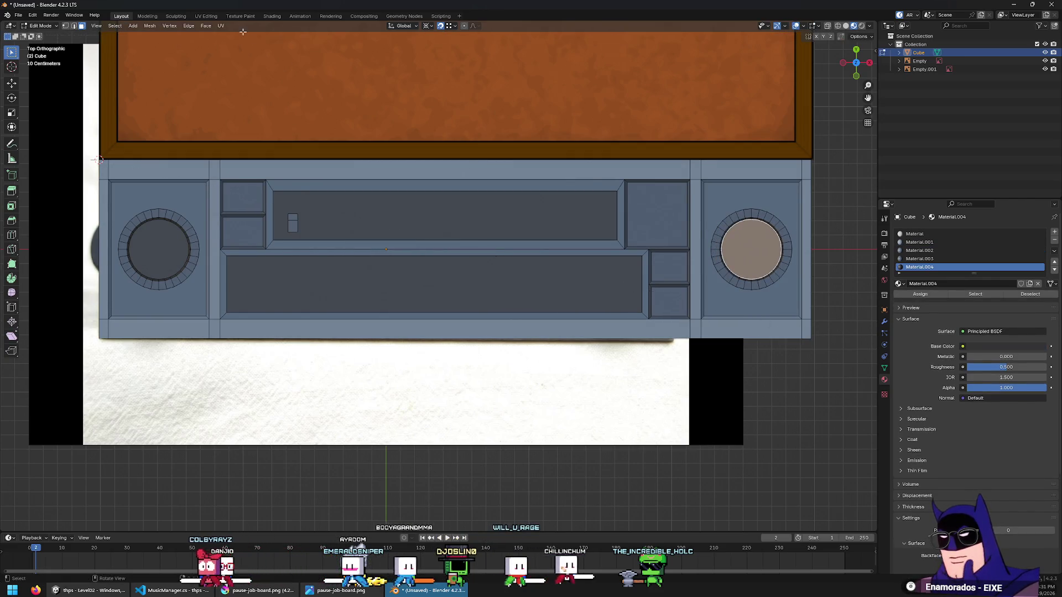
left_click(430, 26)
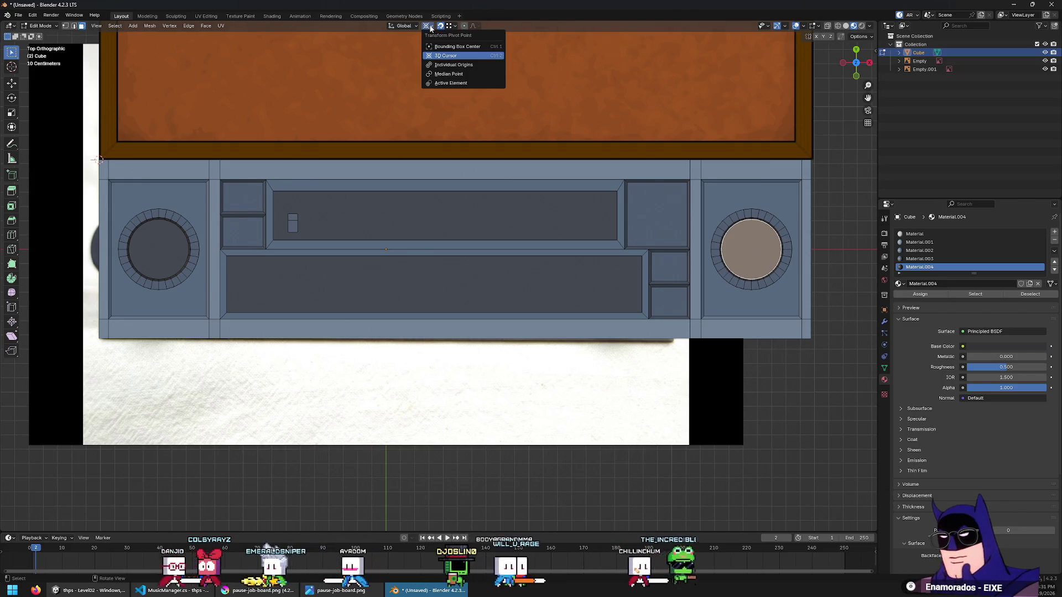
left_click(457, 46)
key("s")
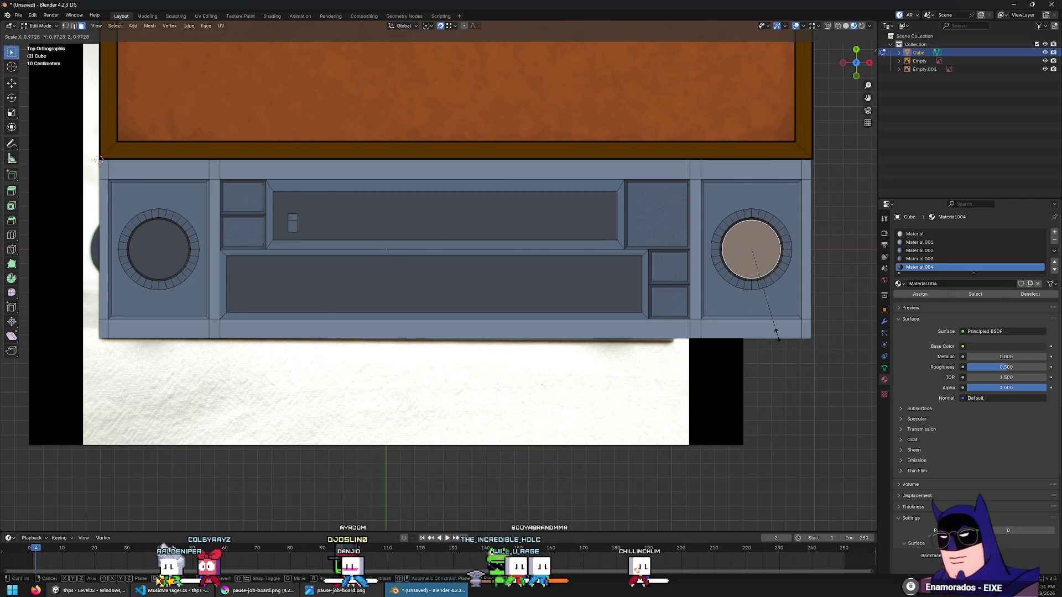
type(".95")
key("Return")
Scale the left circle face to 0.95 around its own centre
key("Tab")
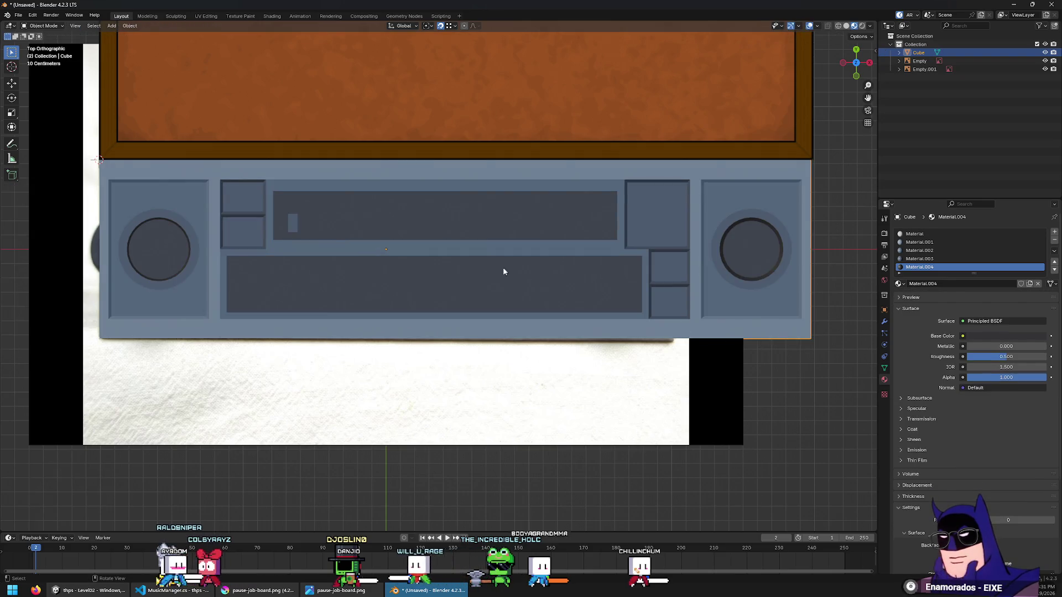
key("Tab")
left_click(159, 248)
type("s")
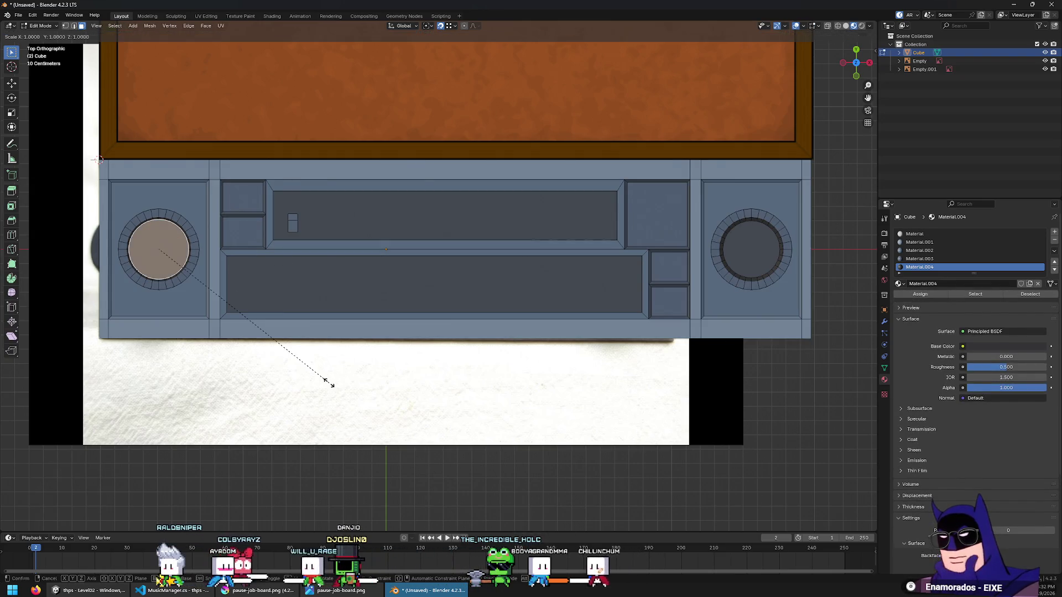
type(".95")
key("Return")
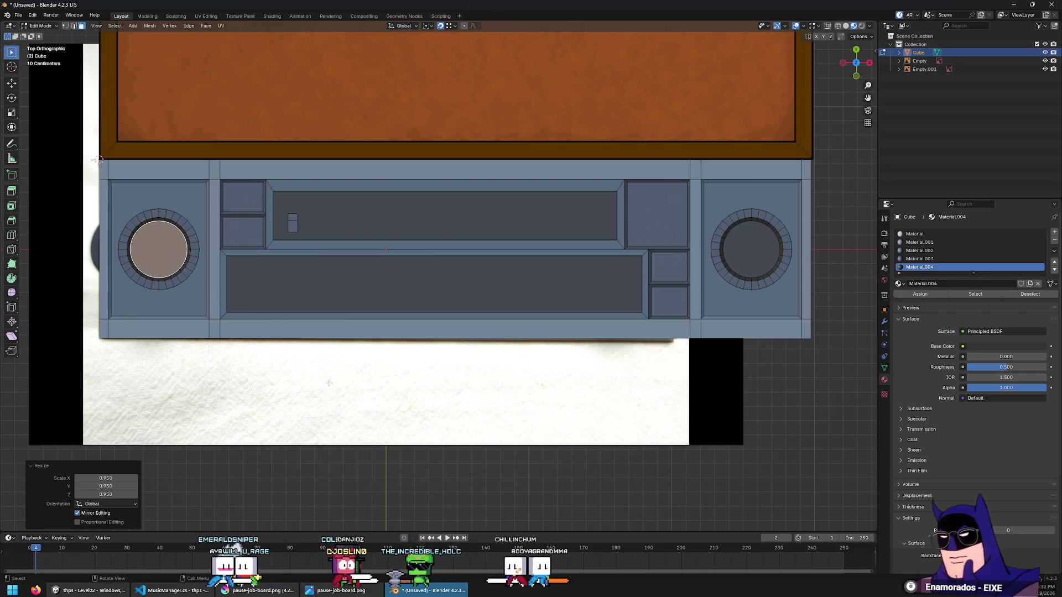
scroll(329, 382, "down", 10)
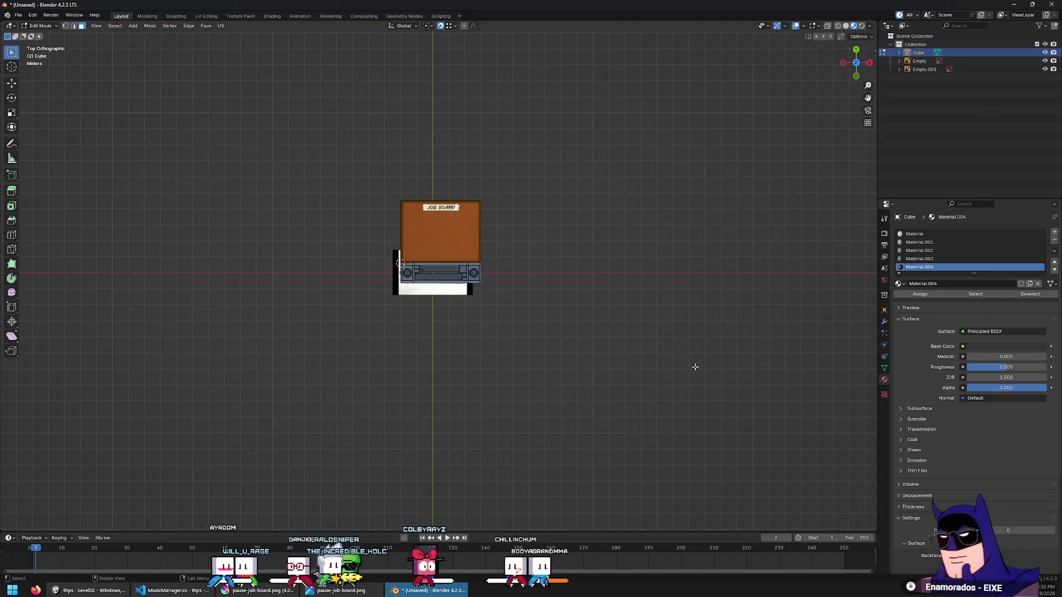
scroll(666, 363, "up", 2)
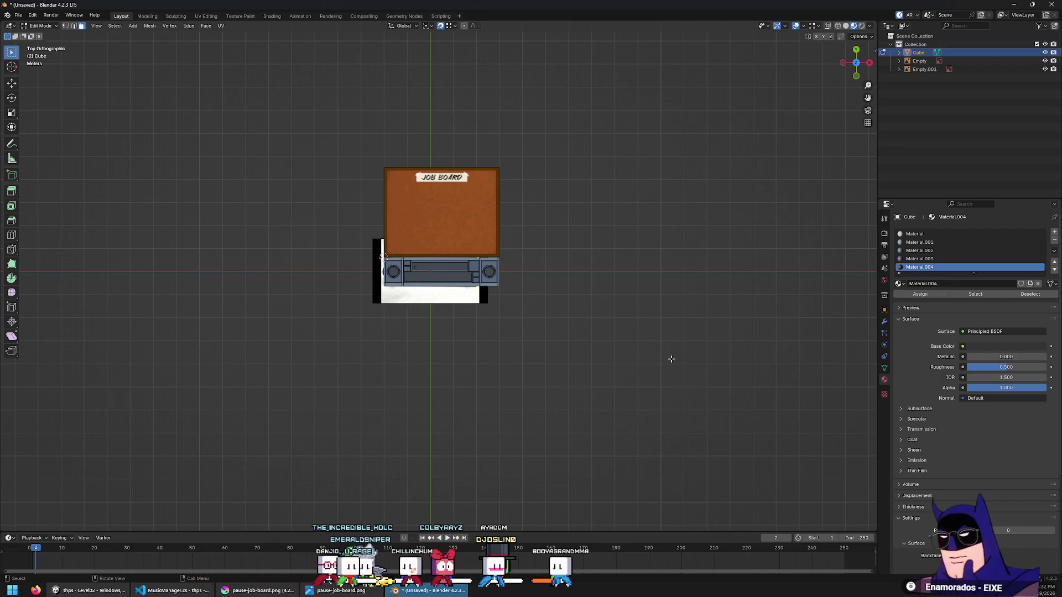
Return to Object Mode and deselect the radio mesh
scroll(491, 269, "up", 10)
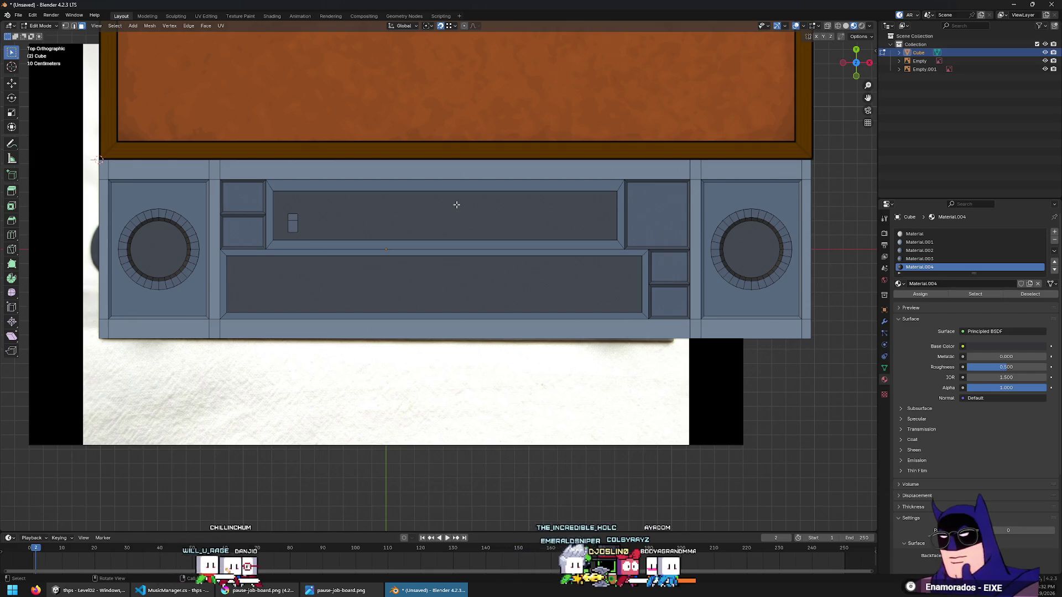
scroll(456, 205, "down", 10)
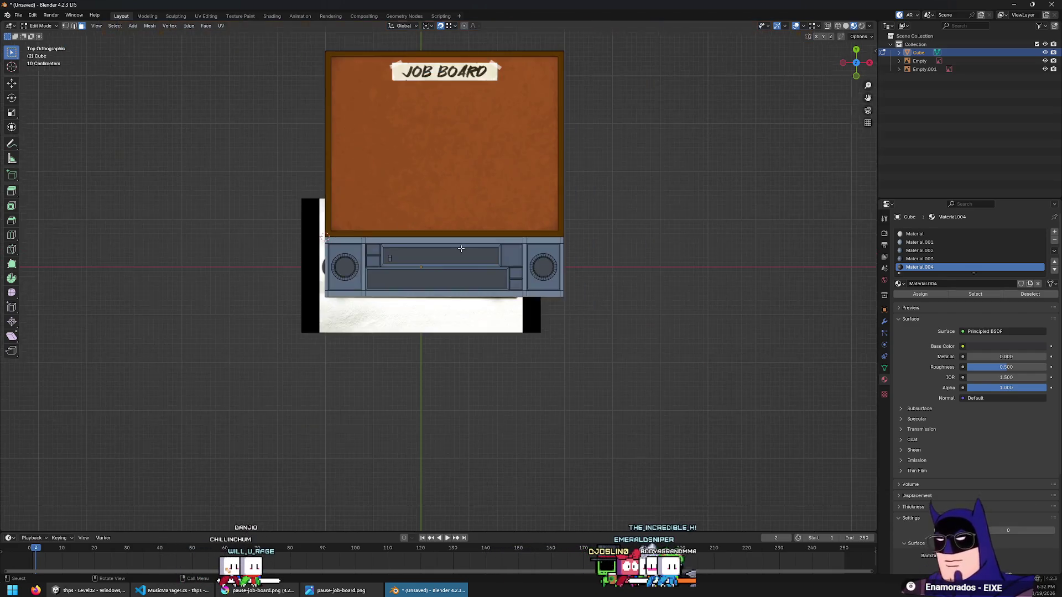
scroll(505, 289, "up", 4)
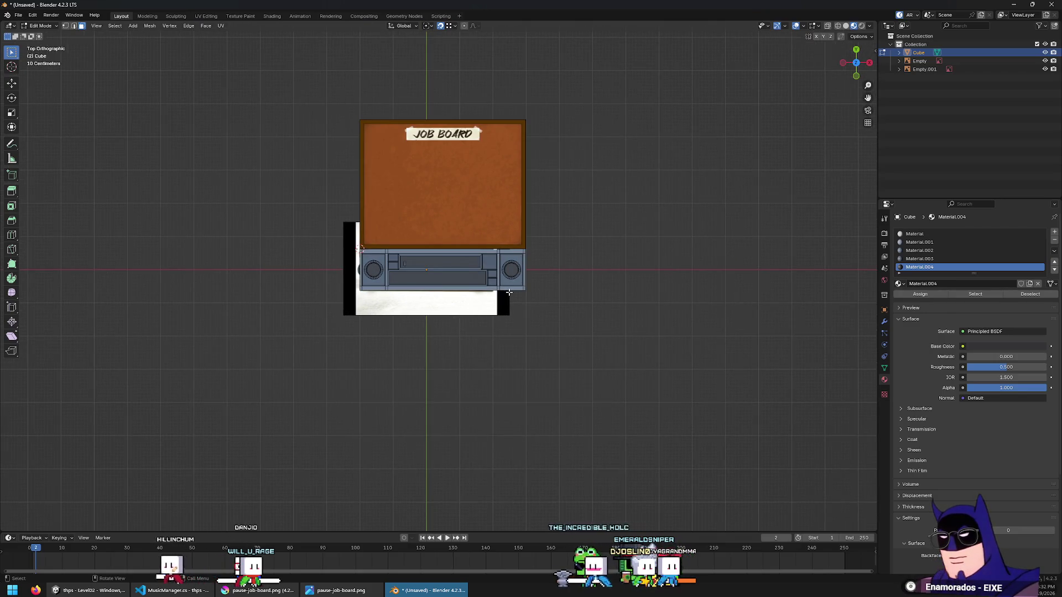
key("Tab")
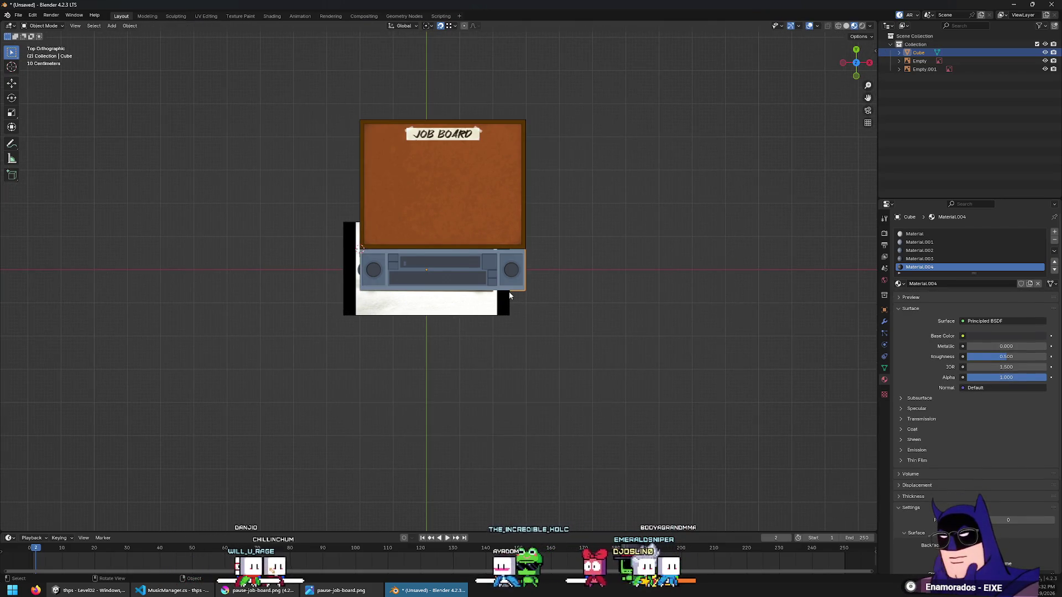
left_click(607, 304)
Switch over to the Unity project window
scroll(500, 354, "up", 4)
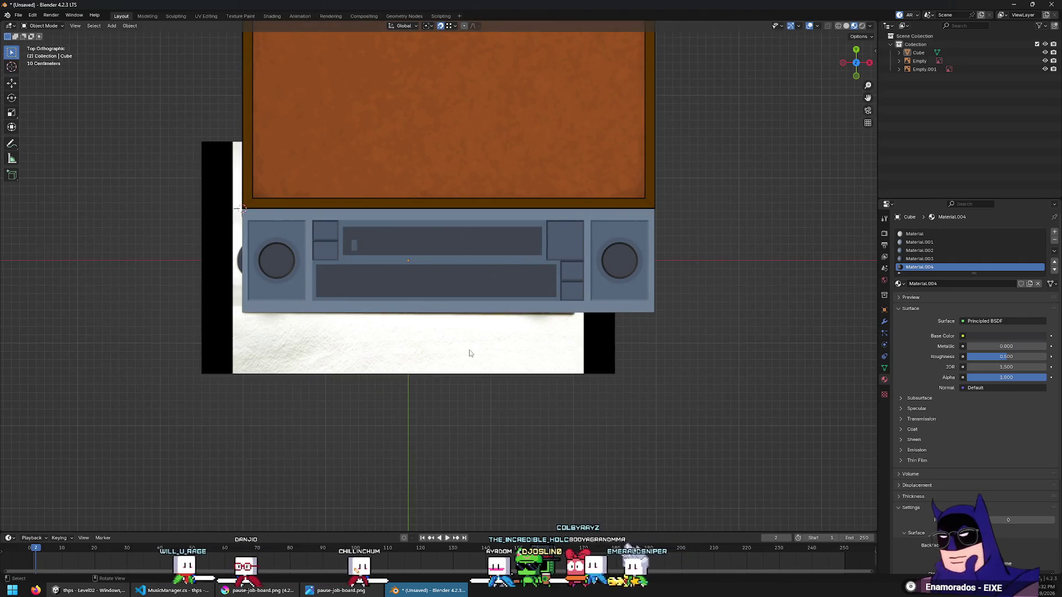
scroll(467, 279, "up", 3)
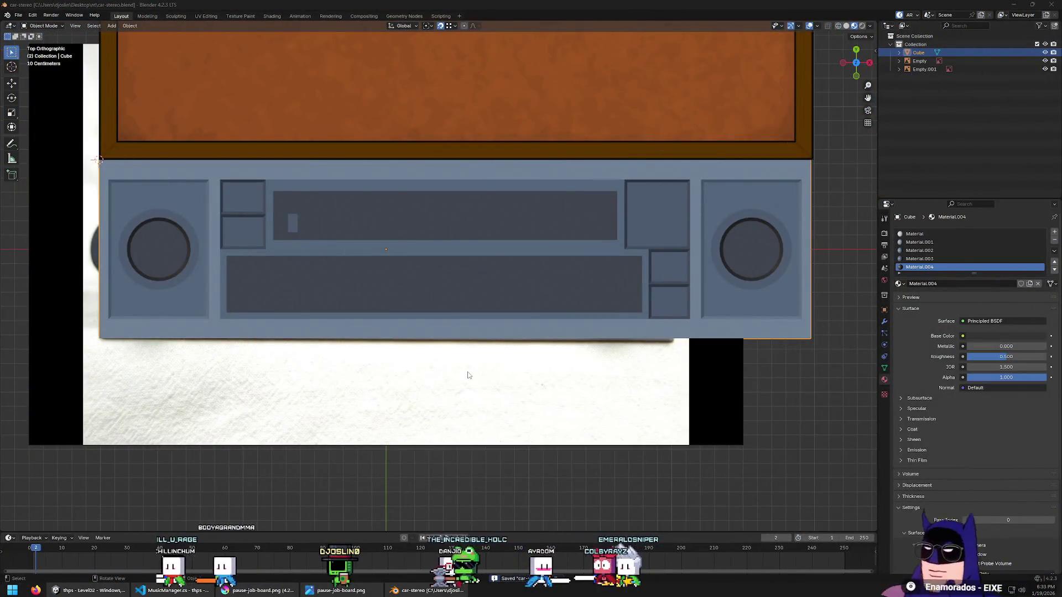
left_click(100, 593)
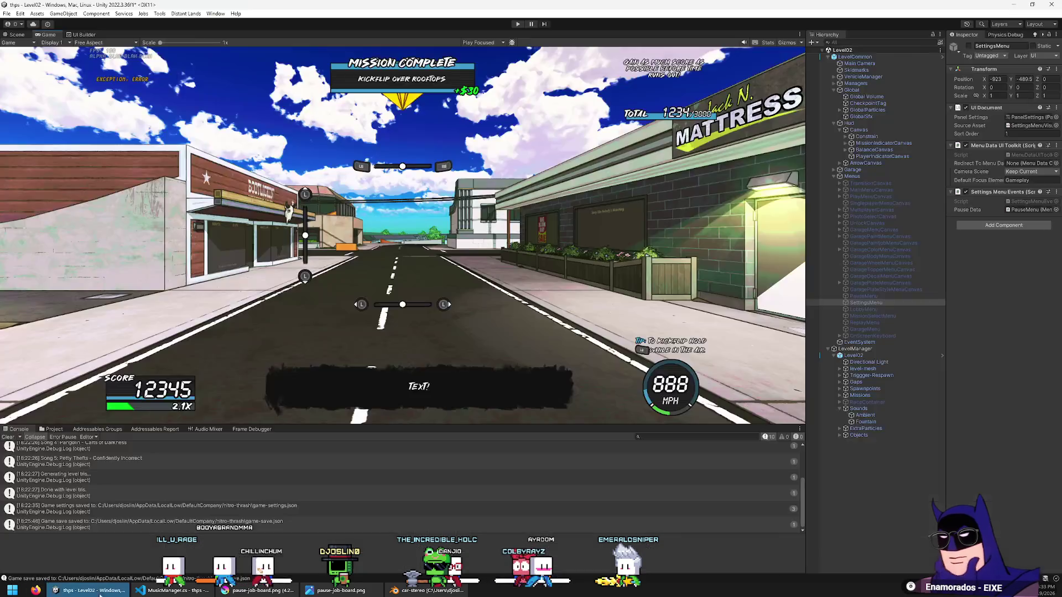
Open PauseMenuVisualTree.uxml in UI Builder and look at #JobBoardContainer's rows
left_click(84, 35)
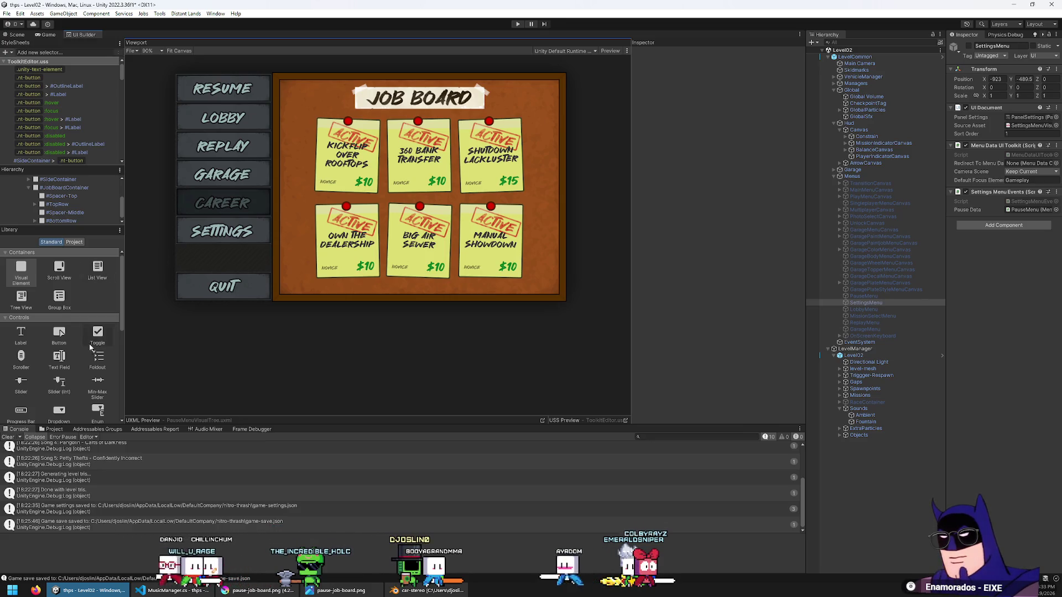
scroll(64, 202, "up", 2)
scroll(63, 200, "down", 2)
left_click(28, 198)
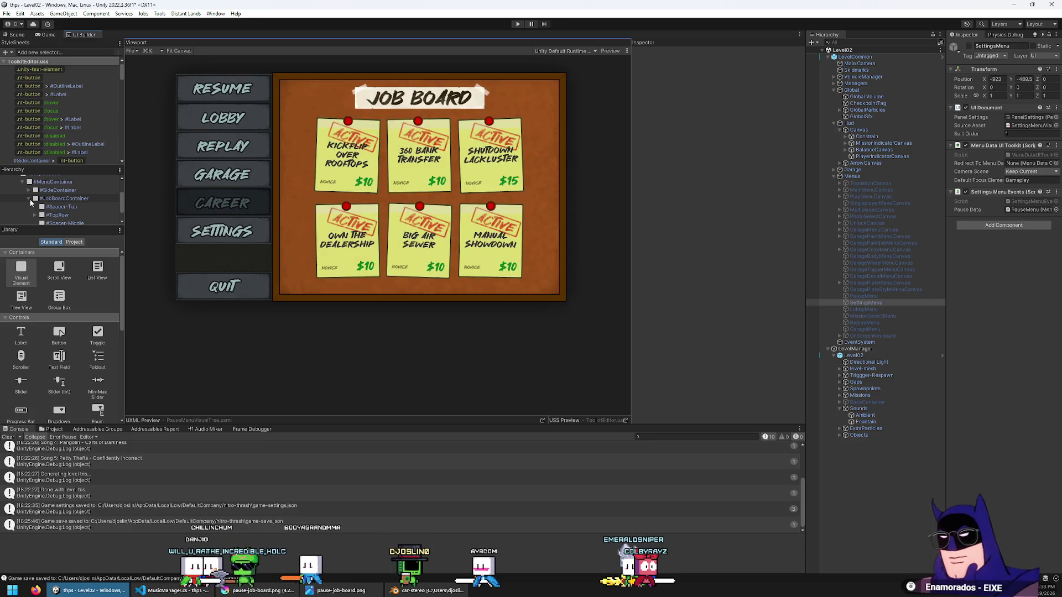
left_click(29, 198)
Select #SideContainer in the Hierarchy and save the pause menu layout
left_click(49, 215)
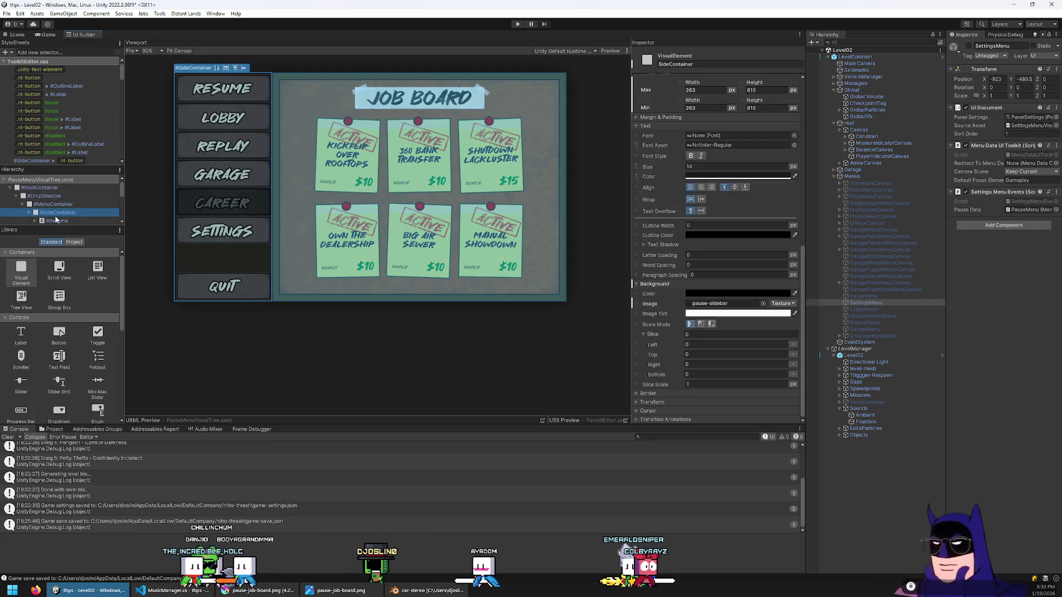
left_click_drag(55, 225, 55, 300)
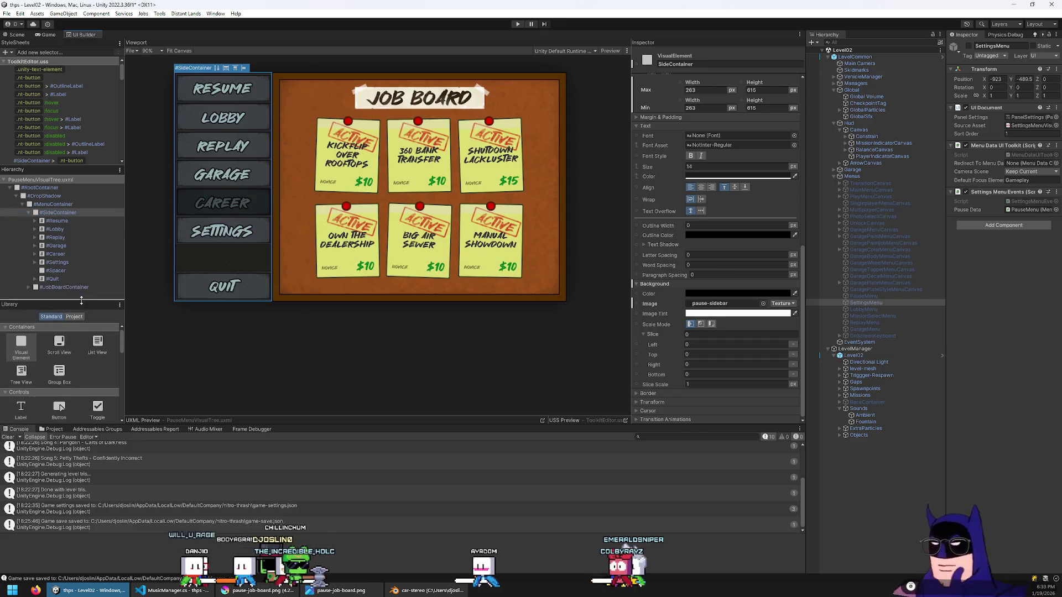
left_click(64, 214)
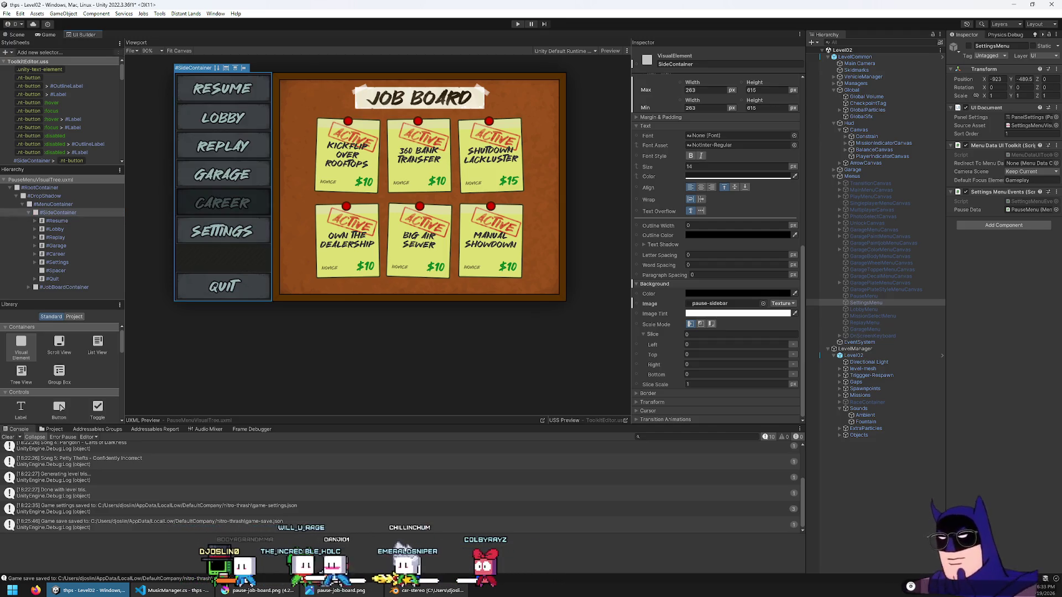
left_click(6, 13)
left_click(25, 54)
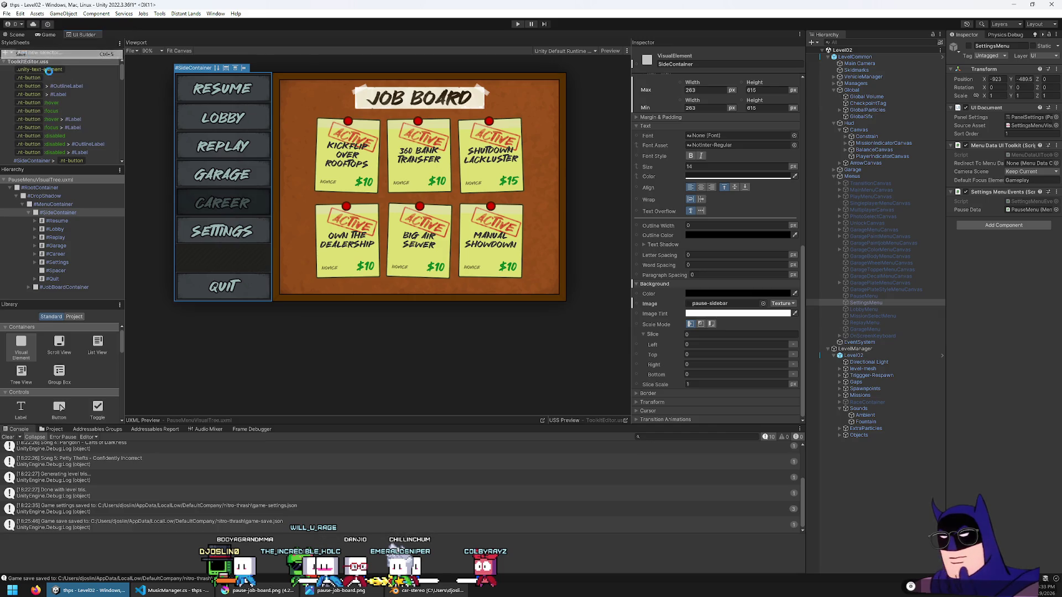